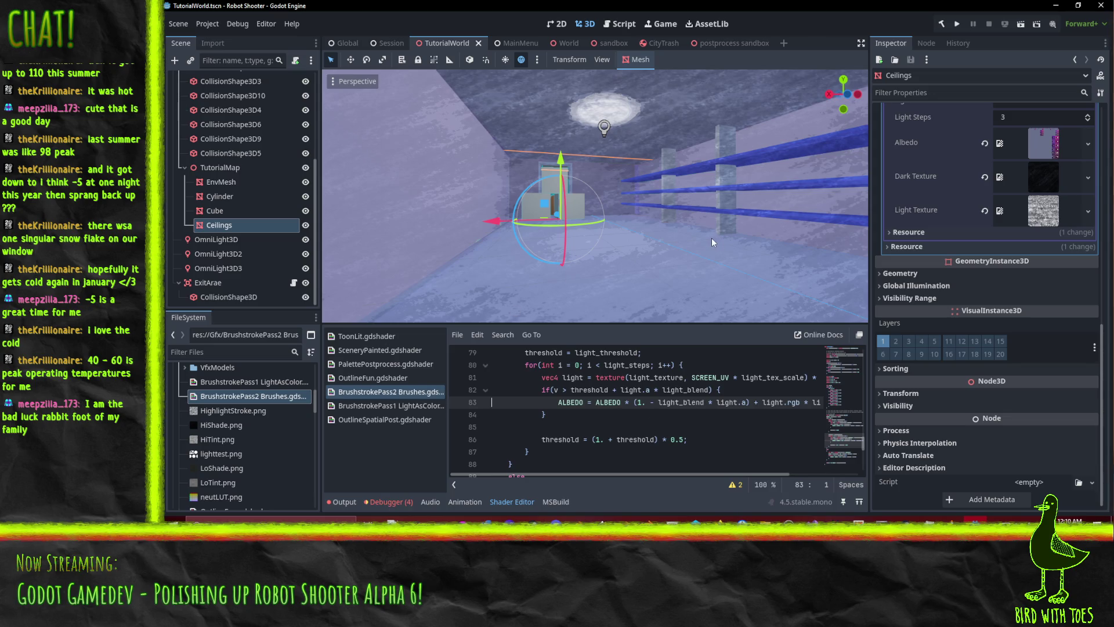
- Select the Cube and set its Light Tex Scale to 5.0
{"action": "mouse_move", "coordinate": [681, 197]}
{"action": "left_mouse_down"}
{"action": "mouse_move", "coordinate": [654, 210]}
{"action": "mouse_move", "coordinate": [699, 194]}
{"action": "mouse_move", "coordinate": [632, 198]}
{"action": "left_mouse_up"}
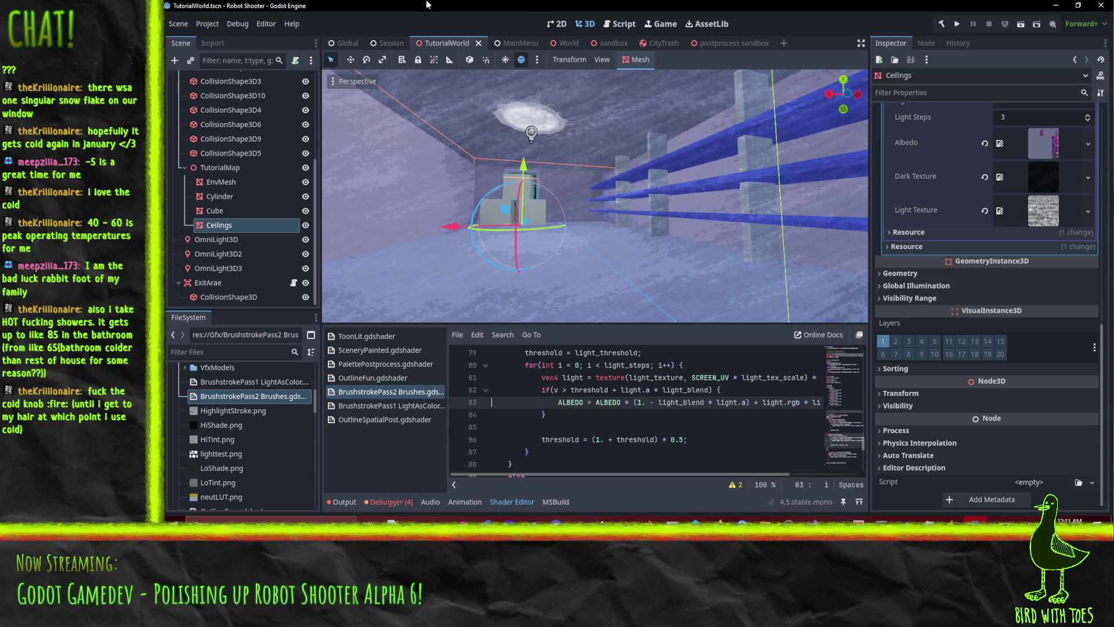
{"action": "mouse_move", "coordinate": [678, 179]}
{"action": "left_mouse_down"}
{"action": "mouse_move", "coordinate": [635, 200]}
{"action": "mouse_move", "coordinate": [690, 214]}
{"action": "mouse_move", "coordinate": [686, 245]}
{"action": "left_mouse_up"}
{"action": "left_click", "coordinate": [682, 245]}
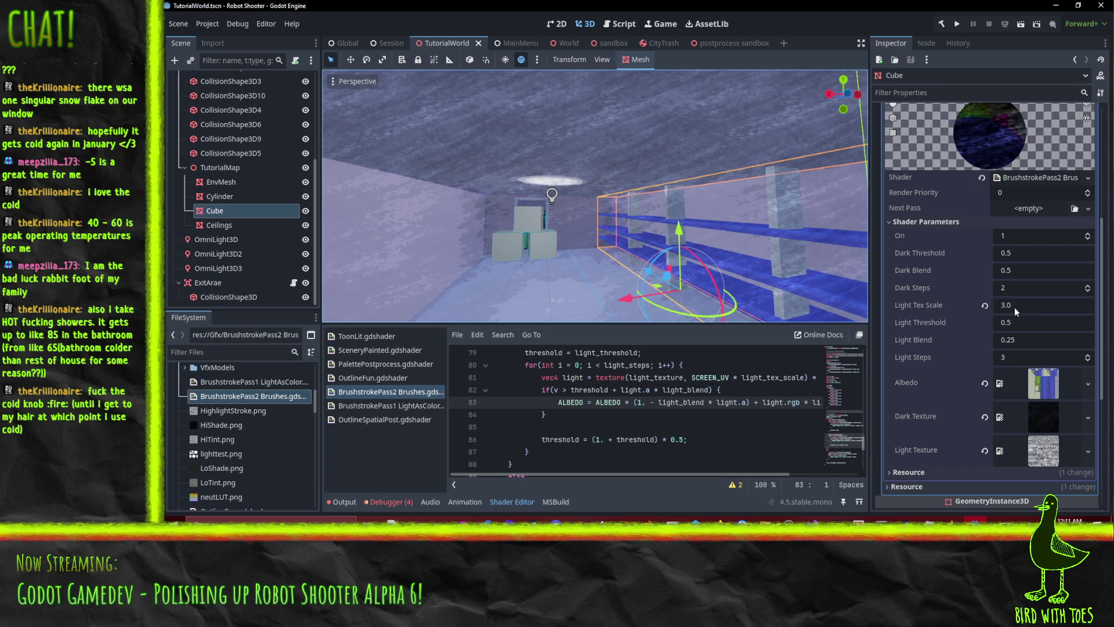
{"action": "left_click", "coordinate": [1029, 306]}
{"action": "type", "text": "5"}
{"action": "key", "text": "Return"}
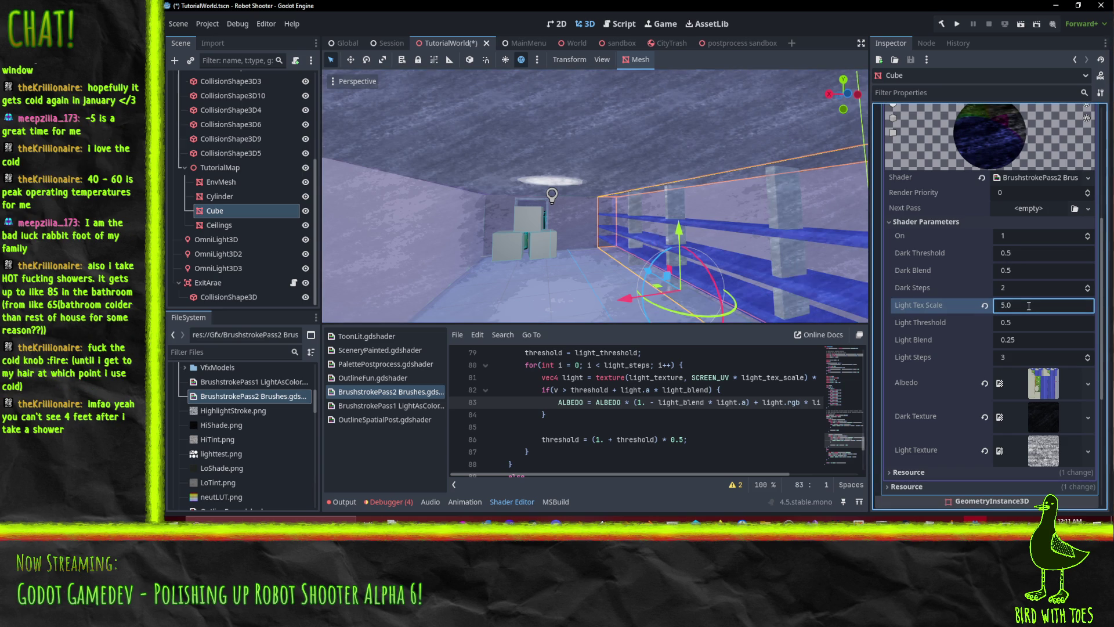
- Select the Ceilings mesh and set its Light Steps to 4
{"action": "mouse_move", "coordinate": [824, 197]}
{"action": "left_mouse_down"}
{"action": "mouse_move", "coordinate": [799, 197]}
{"action": "mouse_move", "coordinate": [833, 194]}
{"action": "mouse_move", "coordinate": [743, 196]}
{"action": "mouse_move", "coordinate": [735, 256]}
{"action": "mouse_move", "coordinate": [755, 265]}
{"action": "left_mouse_up"}
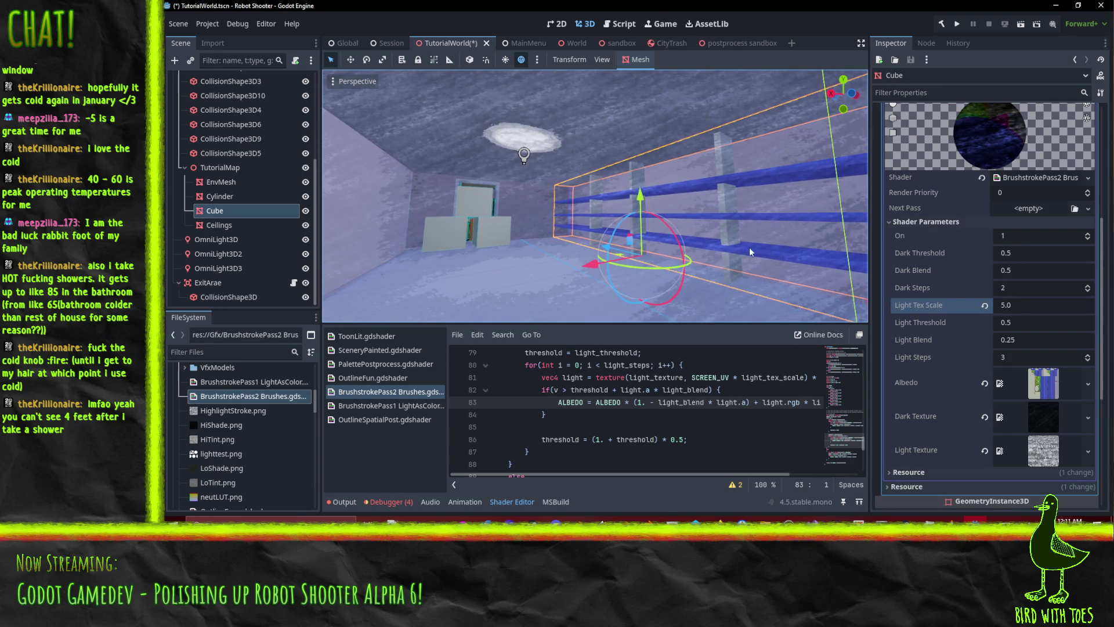
{"action": "scroll", "coordinate": [747, 246], "scroll_direction": "up", "scroll_amount": 3}
{"action": "mouse_move", "coordinate": [747, 246]}
{"action": "left_mouse_down"}
{"action": "mouse_move", "coordinate": [768, 252]}
{"action": "mouse_move", "coordinate": [565, 141]}
{"action": "left_mouse_up"}
{"action": "left_click", "coordinate": [565, 141]}
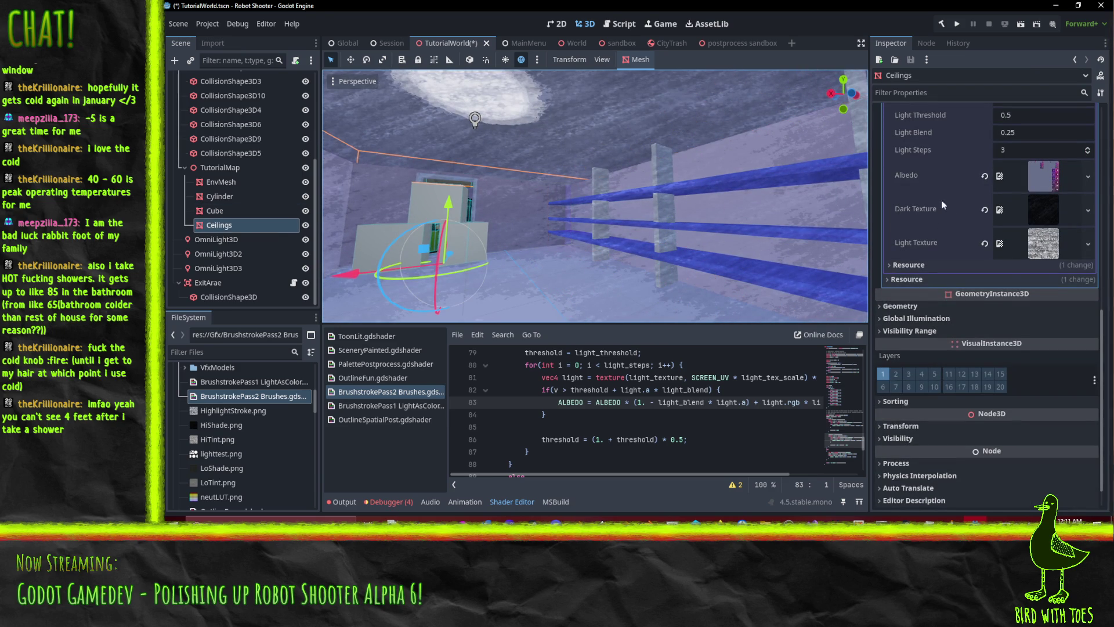
{"action": "left_click", "coordinate": [1014, 152]}
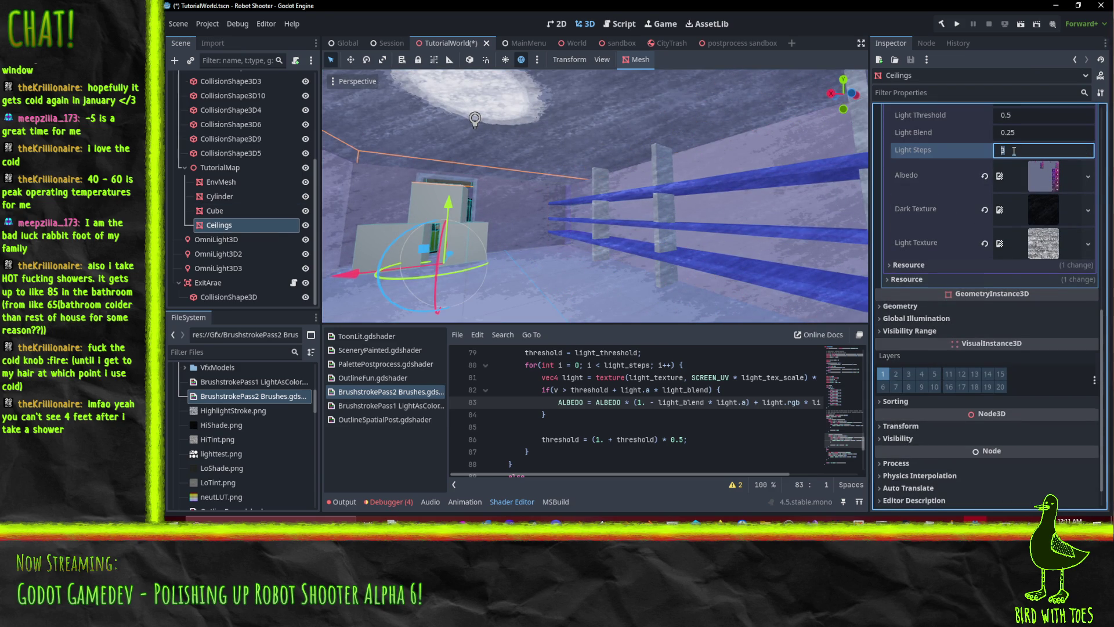
{"action": "scroll", "coordinate": [1027, 174], "scroll_direction": "up", "scroll_amount": 1}
{"action": "type", "text": "2"}
{"action": "key", "text": "Return"}
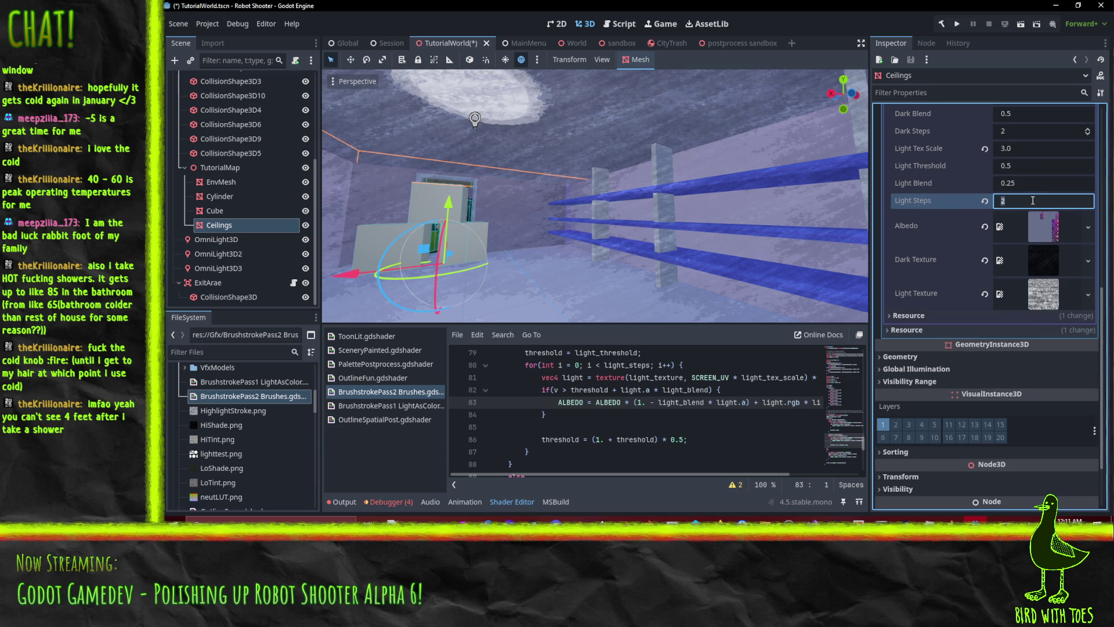
- Try the ceilings' Light Tex Scale at 2.0, then at 8.0
{"action": "scroll", "coordinate": [1032, 200], "scroll_direction": "up", "scroll_amount": 2}
{"action": "left_click_drag", "start_coordinate": [622, 203], "coordinate": [656, 219]}
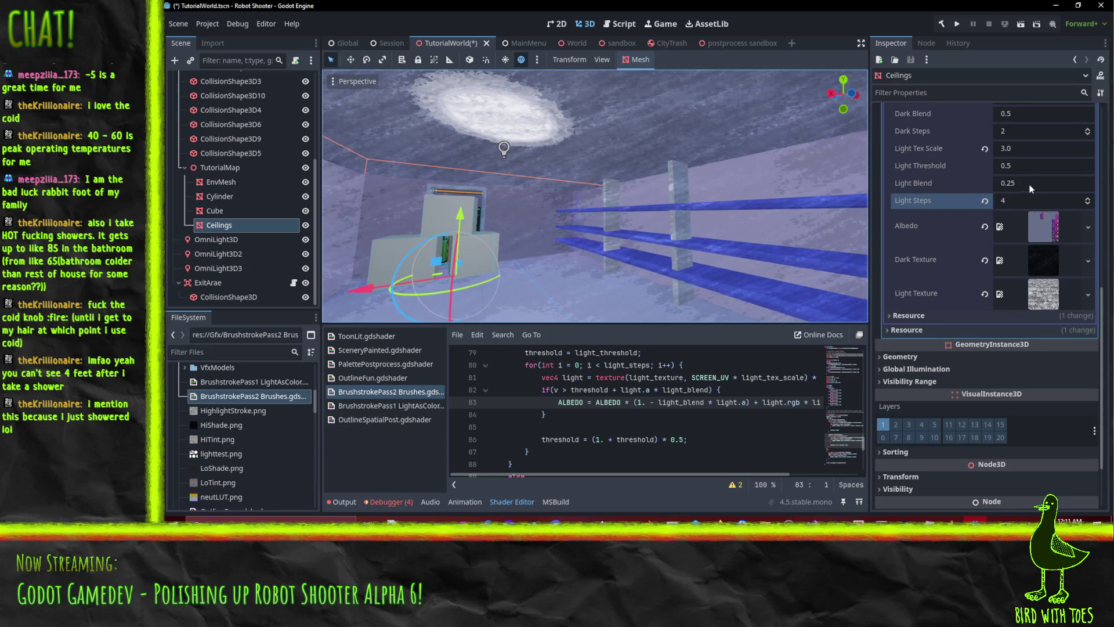
{"action": "left_click", "coordinate": [1029, 148]}
{"action": "type", "text": "2.0"}
{"action": "mouse_move", "coordinate": [700, 185]}
{"action": "left_mouse_down"}
{"action": "mouse_move", "coordinate": [747, 151]}
{"action": "mouse_move", "coordinate": [757, 163]}
{"action": "mouse_move", "coordinate": [690, 184]}
{"action": "mouse_move", "coordinate": [746, 191]}
{"action": "left_mouse_up"}
{"action": "left_click", "coordinate": [1015, 151]}
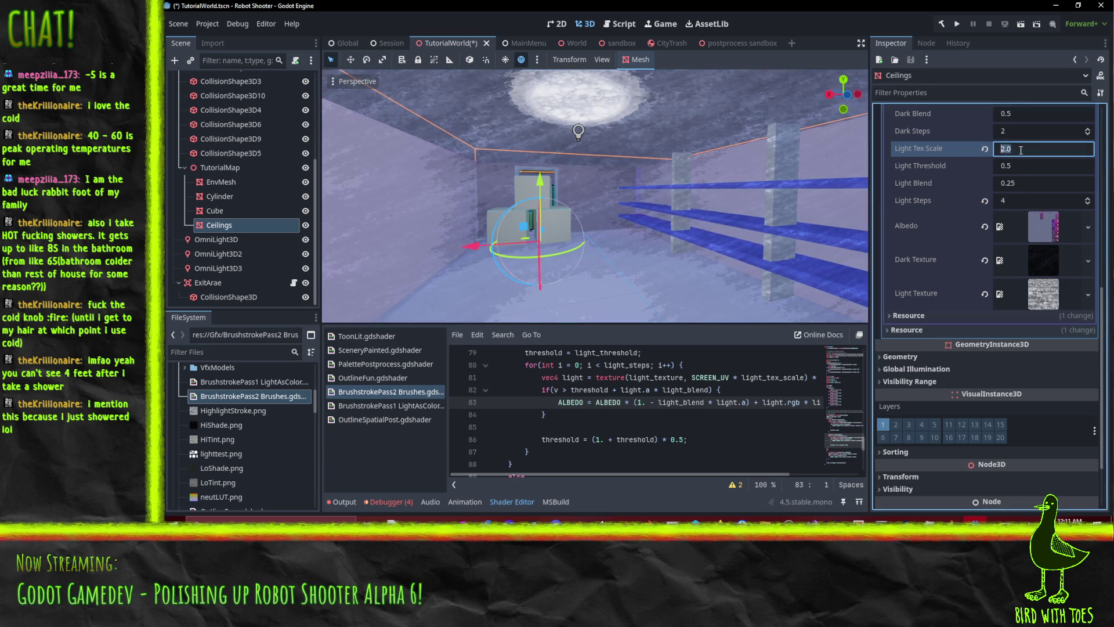
{"action": "type", "text": "1.0"}
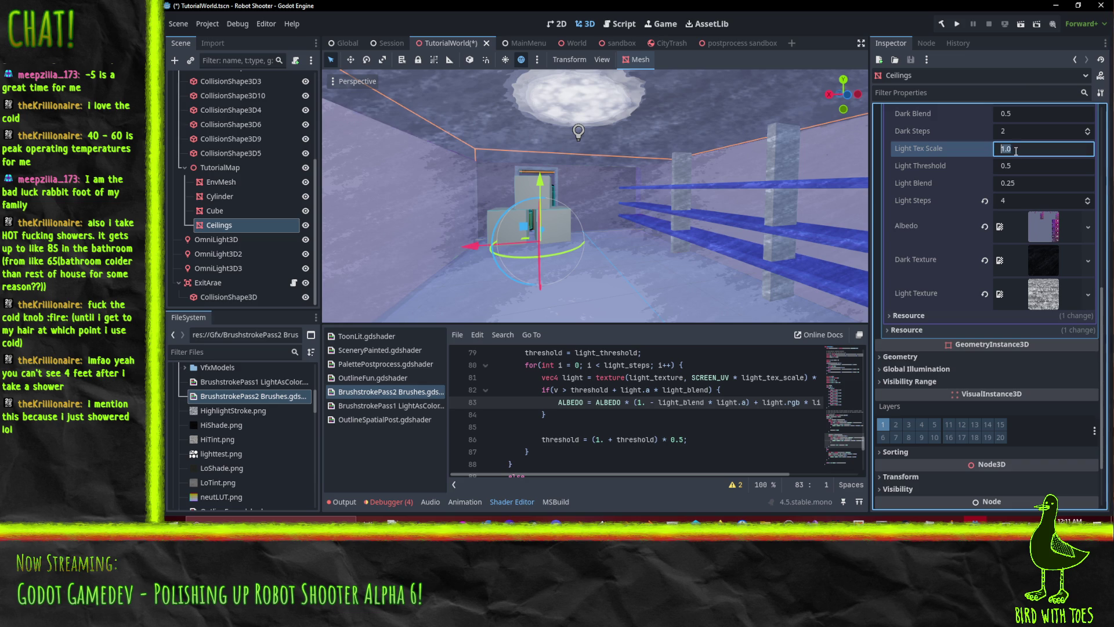
{"action": "type", "text": "2.0"}
{"action": "key", "text": "Return"}
{"action": "type", "text": "8.0"}
{"action": "key", "text": "Return"}
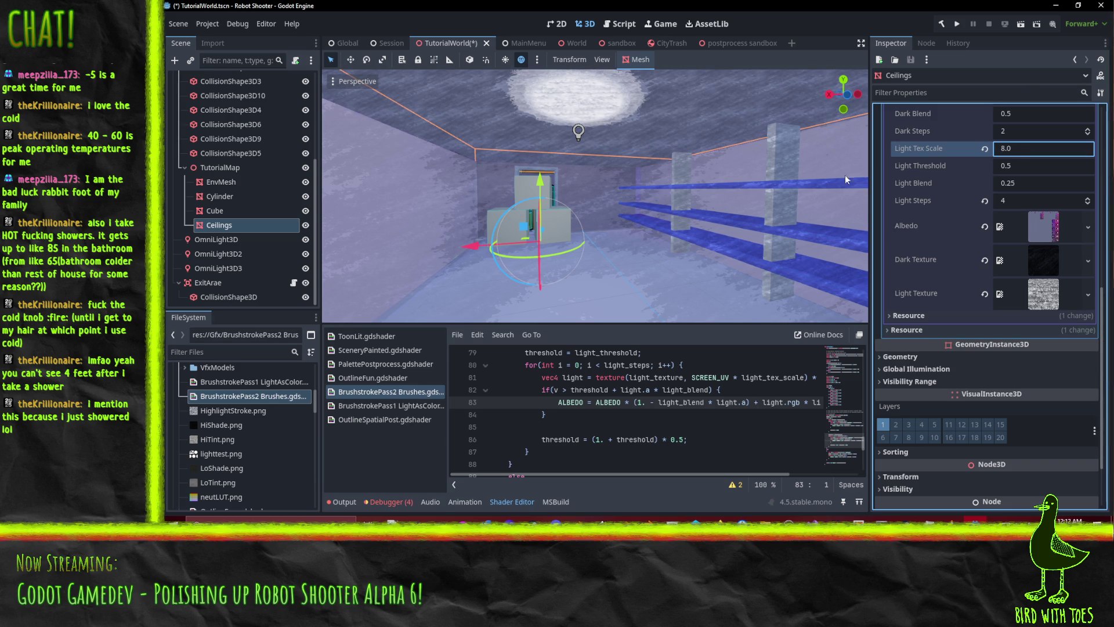
- Return the ceilings' Light Tex Scale to 2.0 and inspect the room and shelves
{"action": "scroll", "coordinate": [670, 136], "scroll_direction": "up", "scroll_amount": 3}
{"action": "mouse_move", "coordinate": [684, 130]}
{"action": "left_mouse_down"}
{"action": "mouse_move", "coordinate": [596, 139]}
{"action": "mouse_move", "coordinate": [635, 137]}
{"action": "mouse_move", "coordinate": [662, 152]}
{"action": "mouse_move", "coordinate": [640, 134]}
{"action": "mouse_move", "coordinate": [677, 166]}
{"action": "mouse_move", "coordinate": [739, 174]}
{"action": "mouse_move", "coordinate": [663, 154]}
{"action": "left_mouse_up"}
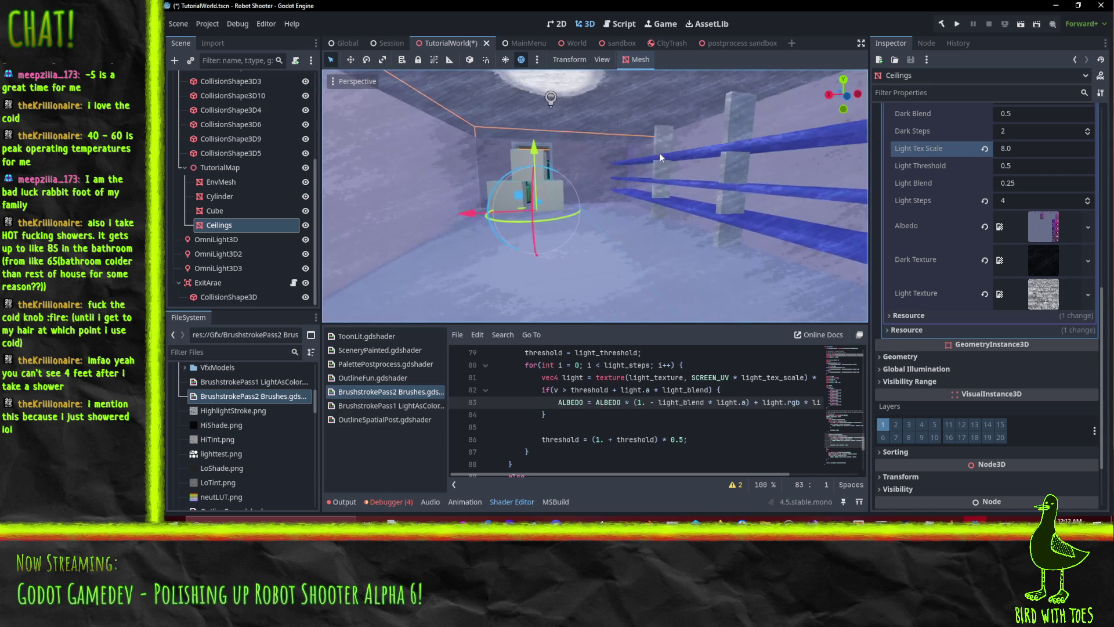
{"action": "left_click", "coordinate": [1021, 150]}
{"action": "type", "text": "2"}
{"action": "key", "text": "Return"}
{"action": "scroll", "coordinate": [655, 205], "scroll_direction": "up", "scroll_amount": 2}
{"action": "mouse_move", "coordinate": [656, 206]}
{"action": "left_mouse_down"}
{"action": "mouse_move", "coordinate": [646, 189]}
{"action": "mouse_move", "coordinate": [653, 196]}
{"action": "left_mouse_up"}
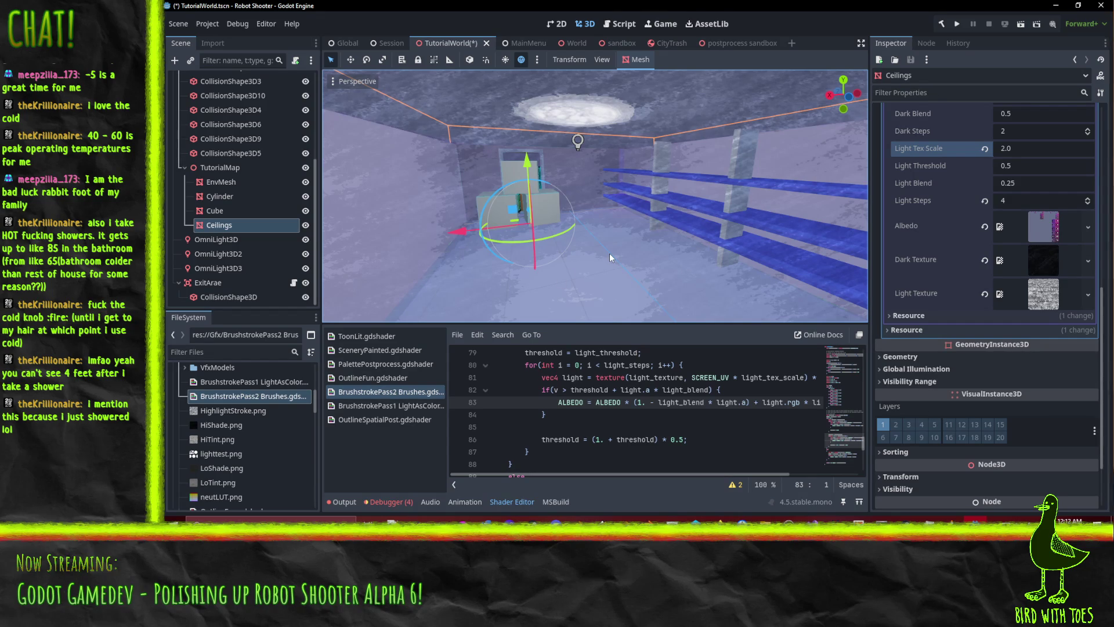
{"action": "mouse_move", "coordinate": [642, 251]}
{"action": "left_mouse_down"}
{"action": "mouse_move", "coordinate": [604, 216]}
{"action": "mouse_move", "coordinate": [574, 224]}
{"action": "mouse_move", "coordinate": [643, 200]}
{"action": "mouse_move", "coordinate": [576, 224]}
{"action": "mouse_move", "coordinate": [652, 228]}
{"action": "left_mouse_up"}
{"action": "mouse_move", "coordinate": [576, 183]}
{"action": "left_mouse_down"}
{"action": "mouse_move", "coordinate": [552, 213]}
{"action": "mouse_move", "coordinate": [645, 195]}
{"action": "mouse_move", "coordinate": [598, 198]}
{"action": "mouse_move", "coordinate": [621, 191]}
{"action": "mouse_move", "coordinate": [702, 202]}
{"action": "left_mouse_up"}
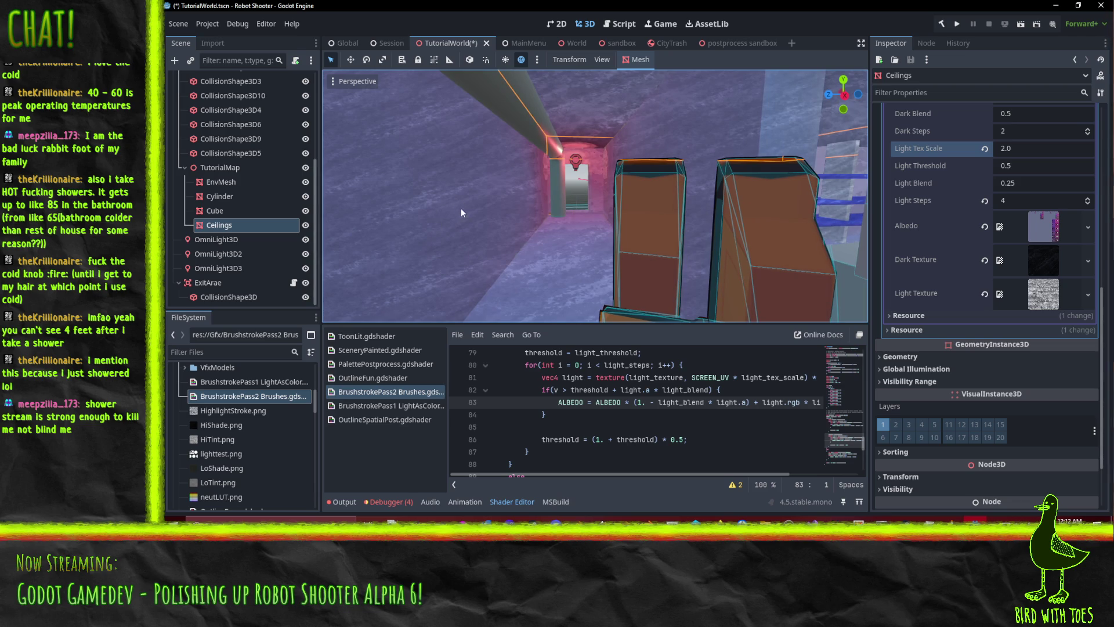
- Select EnvMesh and set its Dark Steps shader parameter to 5, checking the darker shading
{"action": "left_click", "coordinate": [232, 197]}
{"action": "left_click", "coordinate": [257, 183]}
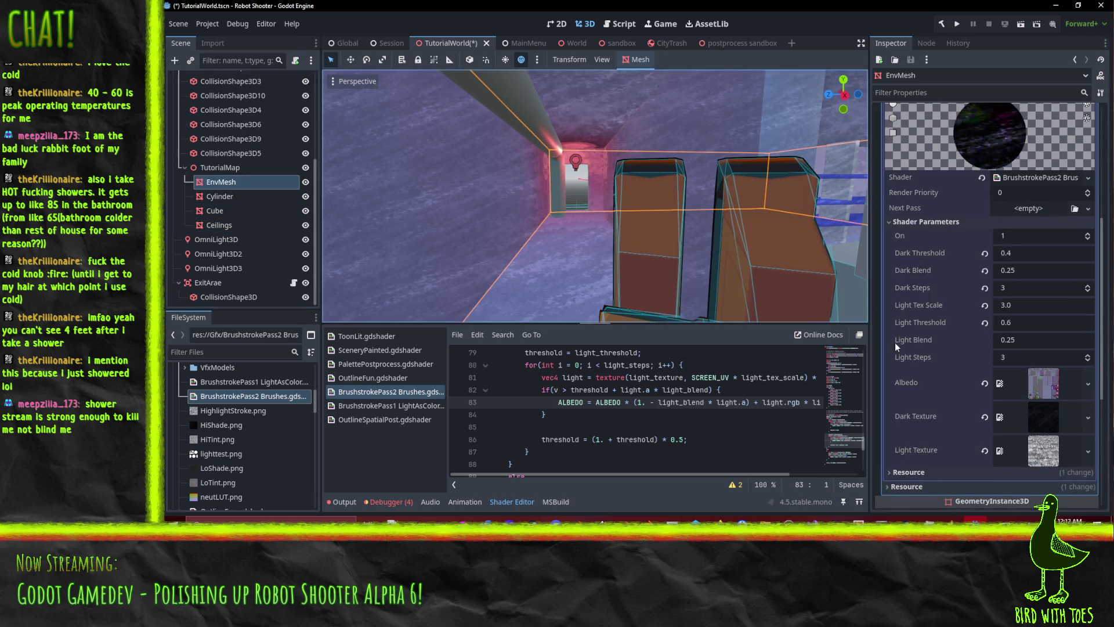
{"action": "left_click", "coordinate": [1039, 290]}
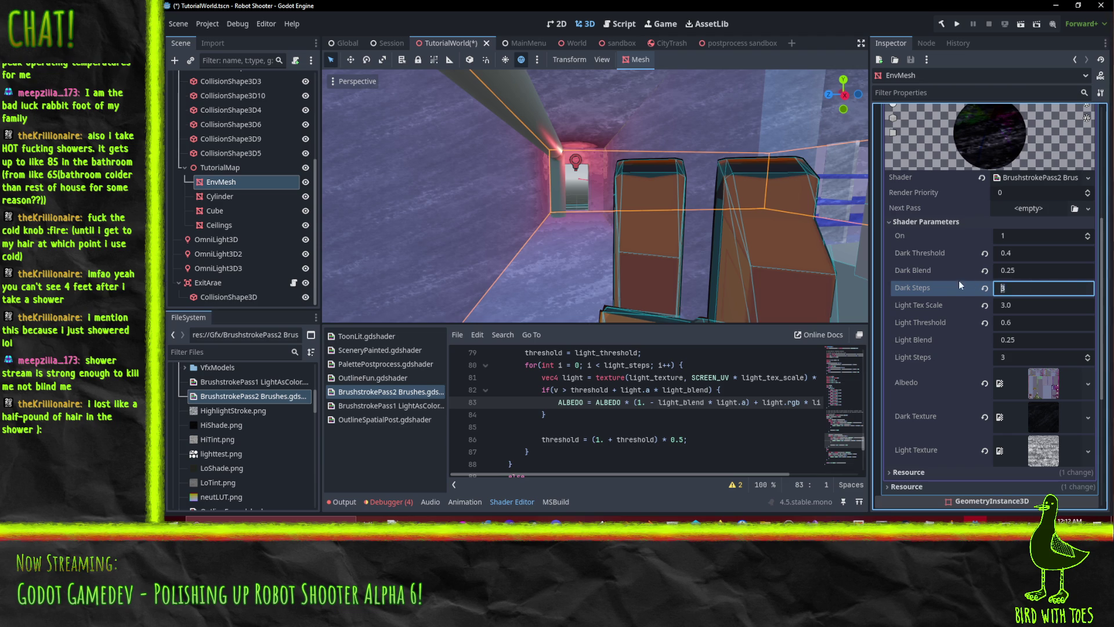
{"action": "key", "text": "Up"}
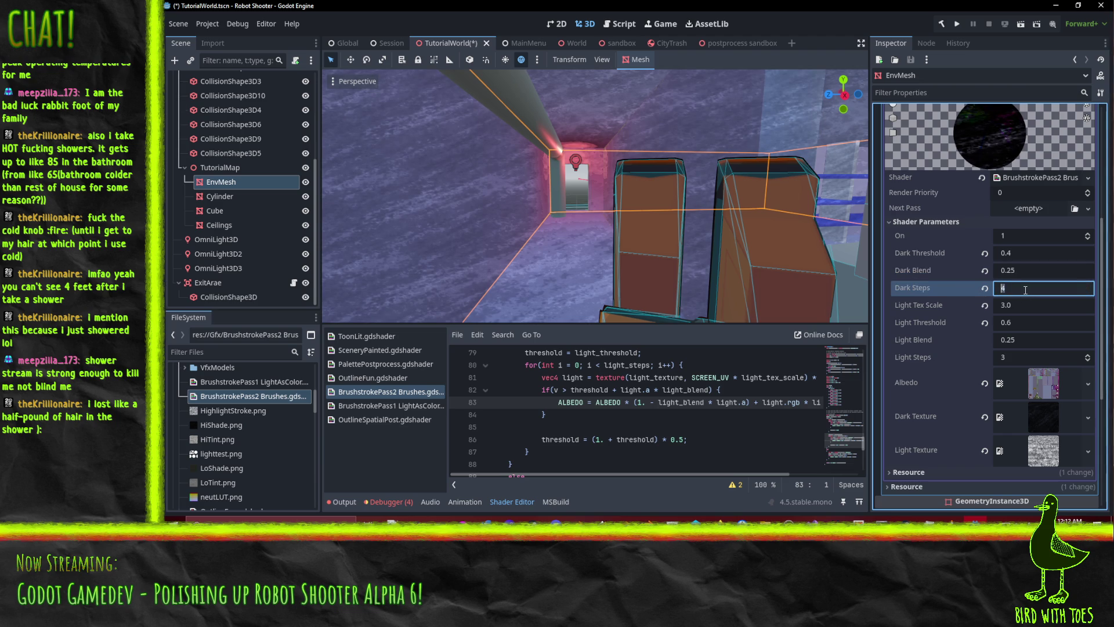
{"action": "type", "text": "5"}
{"action": "key", "text": "Return"}
{"action": "mouse_move", "coordinate": [710, 171]}
{"action": "left_mouse_down"}
{"action": "mouse_move", "coordinate": [657, 151]}
{"action": "mouse_move", "coordinate": [722, 152]}
{"action": "mouse_move", "coordinate": [671, 144]}
{"action": "mouse_move", "coordinate": [727, 163]}
{"action": "mouse_move", "coordinate": [676, 152]}
{"action": "mouse_move", "coordinate": [750, 155]}
{"action": "mouse_move", "coordinate": [775, 142]}
{"action": "mouse_move", "coordinate": [726, 221]}
{"action": "mouse_move", "coordinate": [666, 221]}
{"action": "left_mouse_up"}
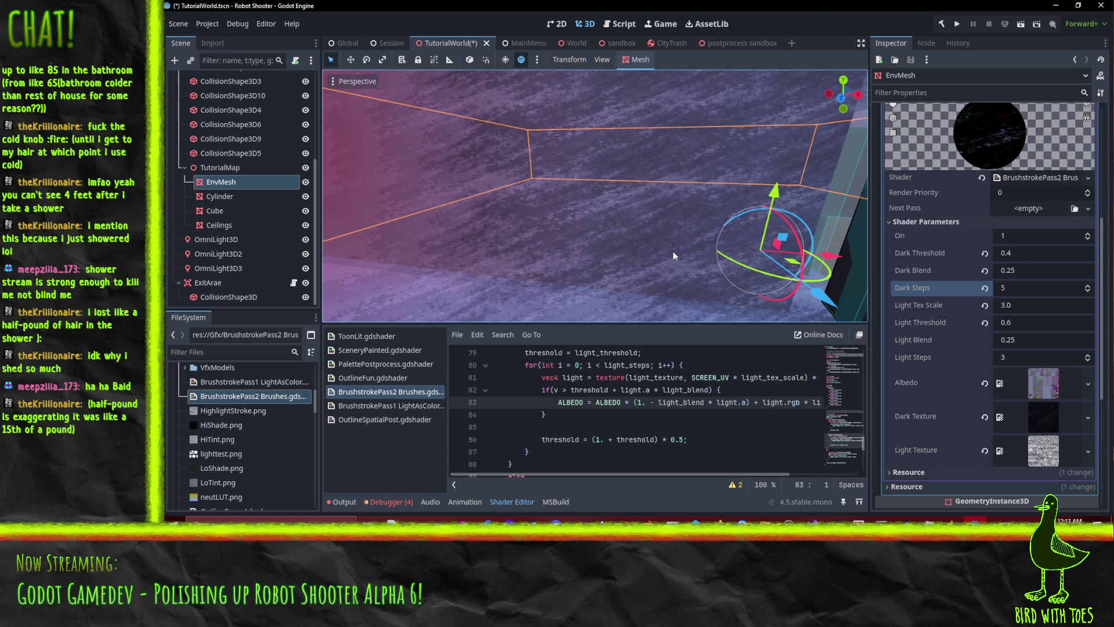
{"action": "mouse_move", "coordinate": [492, 181]}
{"action": "left_mouse_down"}
{"action": "mouse_move", "coordinate": [635, 171]}
{"action": "mouse_move", "coordinate": [590, 160]}
{"action": "mouse_move", "coordinate": [614, 172]}
{"action": "mouse_move", "coordinate": [550, 169]}
{"action": "mouse_move", "coordinate": [659, 167]}
{"action": "mouse_move", "coordinate": [600, 179]}
{"action": "mouse_move", "coordinate": [625, 170]}
{"action": "mouse_move", "coordinate": [633, 185]}
{"action": "mouse_move", "coordinate": [607, 166]}
{"action": "mouse_move", "coordinate": [632, 164]}
{"action": "mouse_move", "coordinate": [608, 158]}
{"action": "mouse_move", "coordinate": [621, 175]}
{"action": "left_mouse_up"}
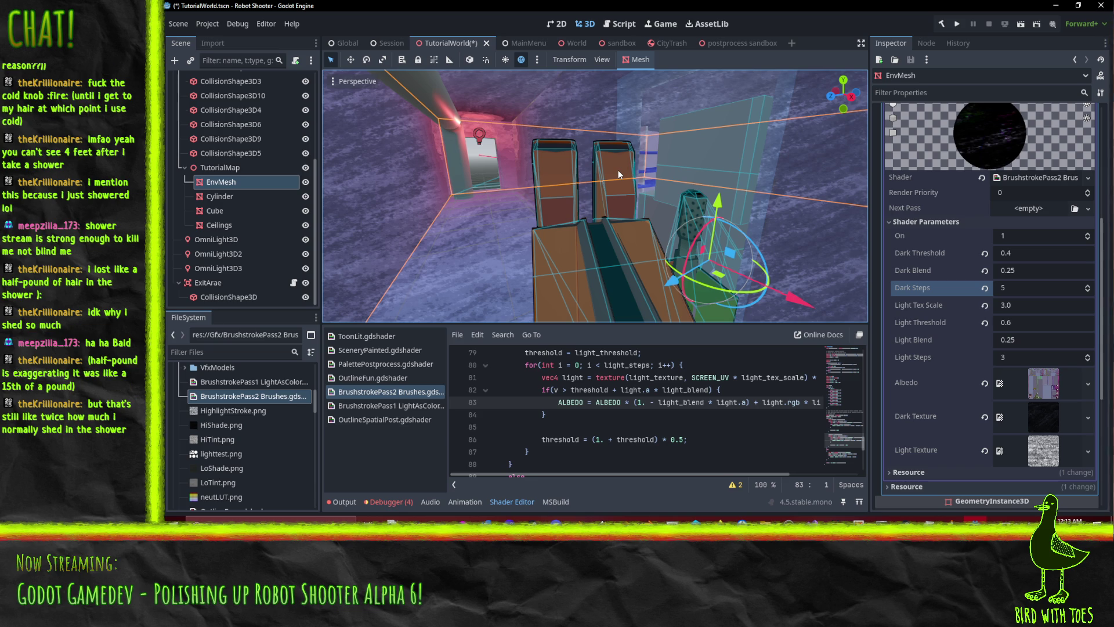
{"action": "left_click_drag", "start_coordinate": [430, 137], "coordinate": [528, 180]}
- Give the shader code panel more height and look over line 81's SCREEN_UV sampling
{"action": "left_click", "coordinate": [712, 411]}
{"action": "scroll", "coordinate": [656, 395], "scroll_direction": "up", "scroll_amount": 1}
{"action": "scroll", "coordinate": [638, 372], "scroll_direction": "down", "scroll_amount": 1}
{"action": "left_click_drag", "start_coordinate": [596, 323], "coordinate": [597, 292]}
{"action": "left_click", "coordinate": [712, 351]}
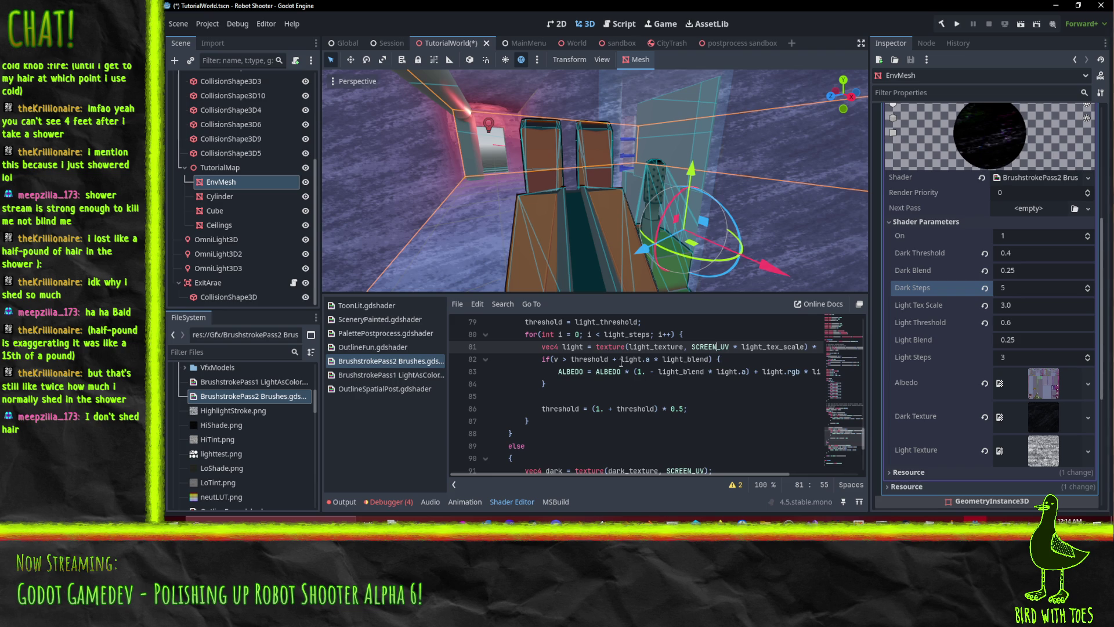
{"action": "scroll", "coordinate": [685, 427], "scroll_direction": "up", "scroll_amount": 2}
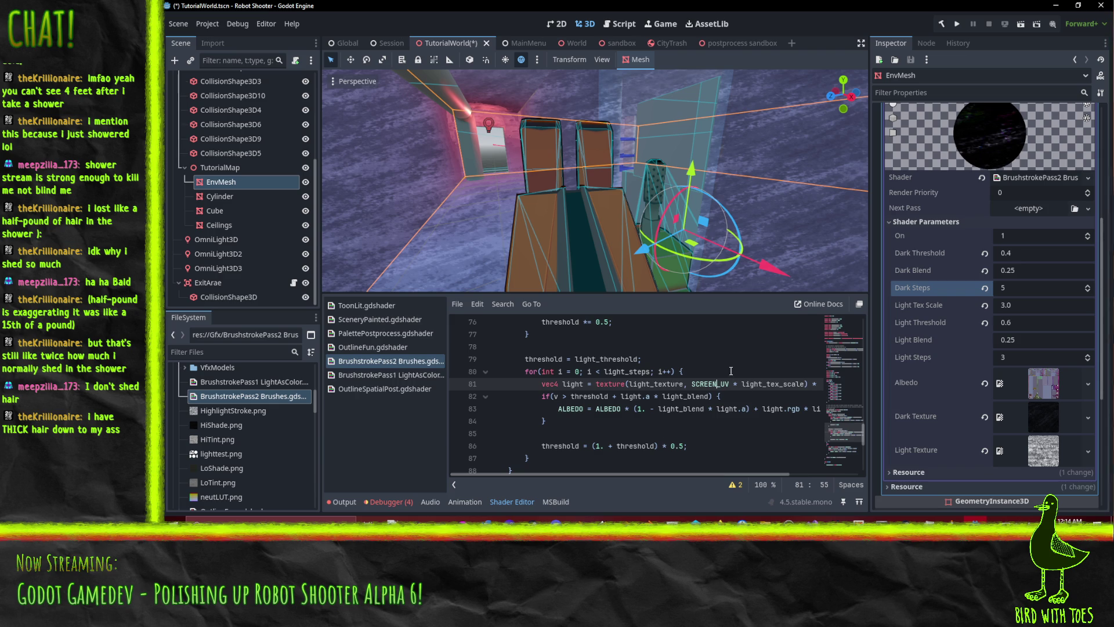
{"action": "left_click_drag", "start_coordinate": [685, 383], "coordinate": [718, 378]}
{"action": "left_click", "coordinate": [696, 378]}
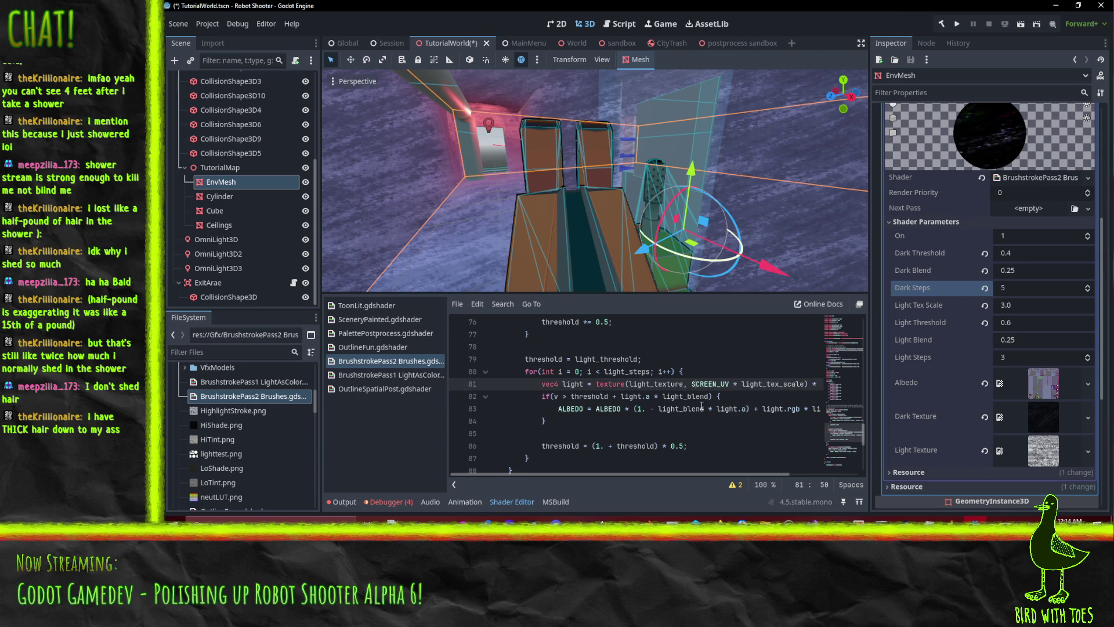
- Select SCREEN_UV on shader line 71
{"action": "scroll", "coordinate": [710, 369], "scroll_direction": "up", "scroll_amount": 1}
{"action": "scroll", "coordinate": [710, 369], "scroll_direction": "up", "scroll_amount": 4}
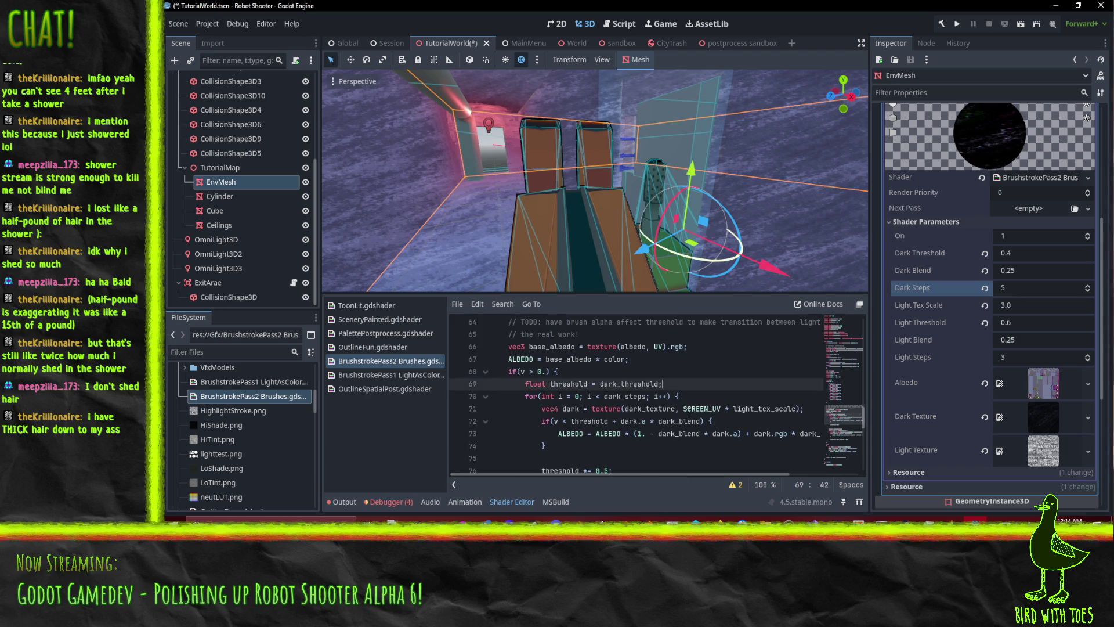
{"action": "left_click", "coordinate": [685, 408]}
{"action": "key", "text": "Left"}
{"action": "key", "text": "ctrl+shift+Right"}
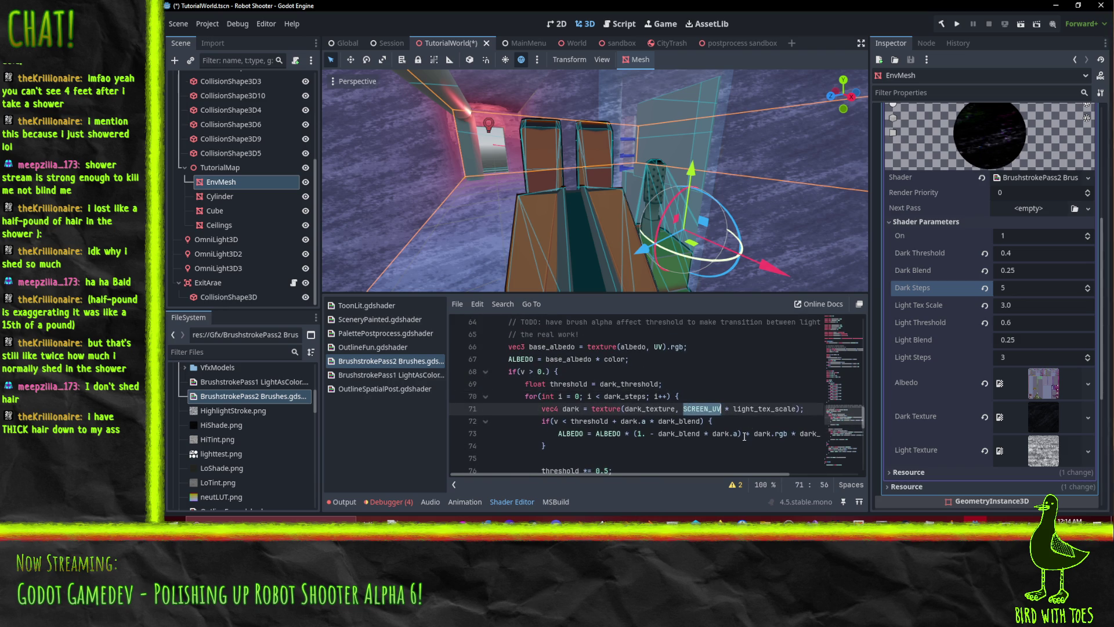
- Switch to the browser showing the Godot changelog page
{"action": "mouse_move", "coordinate": [743, 519]}
{"action": "left_click", "coordinate": [673, 492]}
{"action": "left_click", "coordinate": [917, 11]}
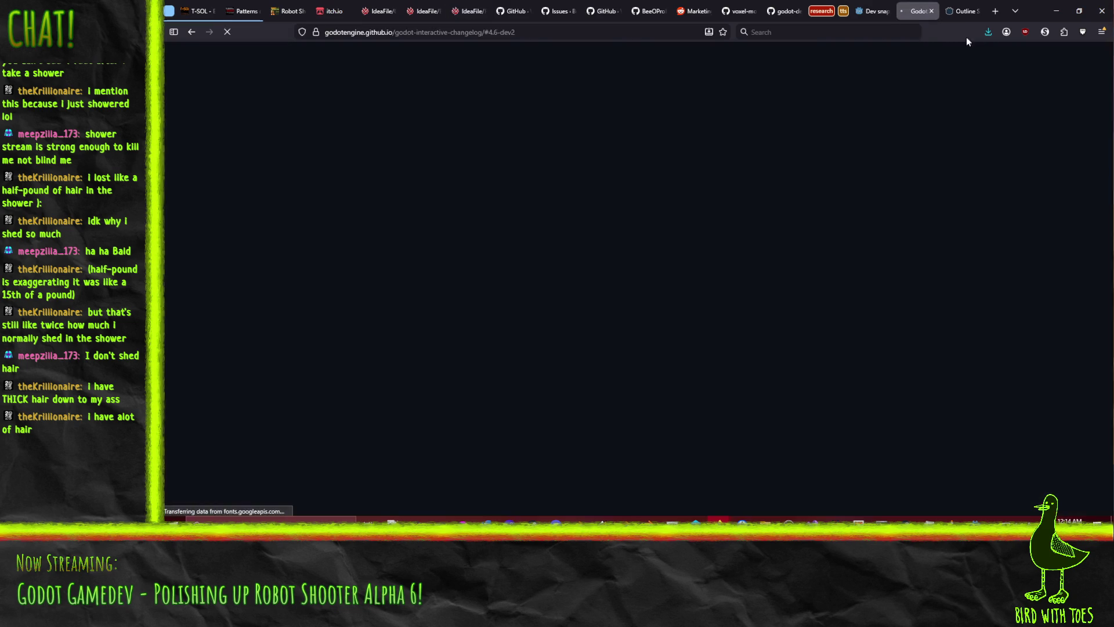
- Close the Godot changelog and dev snapshot tabs
{"action": "left_click", "coordinate": [932, 11]}
{"action": "left_click", "coordinate": [877, 11]}
{"action": "left_click", "coordinate": [888, 11]}
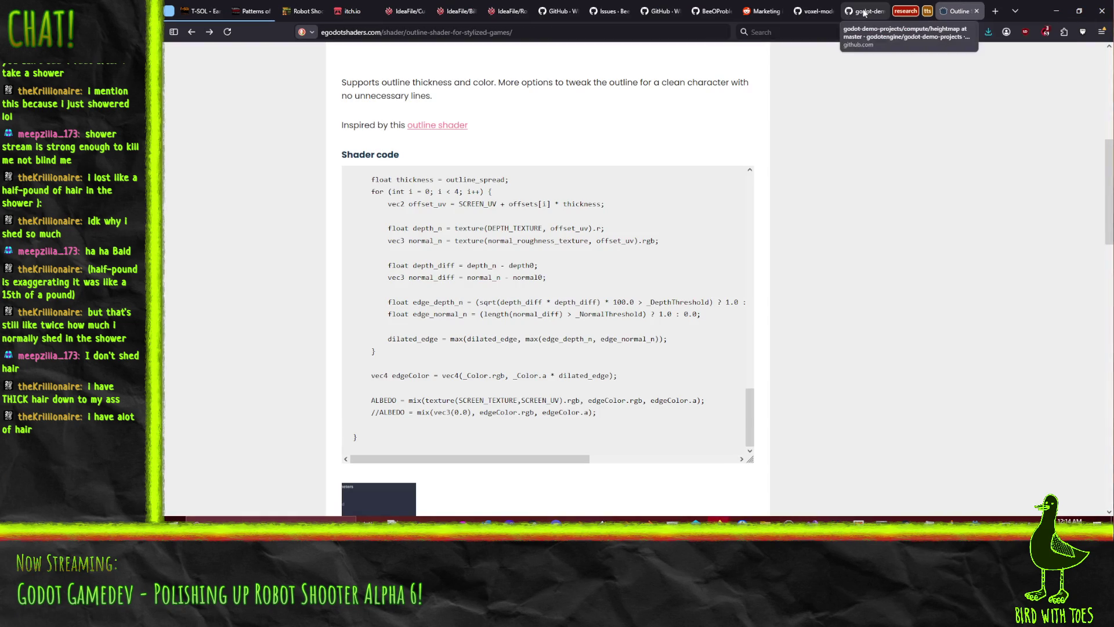
- Search 'godo shader language' in a new tab
{"action": "left_click", "coordinate": [988, 17]}
{"action": "type", "text": "godo"}
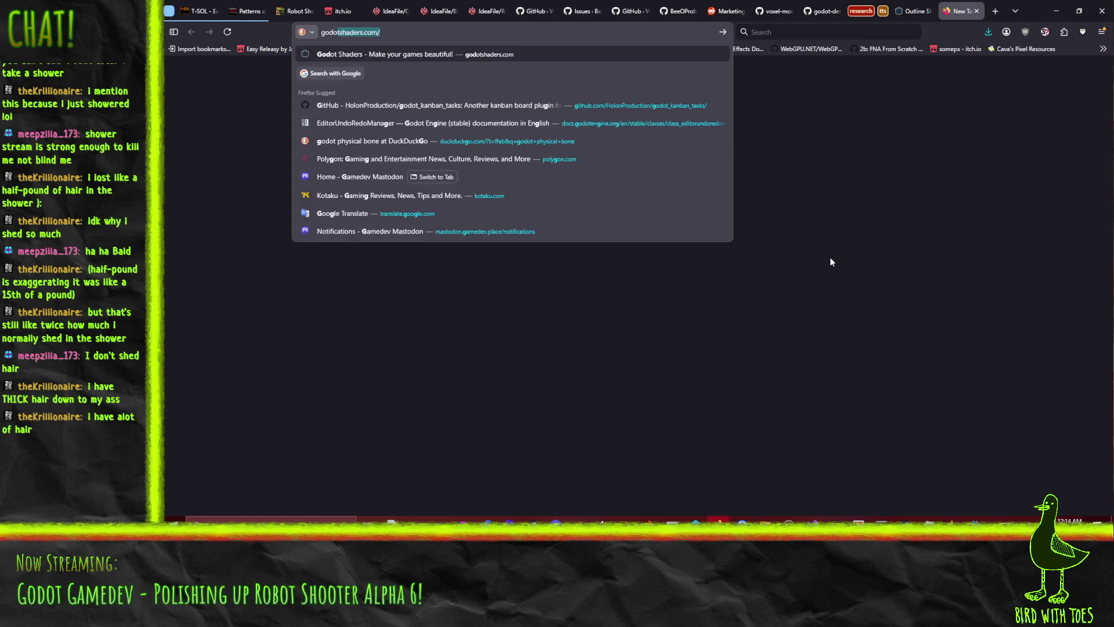
{"action": "type", "text": "shader language"}
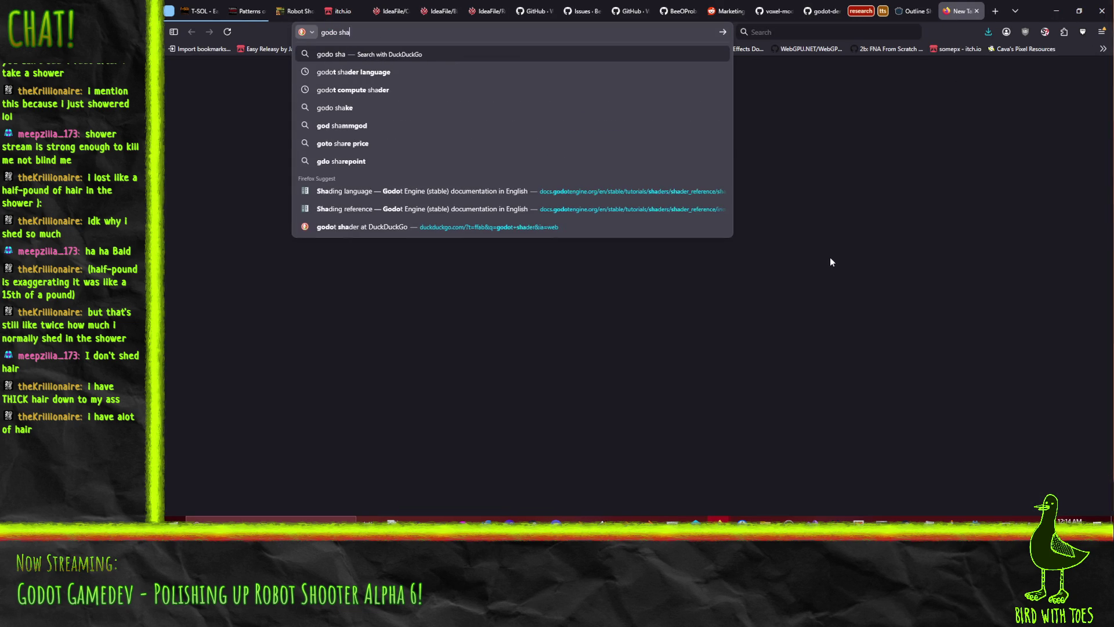
{"action": "key", "text": "Return"}
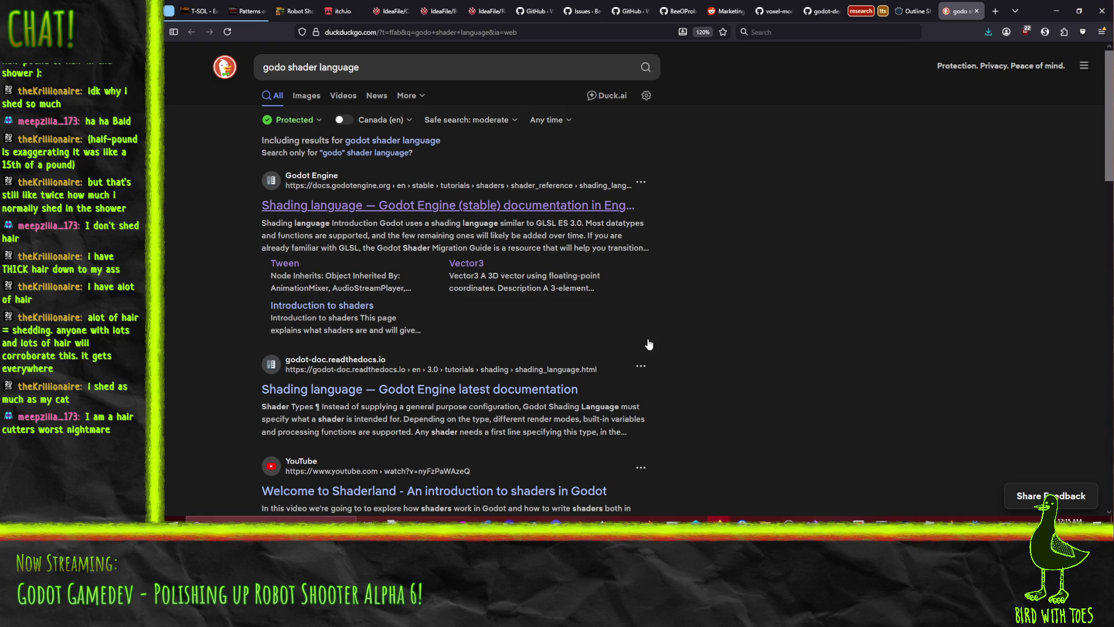
- Open the Godot shading language docs and search the page for 'rotate'
{"action": "left_click", "coordinate": [469, 210]}
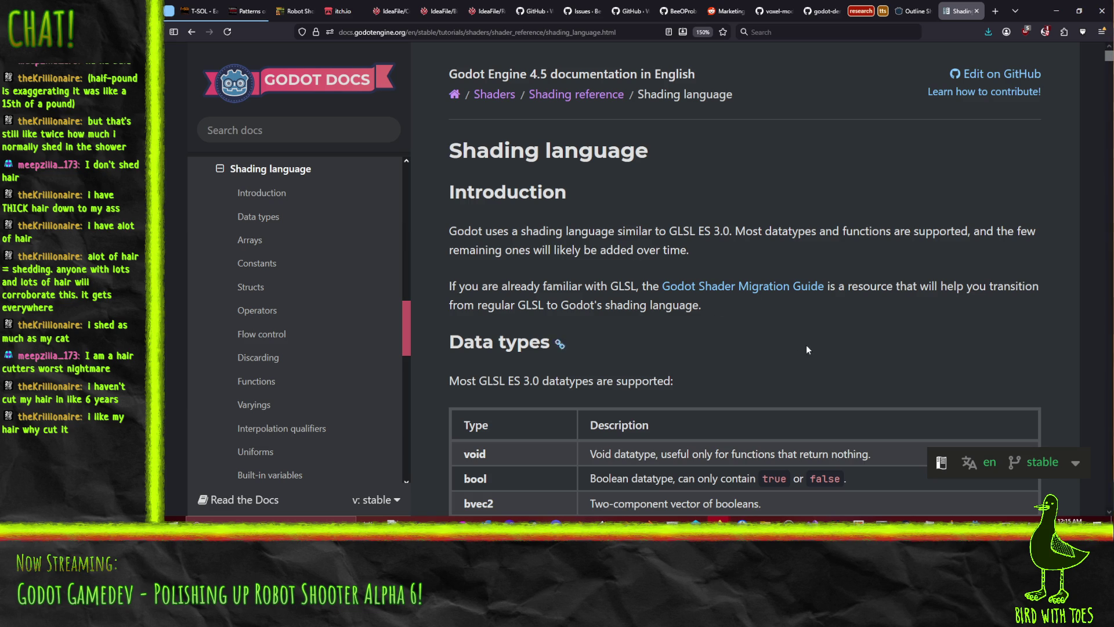
{"action": "scroll", "coordinate": [803, 329], "scroll_direction": "down", "scroll_amount": 8}
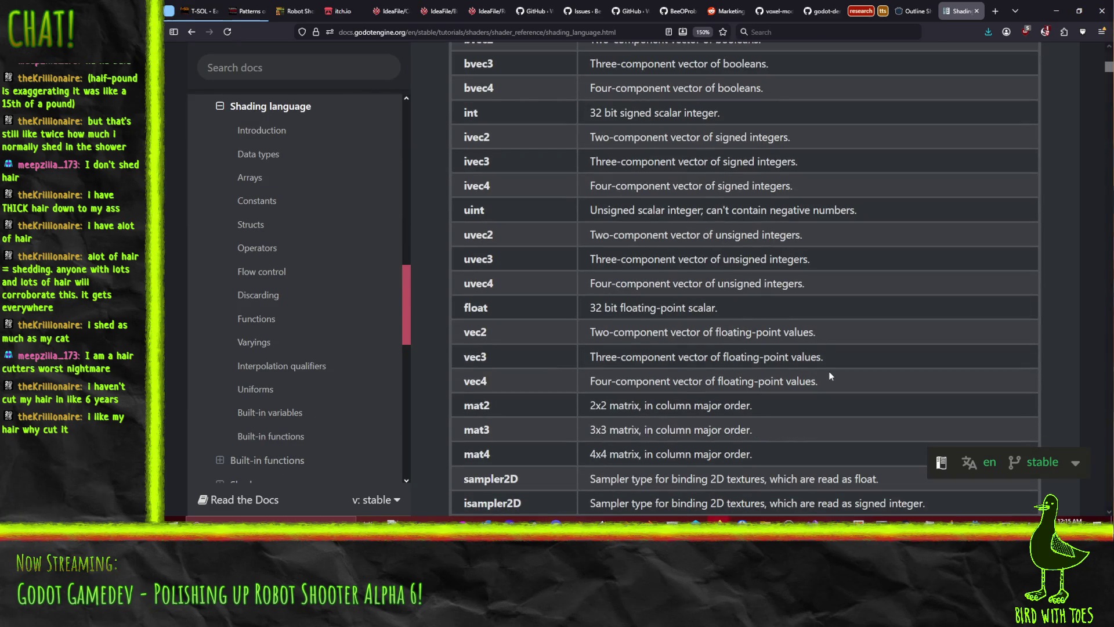
{"action": "scroll", "coordinate": [830, 374], "scroll_direction": "down", "scroll_amount": 6}
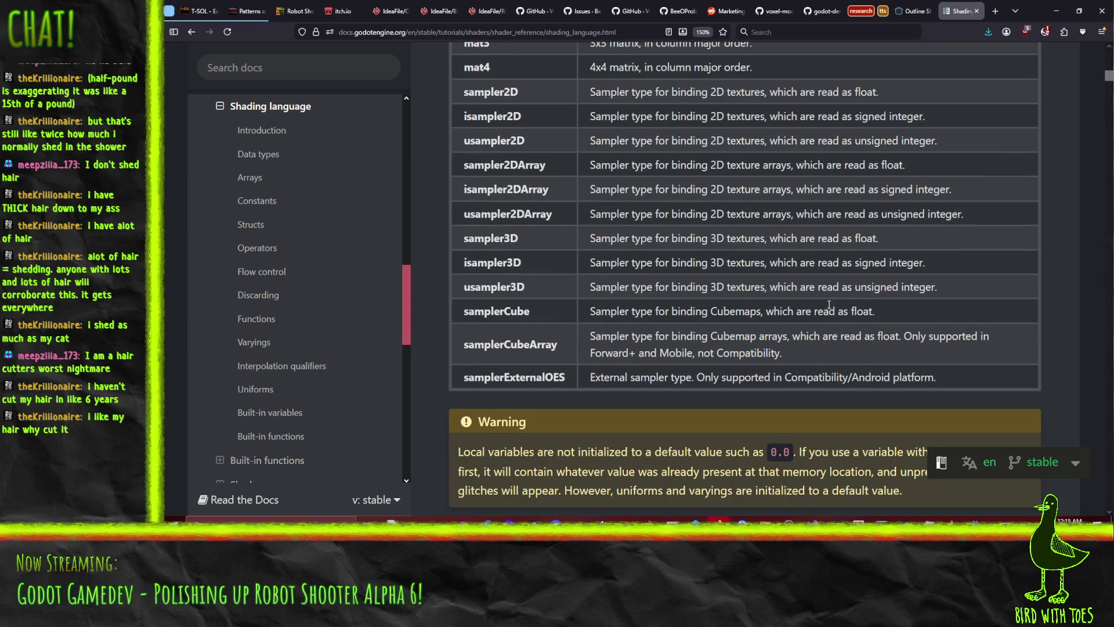
{"action": "scroll", "coordinate": [782, 319], "scroll_direction": "down", "scroll_amount": 20}
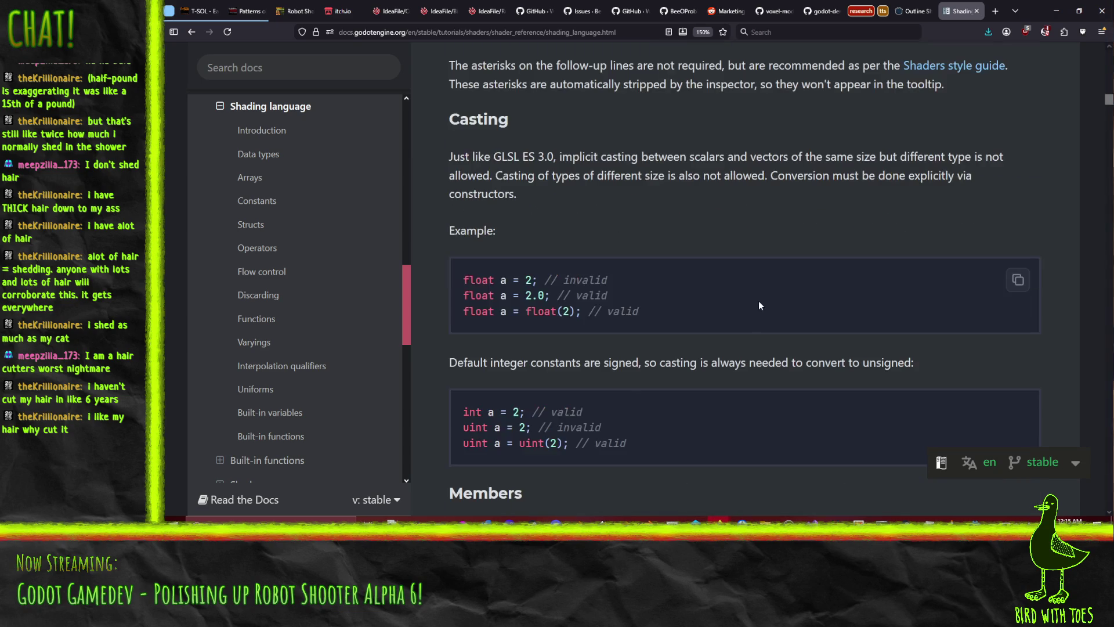
{"action": "key", "text": "ctrl+f"}
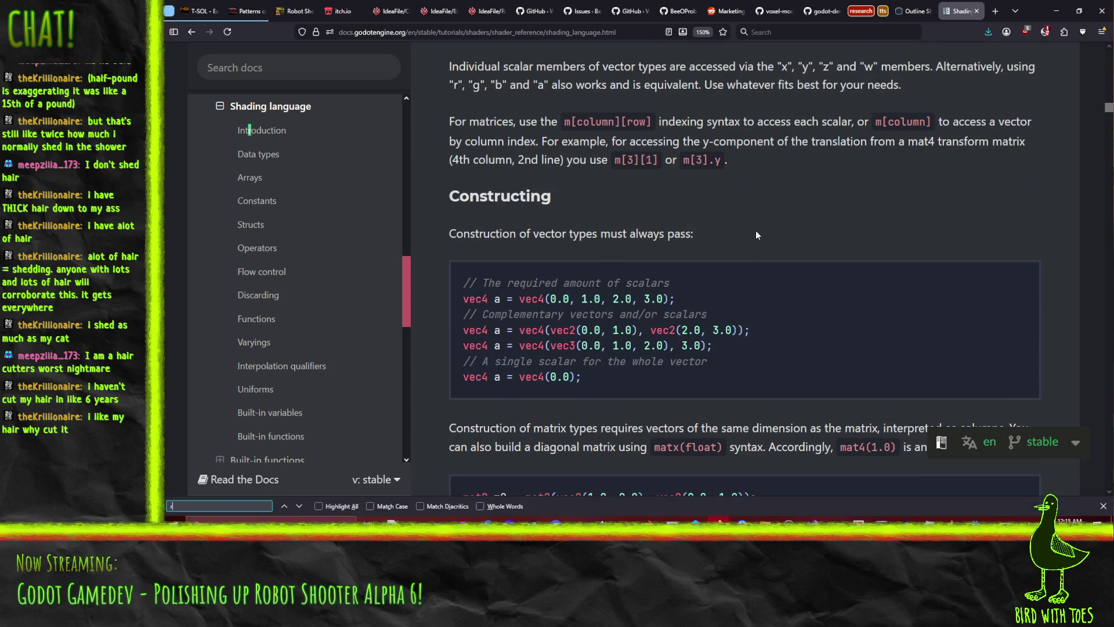
{"action": "type", "text": "rotate"}
{"action": "key", "text": "BackSpace"}
{"action": "key", "text": "BackSpace"}
{"action": "key", "text": "BackSpace"}
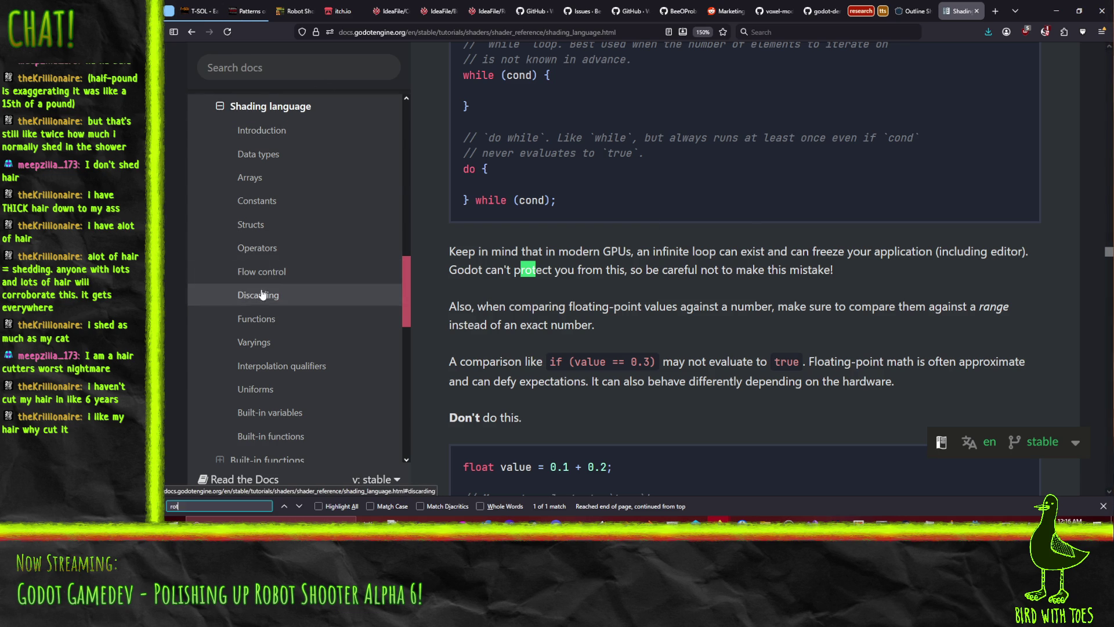
{"action": "left_click", "coordinate": [256, 319]}
{"action": "key", "text": "ctrl+f"}
{"action": "type", "text": "rotate"}
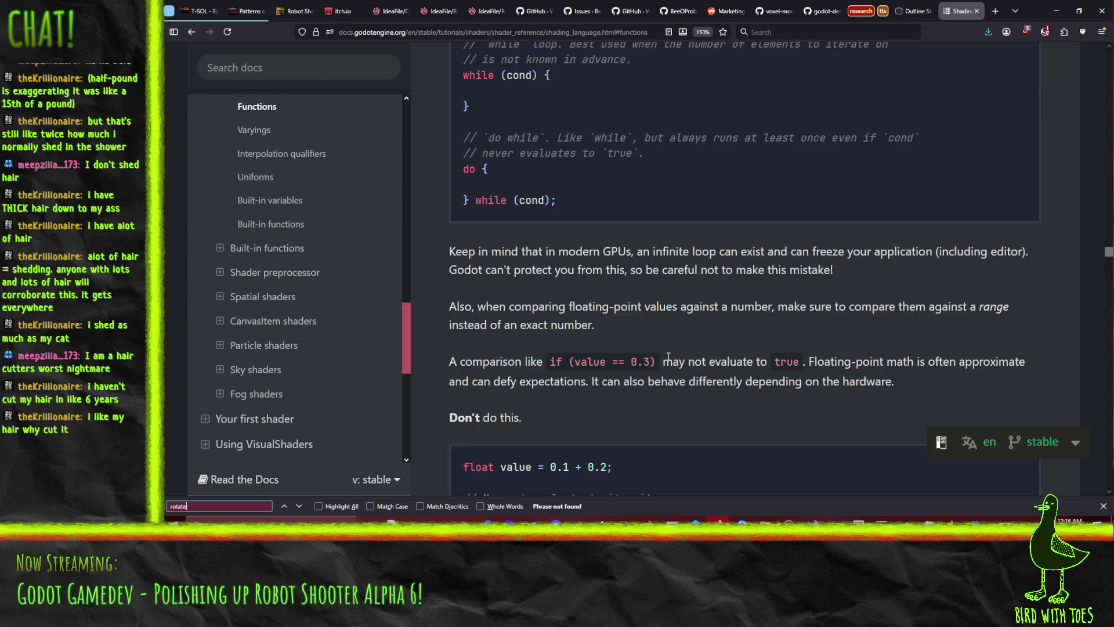
- Open the Trigonometric functions table under Built-in functions
{"action": "left_click", "coordinate": [216, 250]}
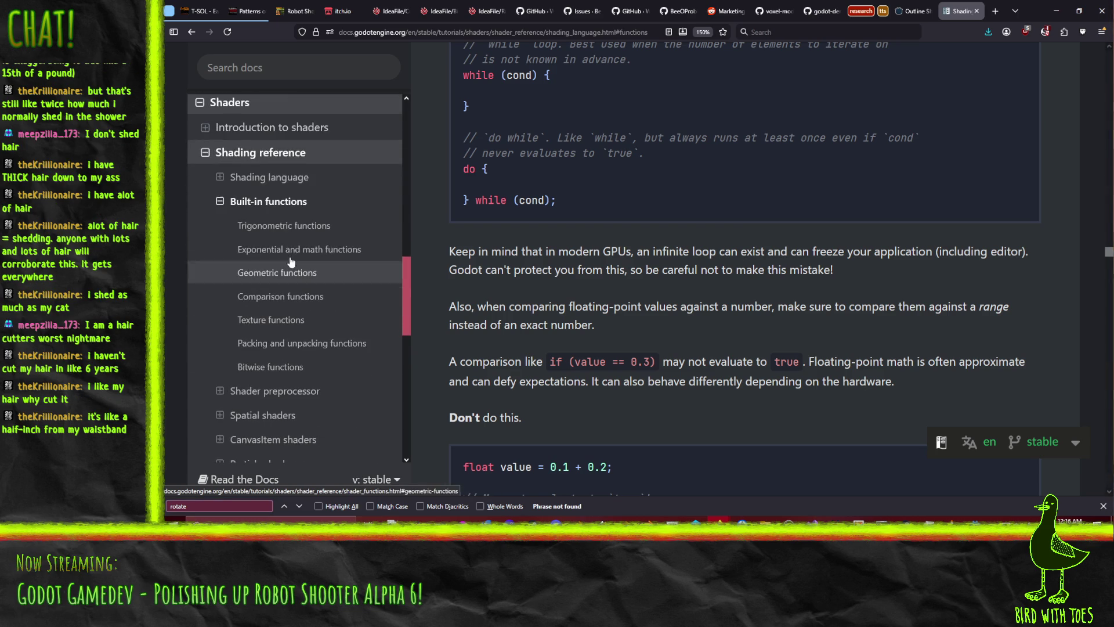
{"action": "left_click", "coordinate": [280, 229]}
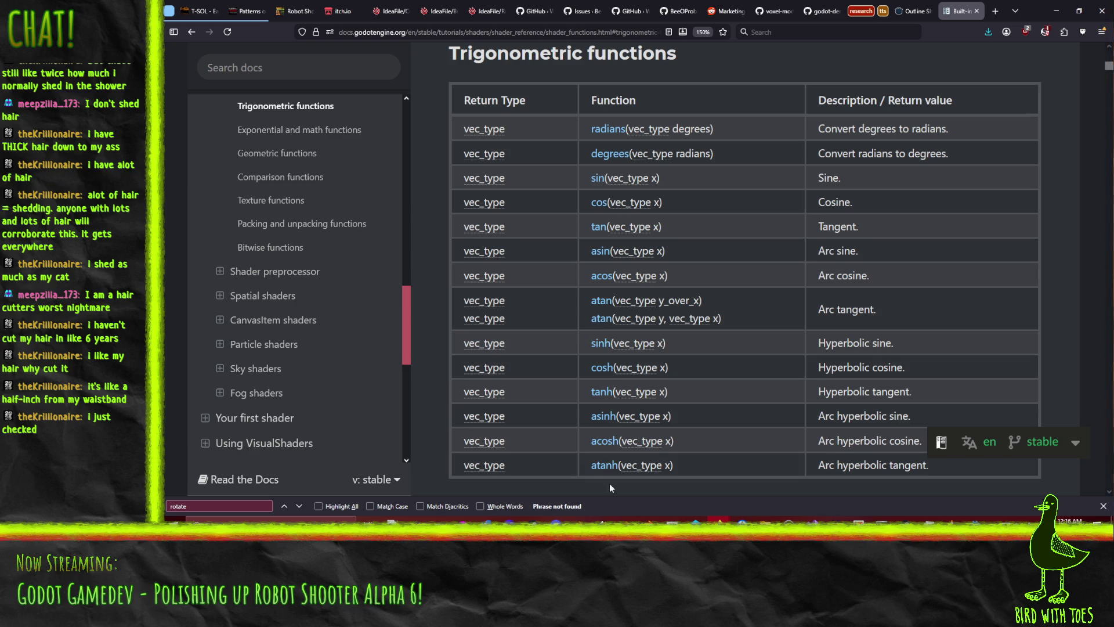
{"action": "scroll", "coordinate": [553, 290], "scroll_direction": "down", "scroll_amount": 3}
{"action": "scroll", "coordinate": [565, 279], "scroll_direction": "down", "scroll_amount": 5}
{"action": "scroll", "coordinate": [471, 249], "scroll_direction": "up", "scroll_amount": 13}
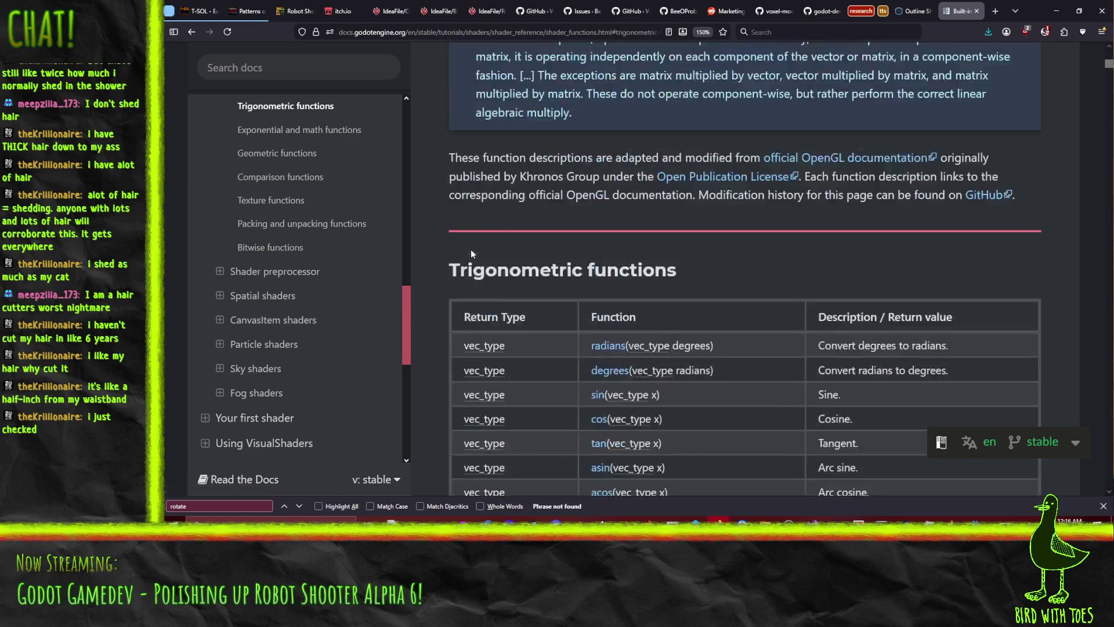
{"action": "scroll", "coordinate": [482, 264], "scroll_direction": "up", "scroll_amount": 2}
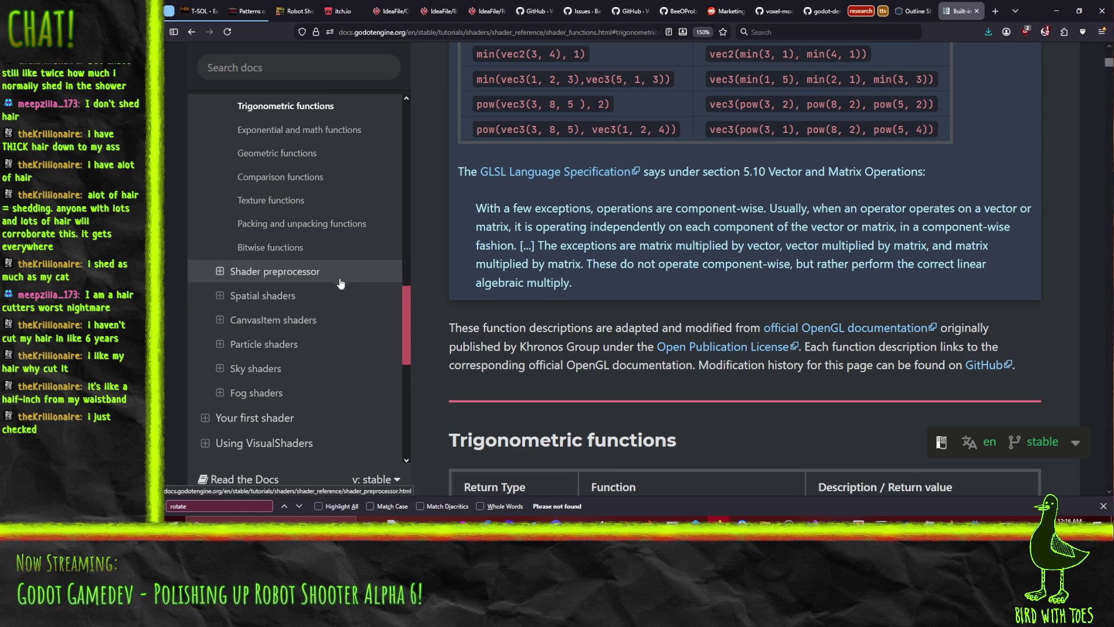
{"action": "scroll", "coordinate": [349, 290], "scroll_direction": "up", "scroll_amount": 3}
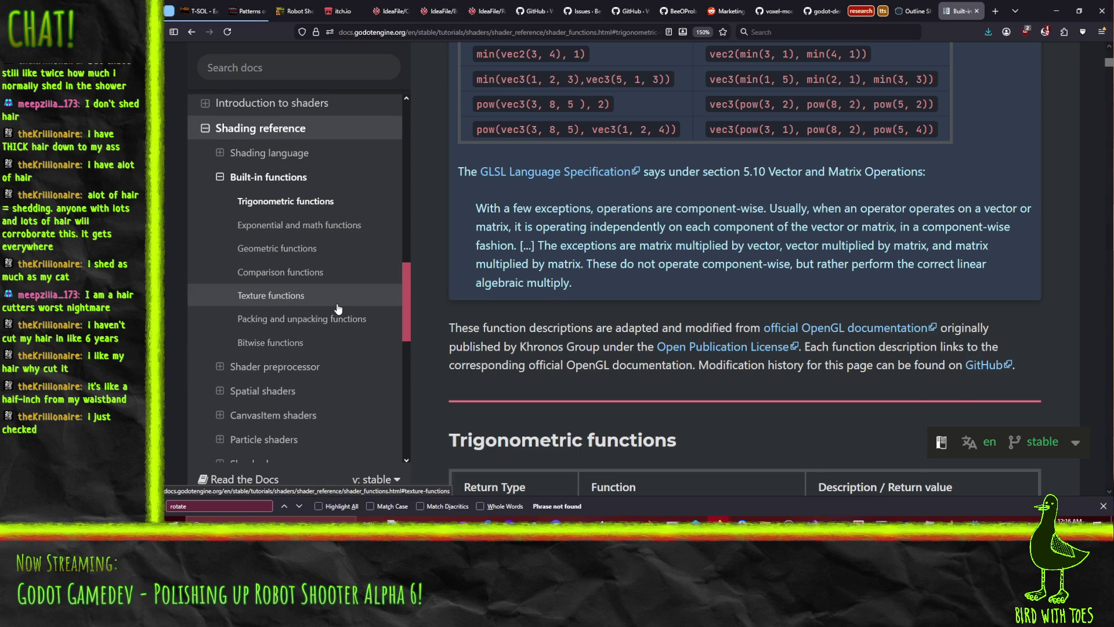
- Read the Texture functions section and the texture() description, then go back
{"action": "left_click", "coordinate": [345, 308]}
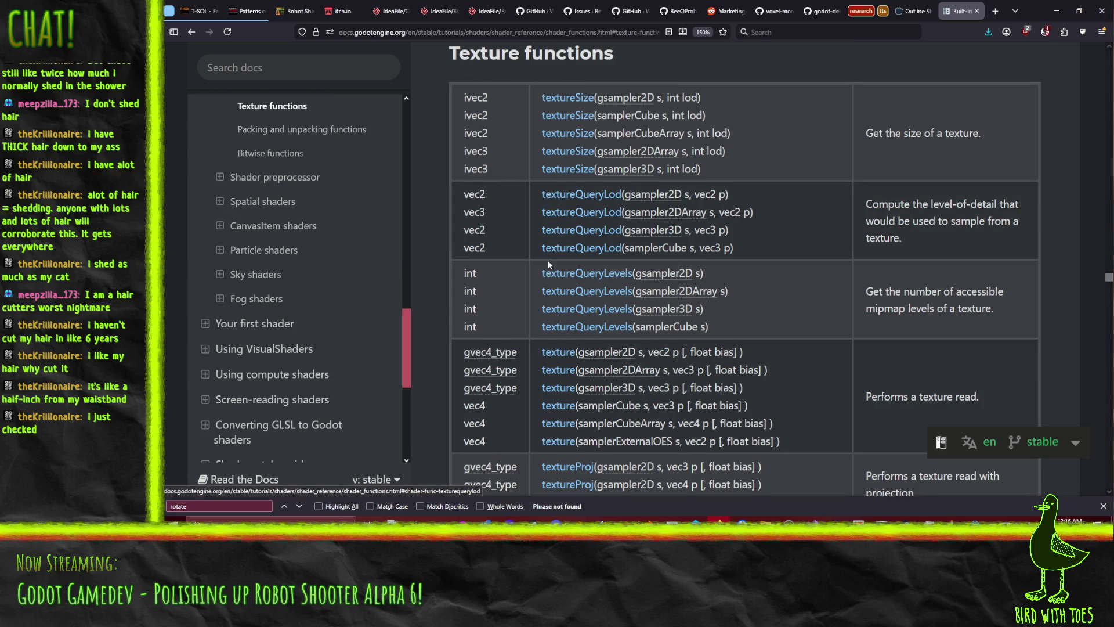
{"action": "scroll", "coordinate": [548, 260], "scroll_direction": "down", "scroll_amount": 4}
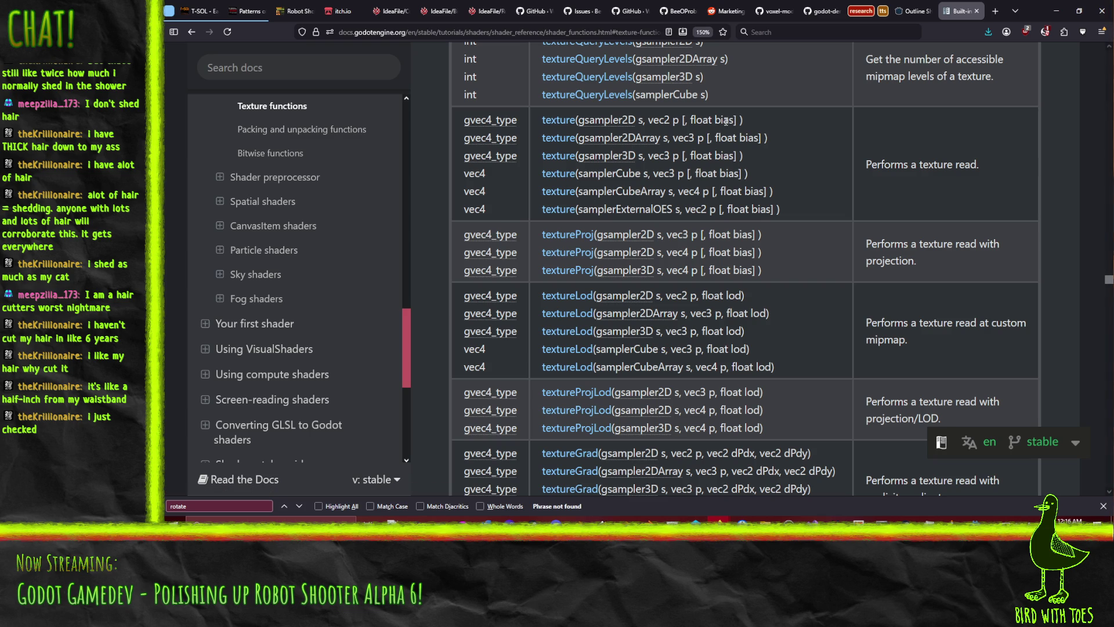
{"action": "scroll", "coordinate": [724, 119], "scroll_direction": "down", "scroll_amount": 10}
{"action": "scroll", "coordinate": [763, 157], "scroll_direction": "down", "scroll_amount": 5}
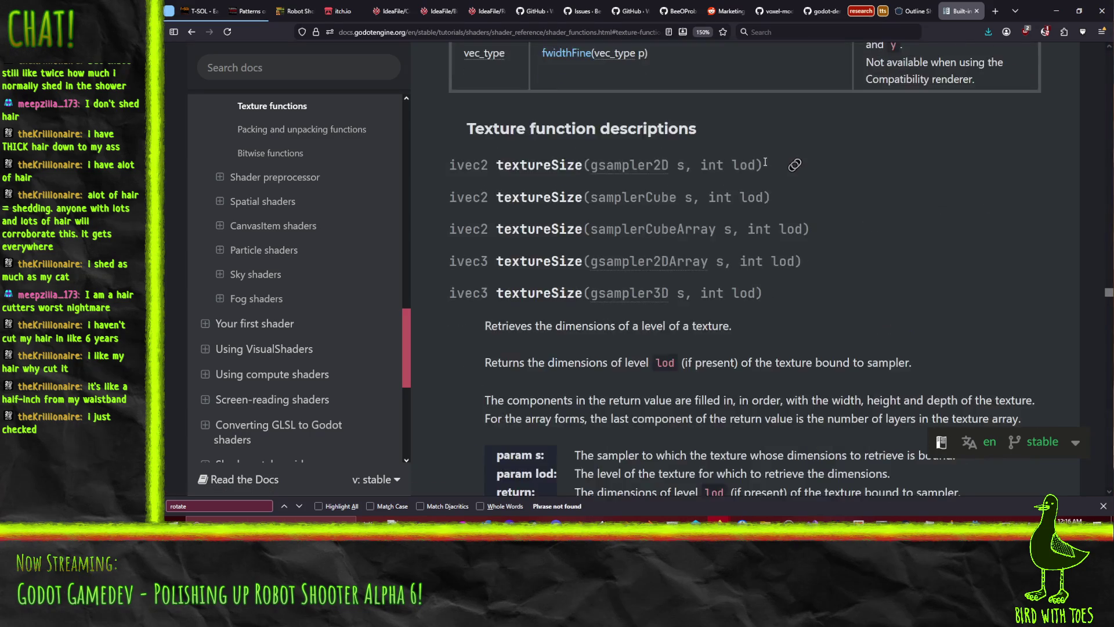
{"action": "scroll", "coordinate": [758, 160], "scroll_direction": "up", "scroll_amount": 15}
{"action": "scroll", "coordinate": [754, 165], "scroll_direction": "up", "scroll_amount": 1}
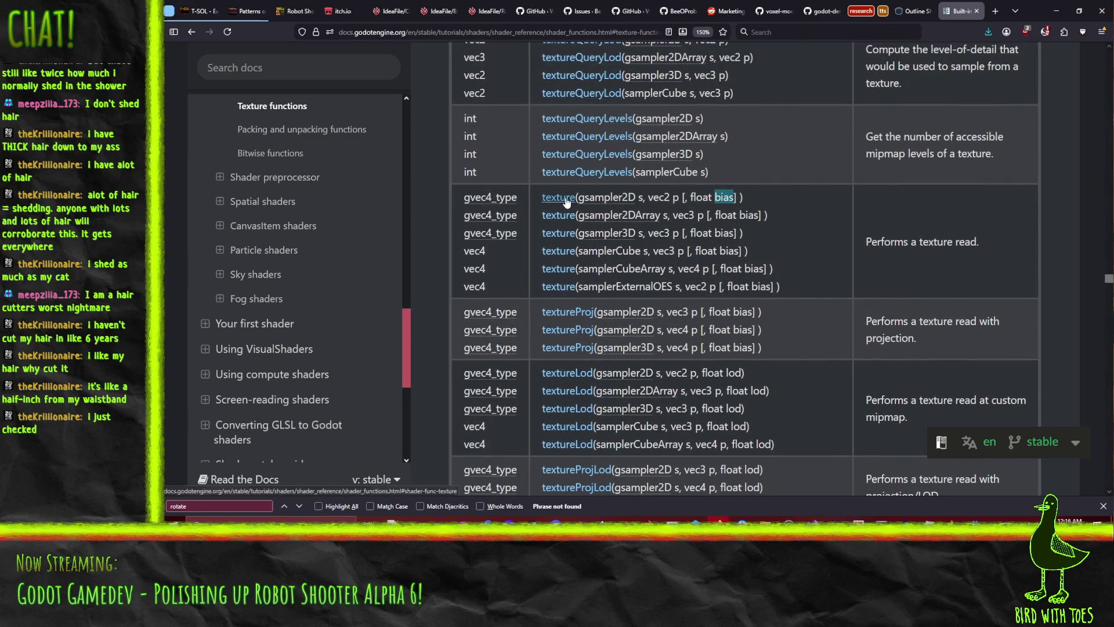
{"action": "left_click", "coordinate": [567, 198]}
{"action": "scroll", "coordinate": [639, 278], "scroll_direction": "down", "scroll_amount": 3}
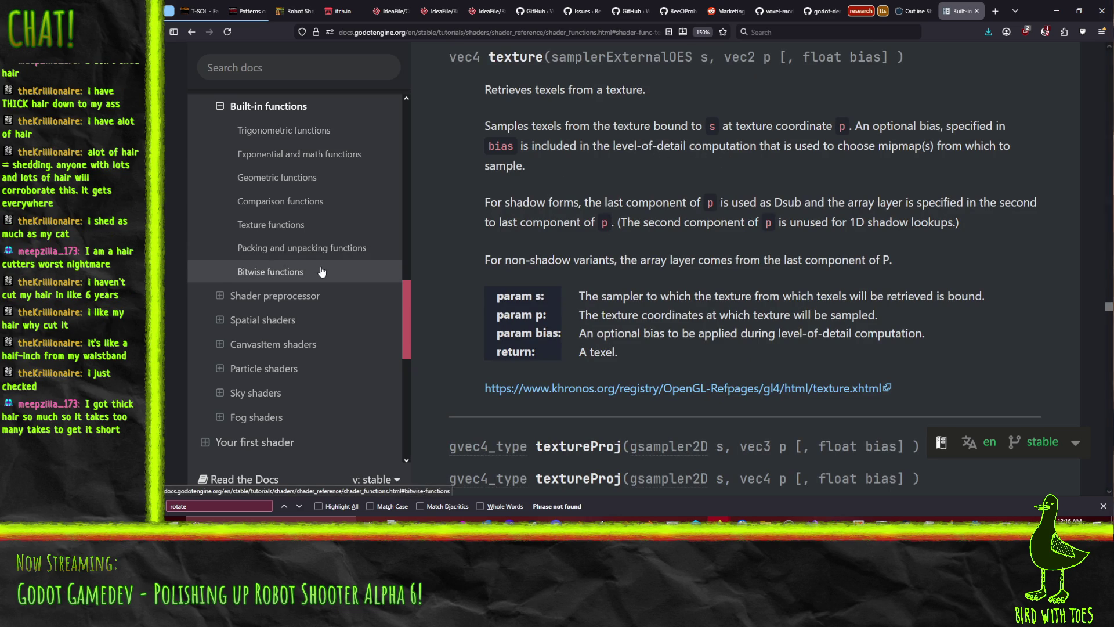
{"action": "key", "text": "alt+Left"}
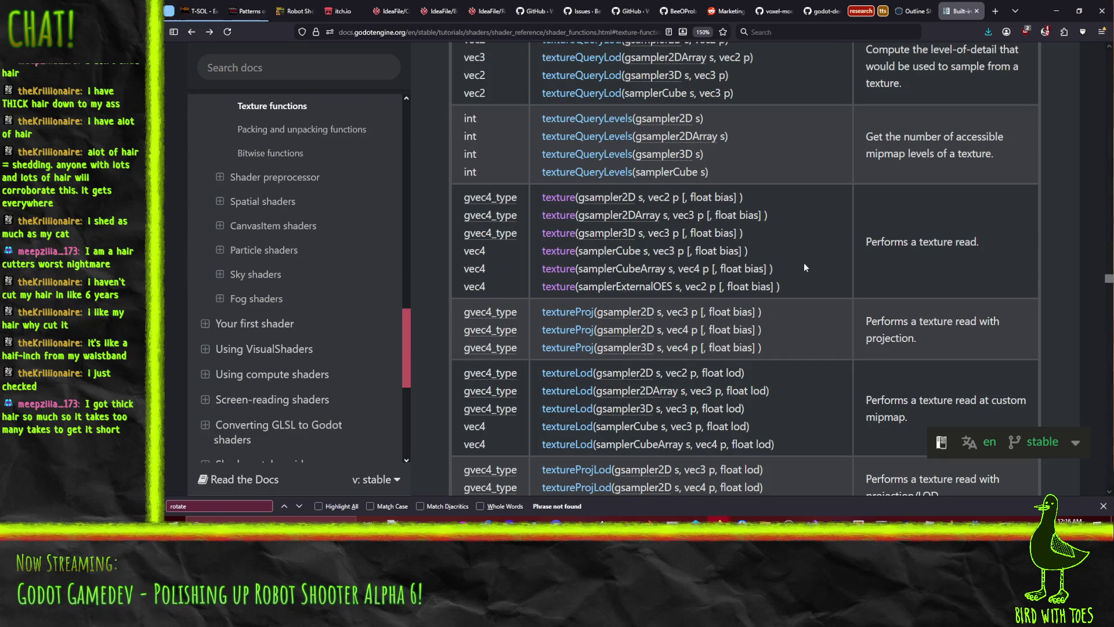
- Browse the Shading language subsections in the contents, then return to the Godot editor
{"action": "scroll", "coordinate": [799, 259], "scroll_direction": "up", "scroll_amount": 1}
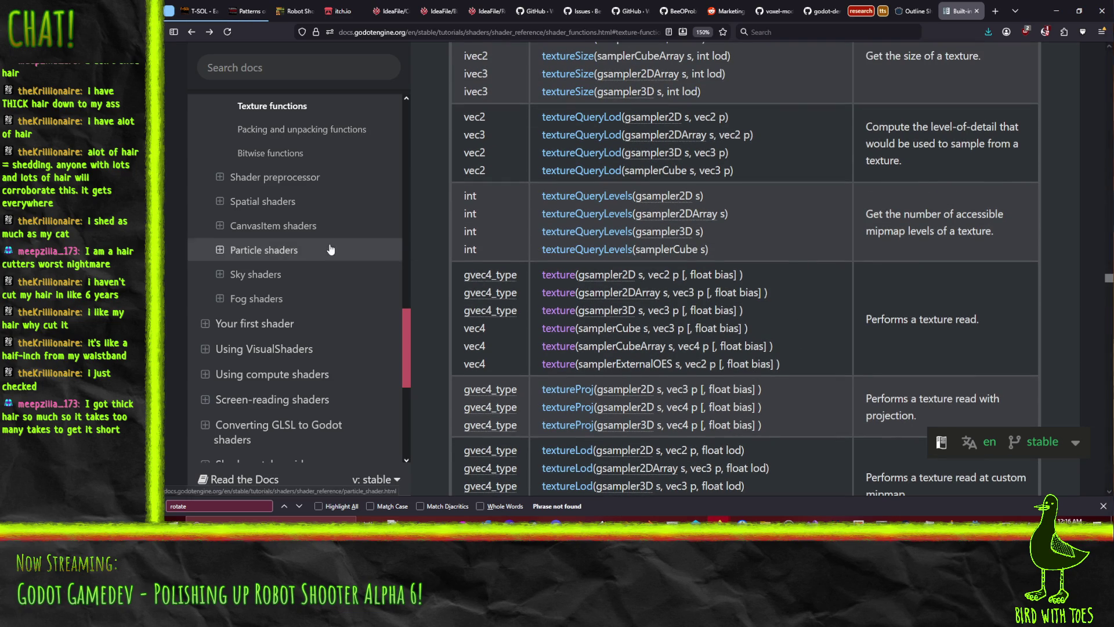
{"action": "scroll", "coordinate": [290, 249], "scroll_direction": "up", "scroll_amount": 3}
{"action": "scroll", "coordinate": [789, 273], "scroll_direction": "up", "scroll_amount": 4}
{"action": "scroll", "coordinate": [794, 275], "scroll_direction": "up", "scroll_amount": 4}
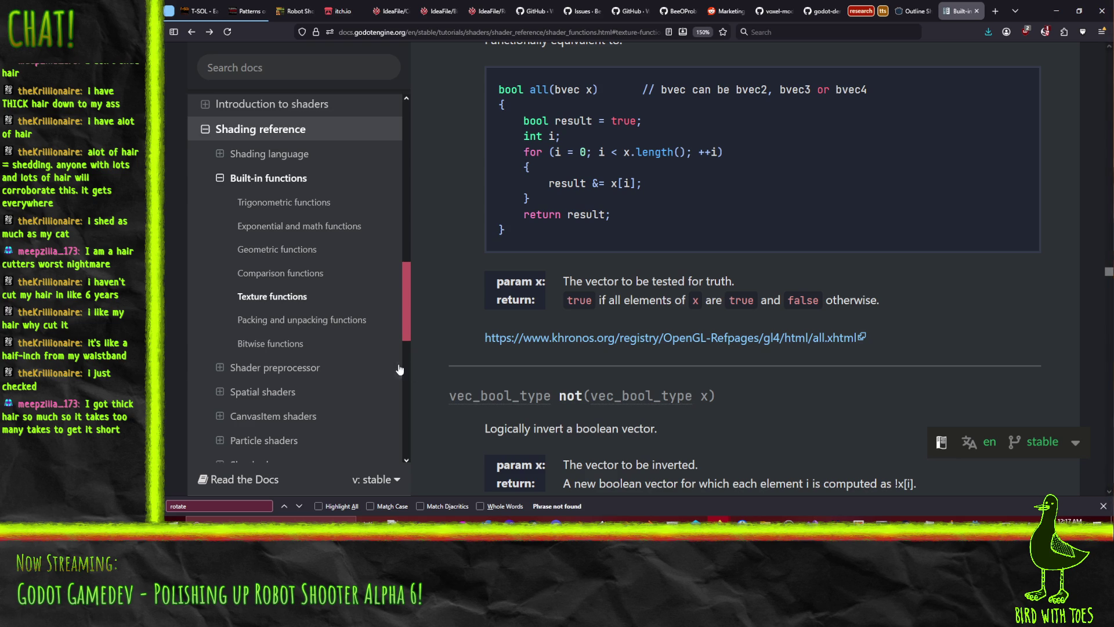
{"action": "scroll", "coordinate": [790, 324], "scroll_direction": "up", "scroll_amount": 1}
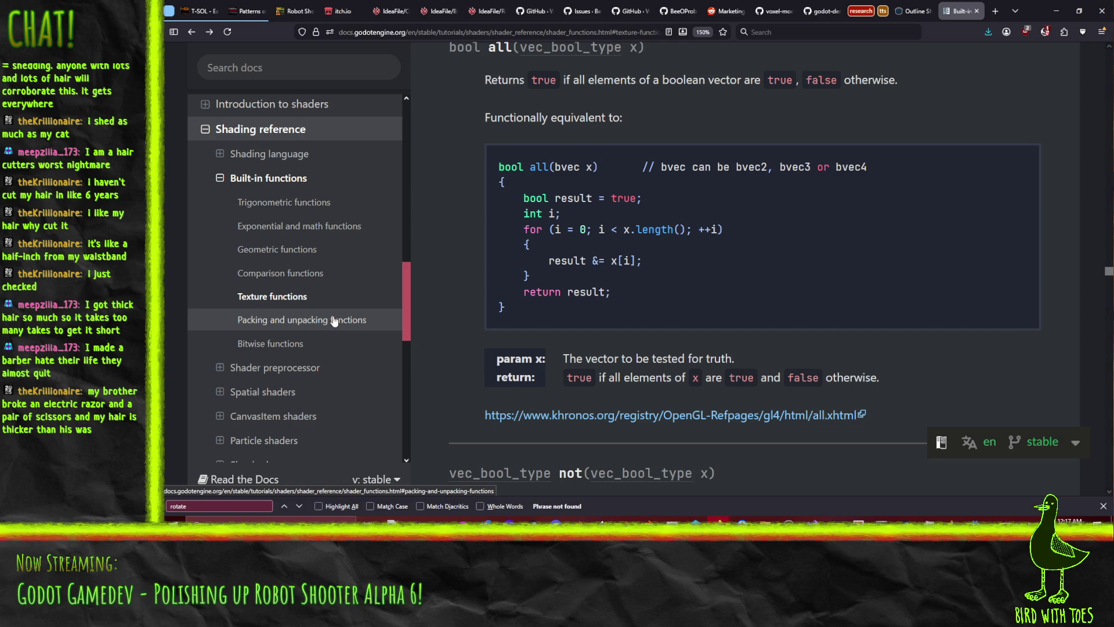
{"action": "scroll", "coordinate": [244, 325], "scroll_direction": "up", "scroll_amount": 3}
{"action": "left_click", "coordinate": [220, 344]}
{"action": "scroll", "coordinate": [250, 319], "scroll_direction": "down", "scroll_amount": 5}
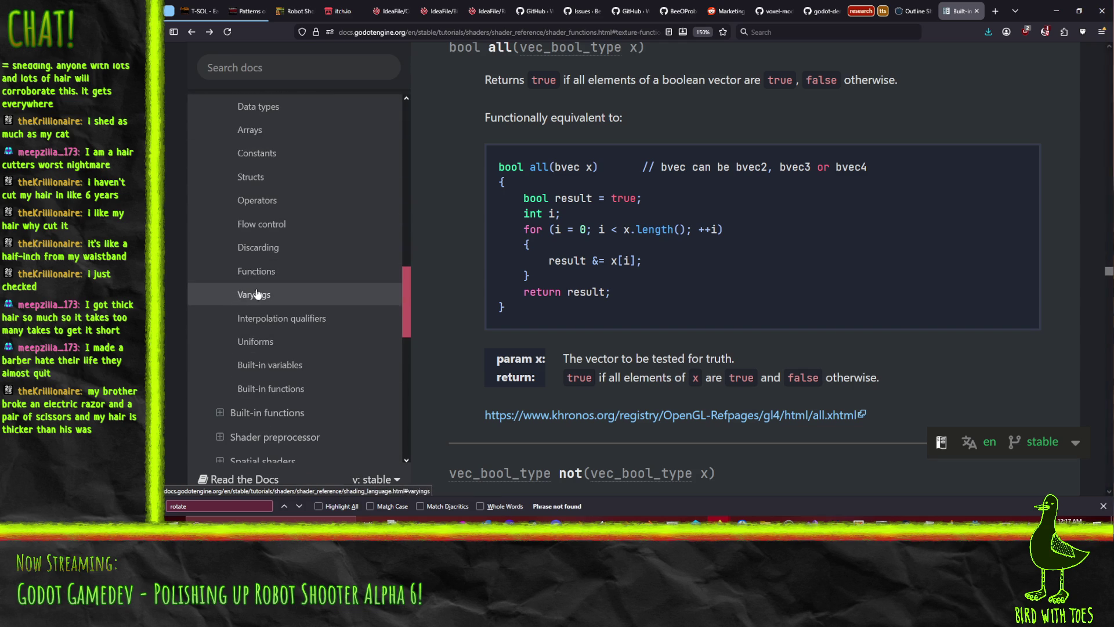
{"action": "scroll", "coordinate": [256, 314], "scroll_direction": "down", "scroll_amount": 5}
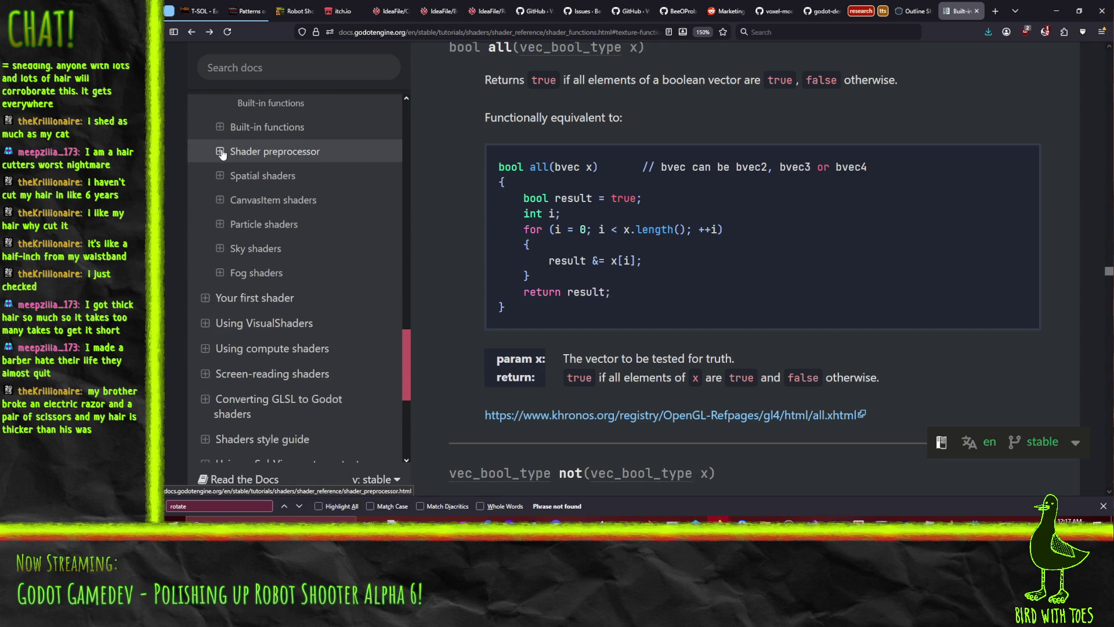
{"action": "scroll", "coordinate": [254, 226], "scroll_direction": "up", "scroll_amount": 5}
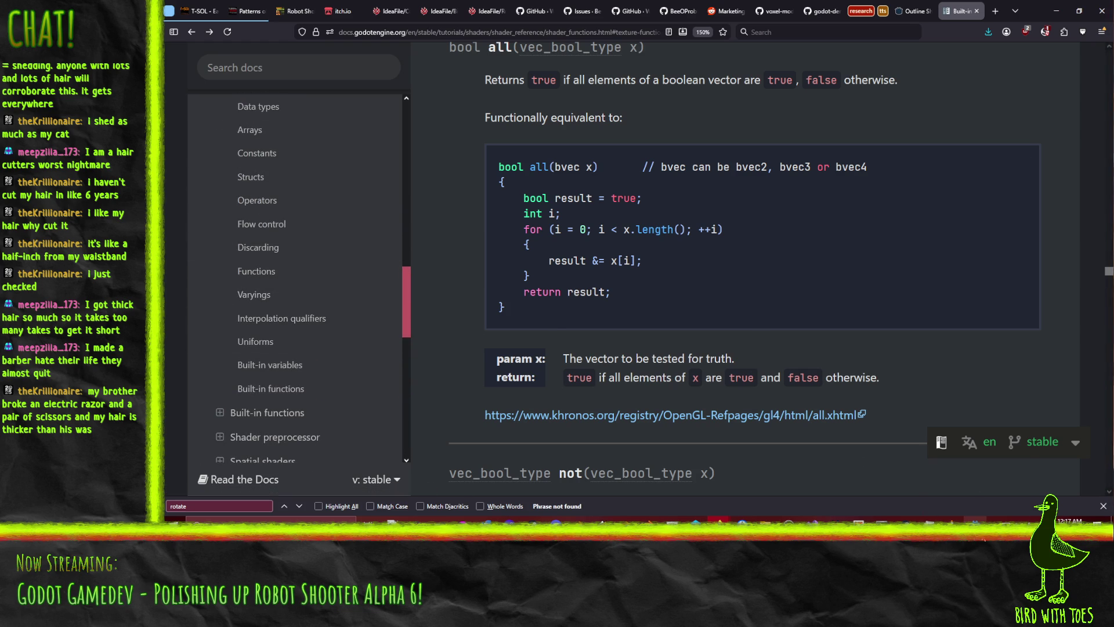
{"action": "left_click", "coordinate": [975, 519]}
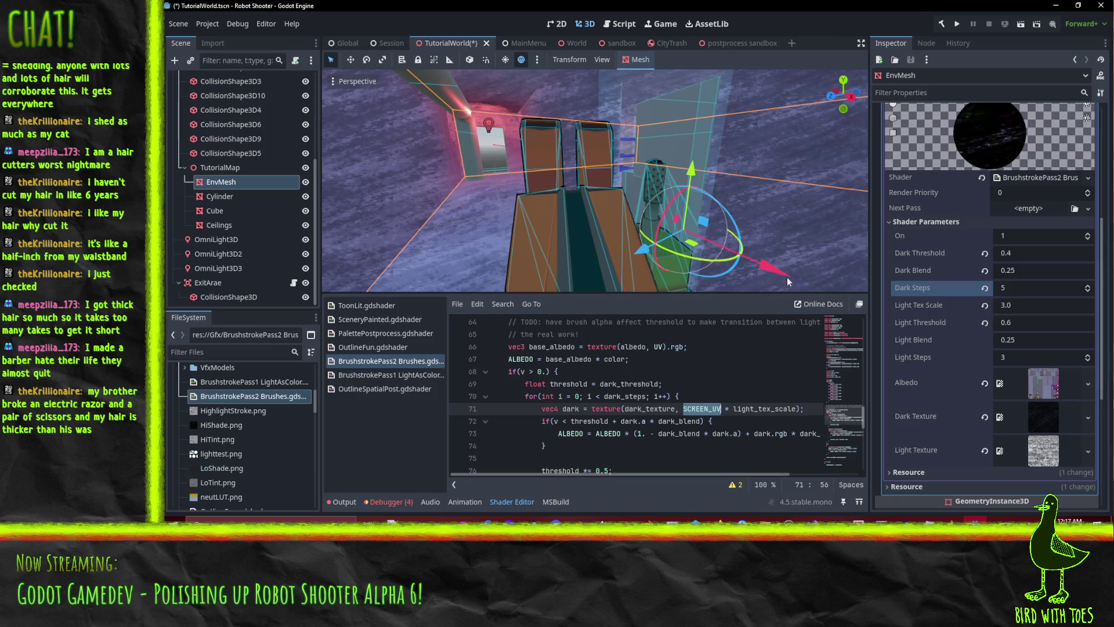
- Add a line after the for loop starting 'vec2 uv = vec2(SCREEN_UV'
{"action": "left_click", "coordinate": [712, 379]}
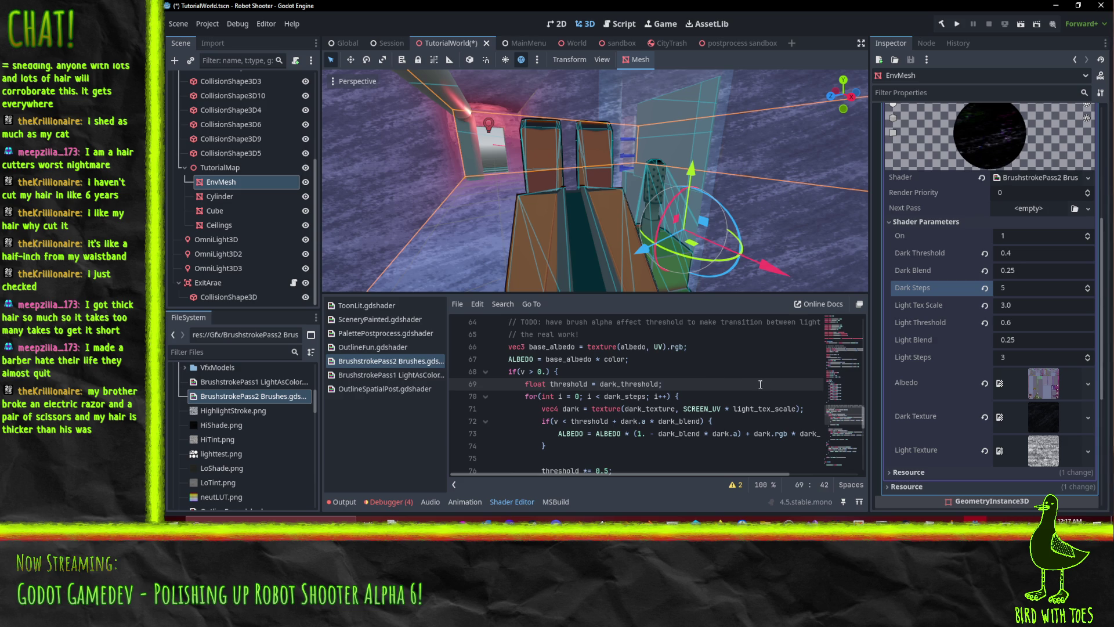
{"action": "left_click", "coordinate": [735, 397]}
{"action": "key", "text": "Return"}
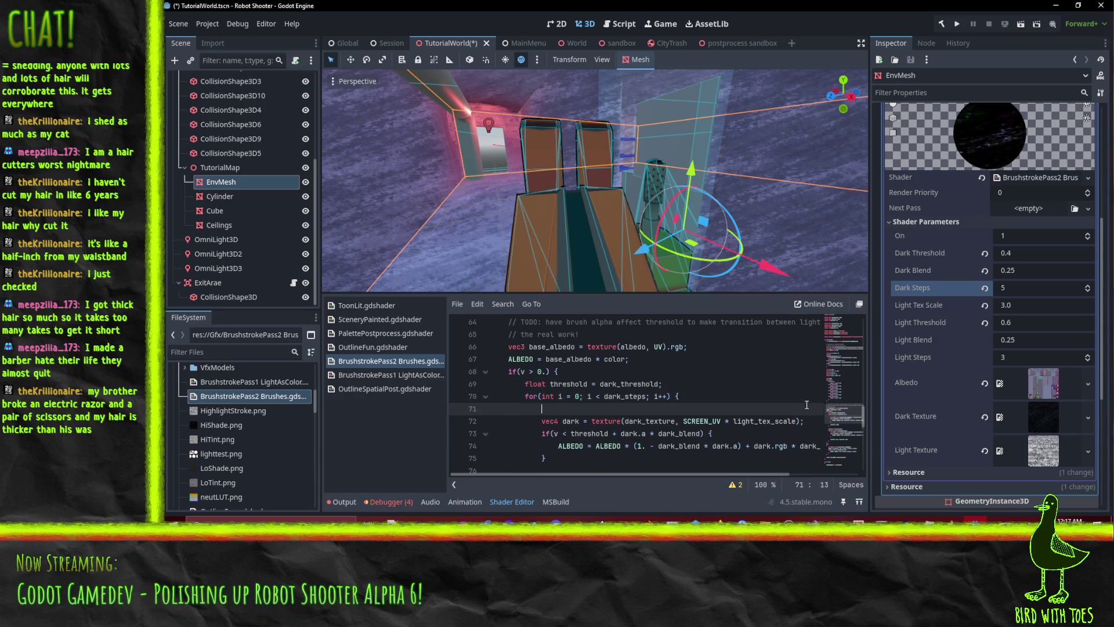
{"action": "type", "text": "vec2 "}
{"action": "type", "text": "uv ="}
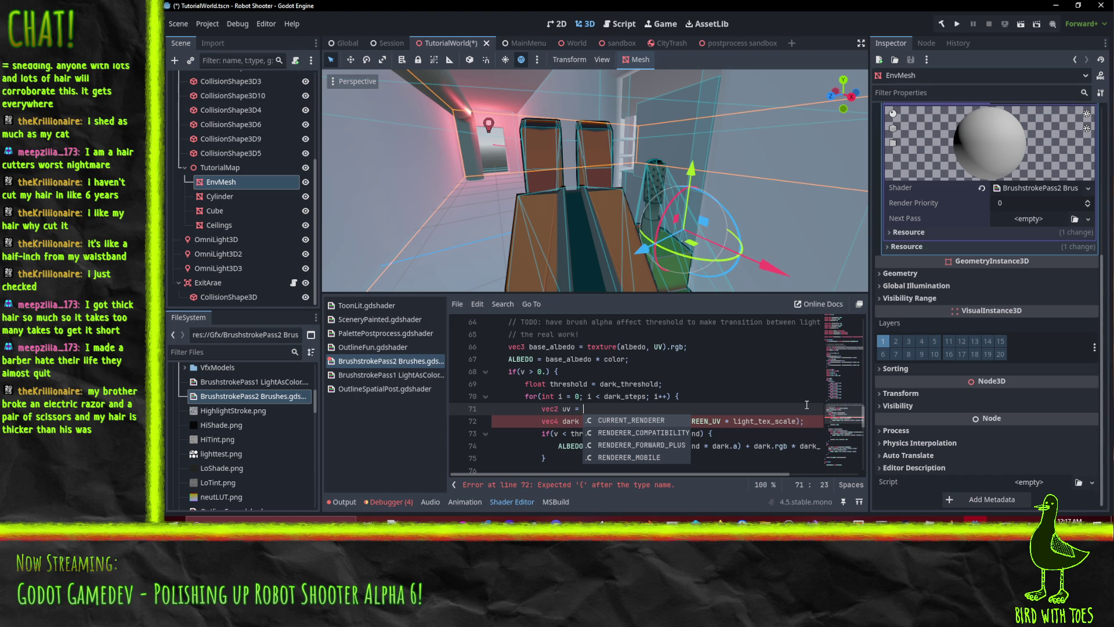
{"action": "type", "text": "vec"}
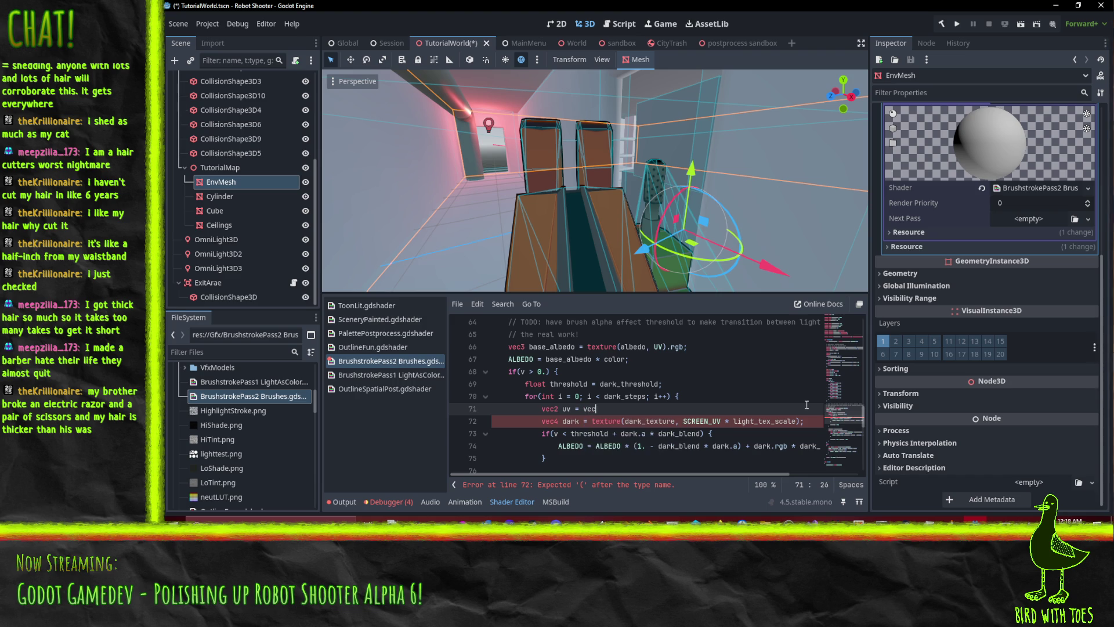
{"action": "type", "text": "2(SCREENU"}
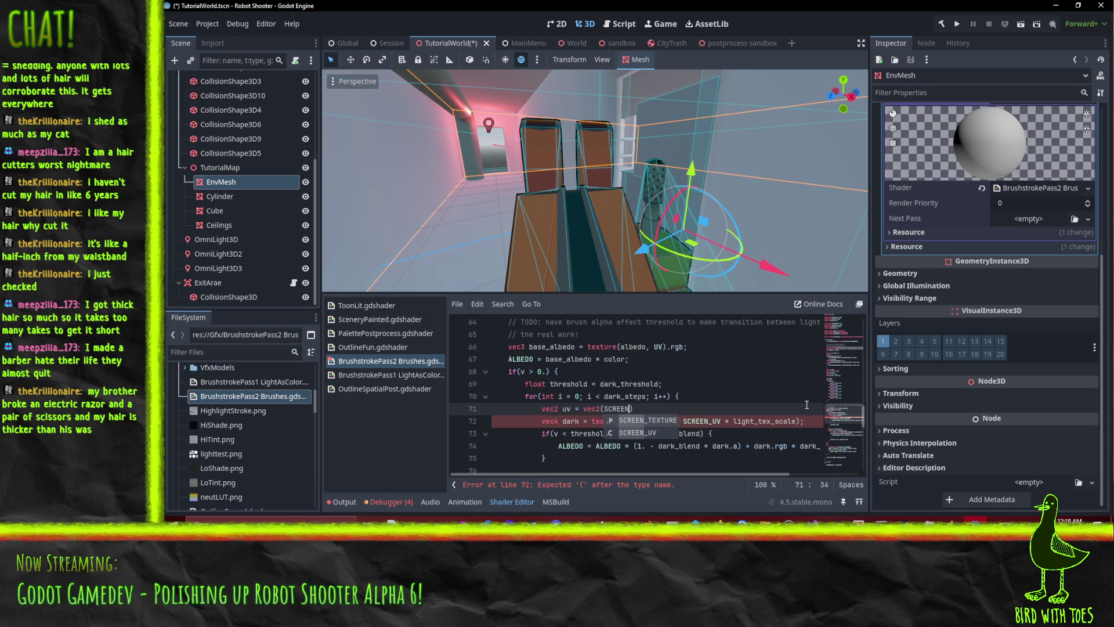
{"action": "key", "text": "BackSpace"}
{"action": "key", "text": "Down"}
{"action": "key", "text": "Return"}
- Complete it with '.x * cos(ang) + SCREEN_UV.y * sin(ang)', then bring up the Built-in functions docs
{"action": "type", "text": ".x "}
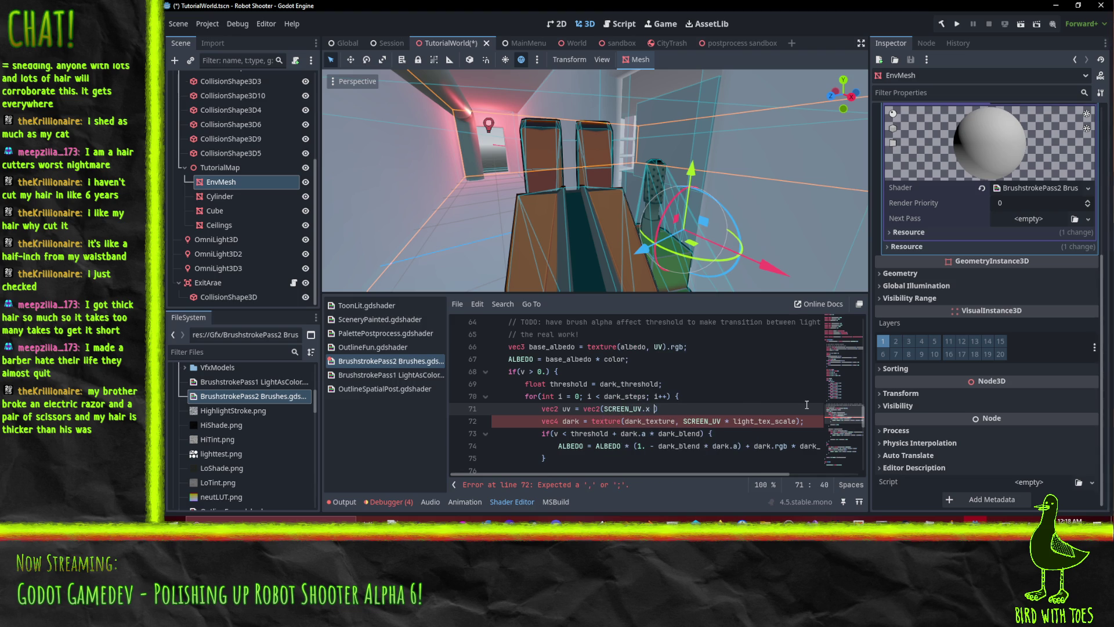
{"action": "type", "text": "* cos("}
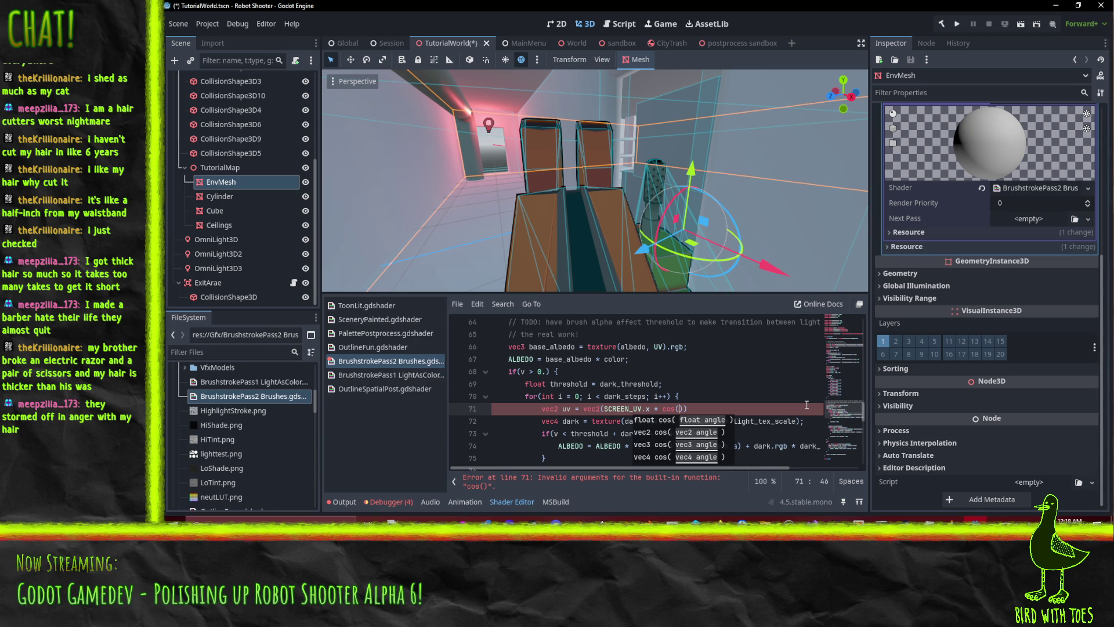
{"action": "type", "text": "+ C"}
{"action": "key", "text": "BackSpace"}
{"action": "type", "text": "SCREEN_UV"}
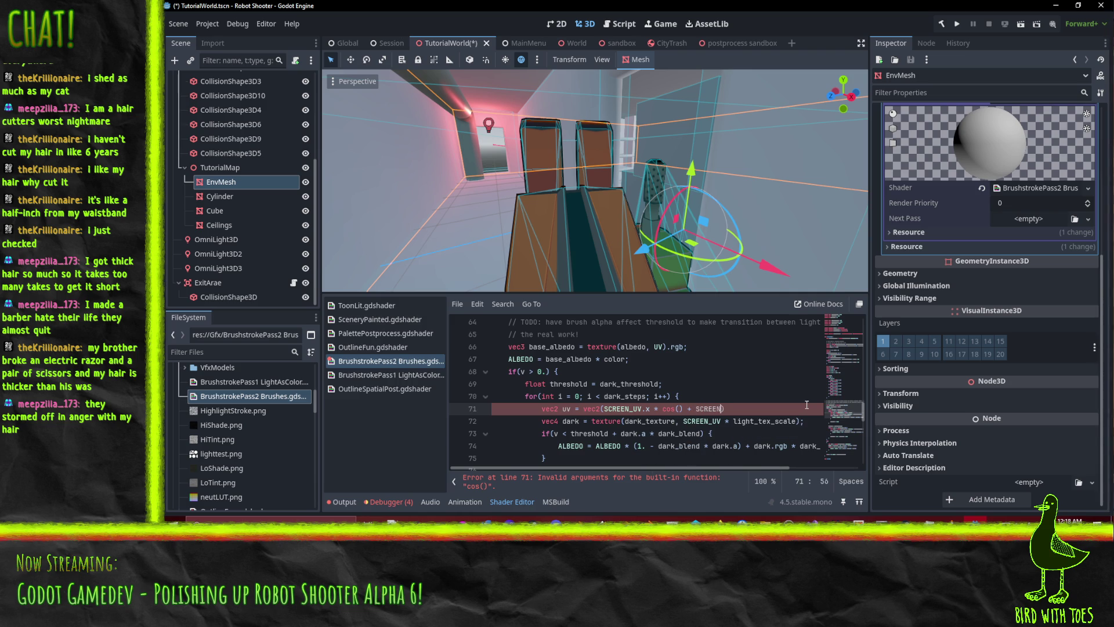
{"action": "type", "text": ".y * "}
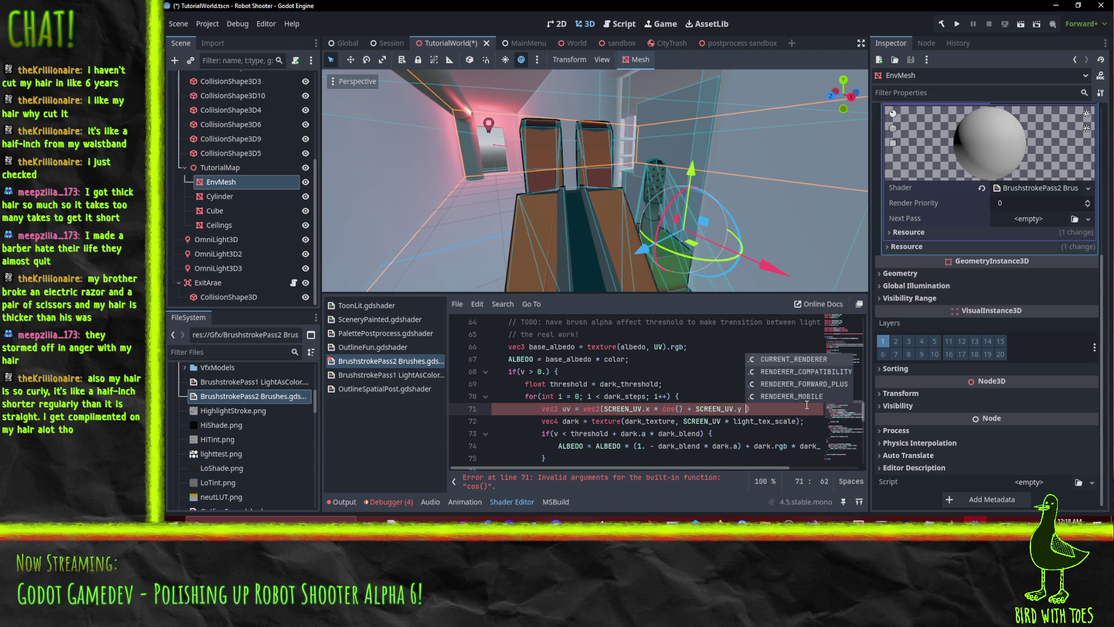
{"action": "type", "text": "sin("}
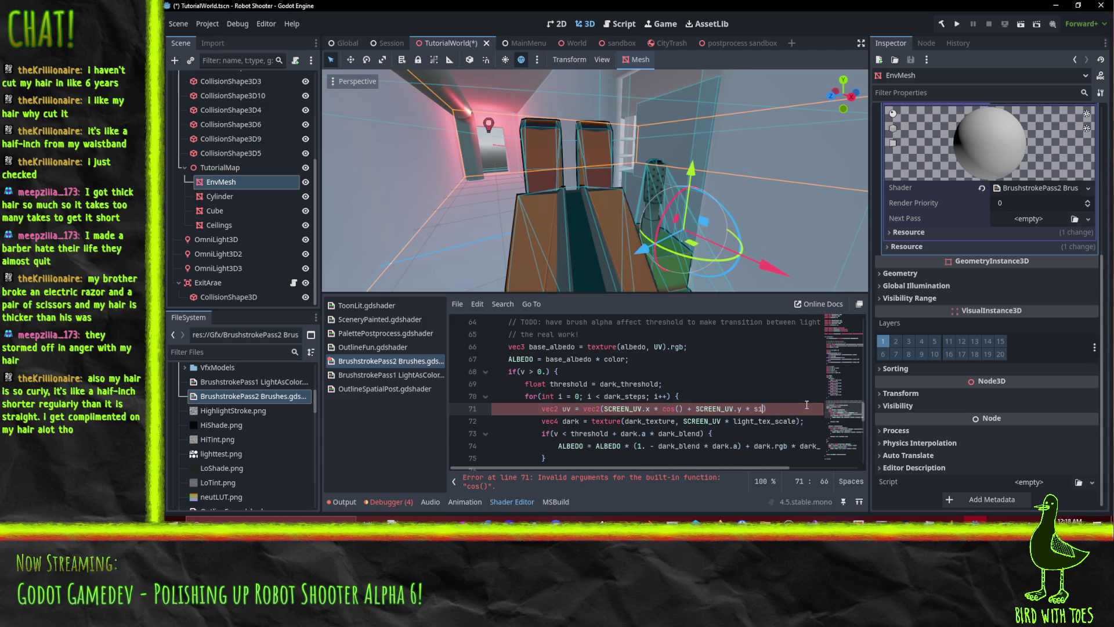
{"action": "type", "text": ")"}
{"action": "key", "text": "Right"}
{"action": "key", "text": "Right"}
{"action": "type", "text": "ang)"}
{"action": "key", "text": "Right"}
{"action": "key", "text": "Right"}
{"action": "key", "text": "Right"}
{"action": "type", "text": "ang"}
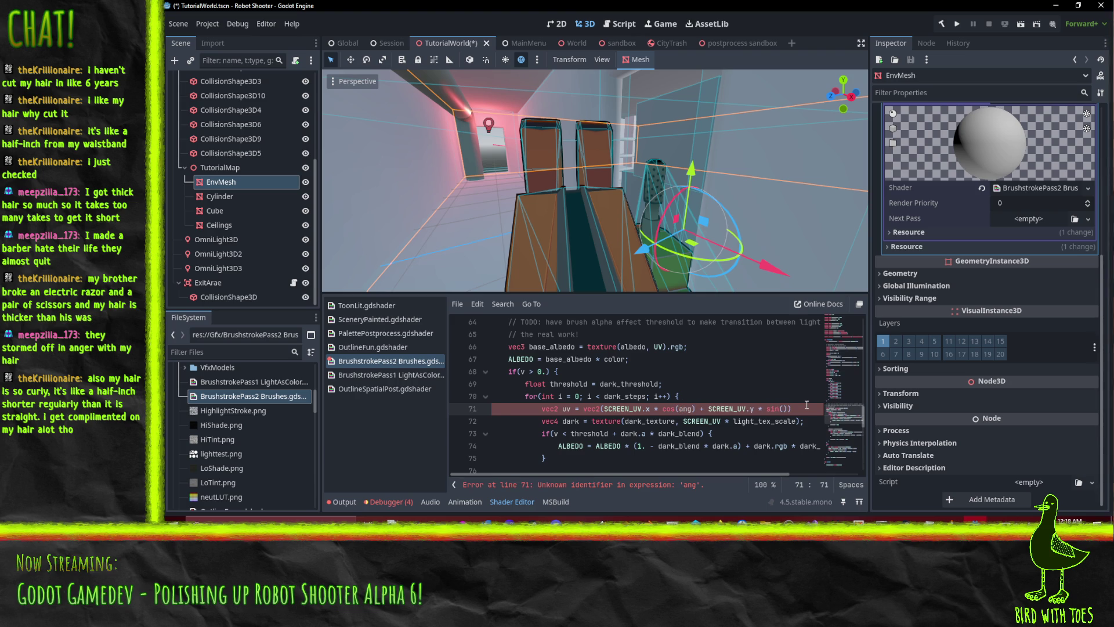
{"action": "key", "text": "Left"}
{"action": "key", "text": "Left"}
{"action": "key", "text": "Left"}
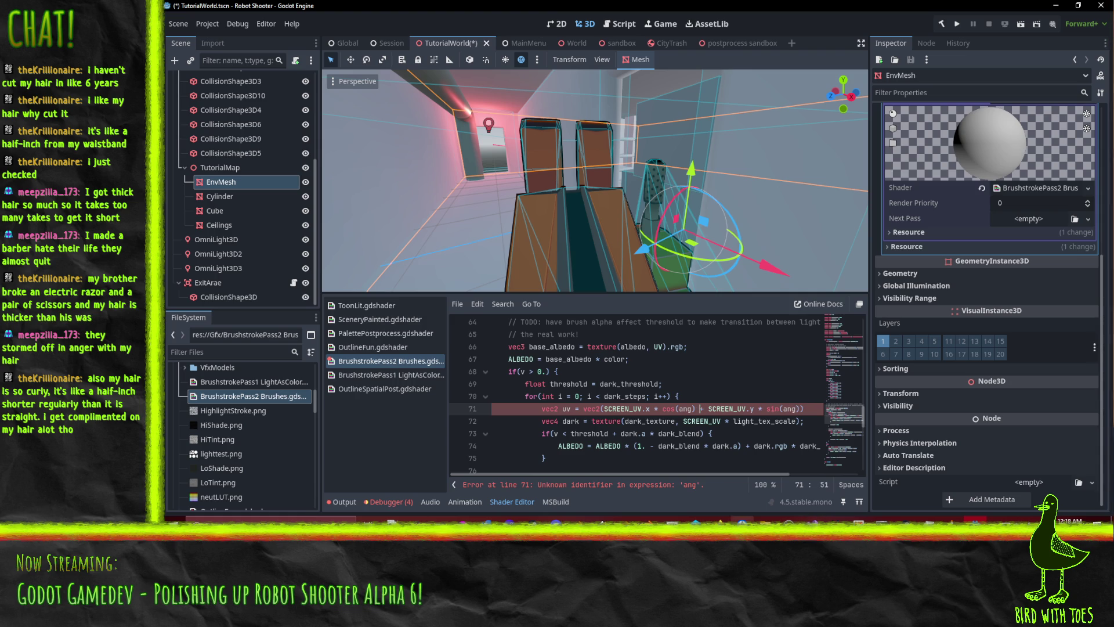
{"action": "left_click", "coordinate": [719, 519]}
{"action": "left_click", "coordinate": [664, 481]}
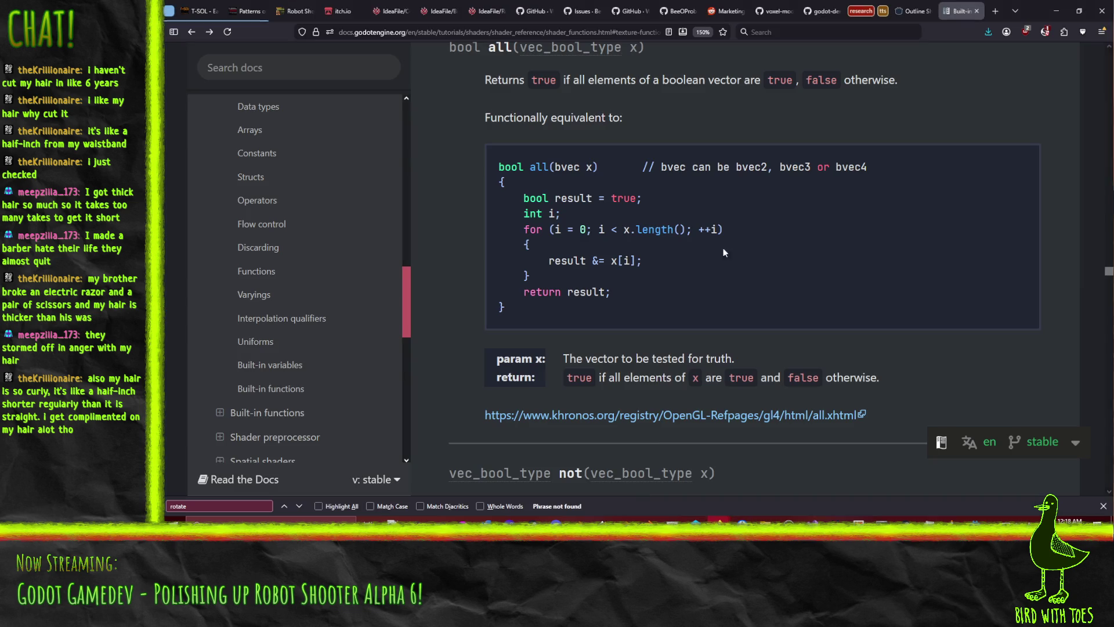
- Search '2d rotation' and open the Wikipedia Rotation matrix article
{"action": "left_click", "coordinate": [610, 34]}
{"action": "type", "text": "2d rotation"}
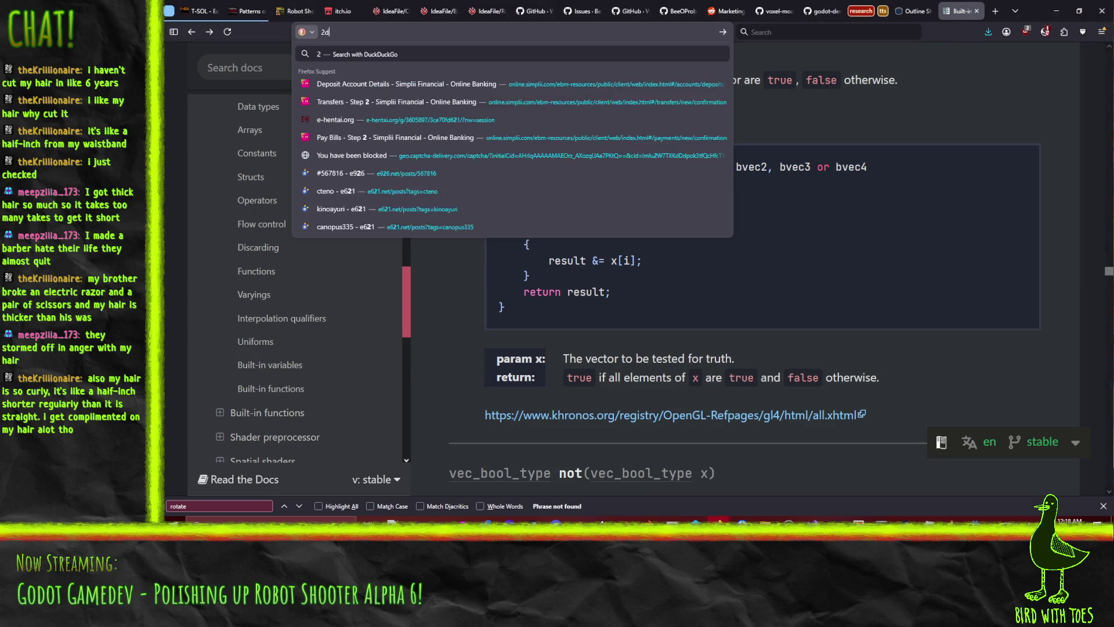
{"action": "key", "text": "Return"}
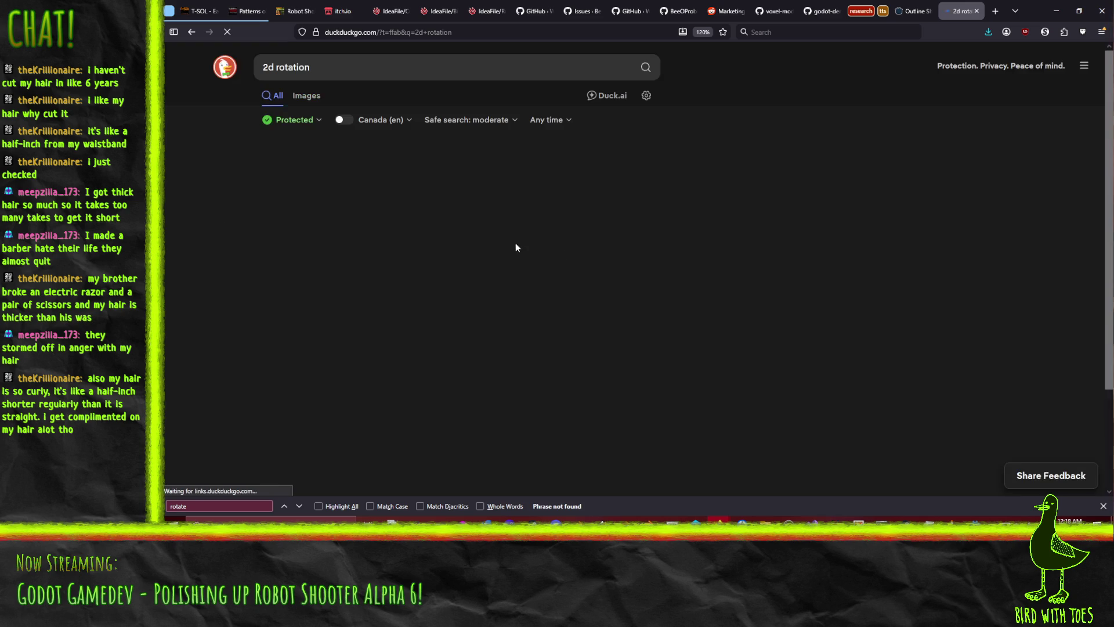
{"action": "left_click", "coordinate": [339, 300]}
{"action": "scroll", "coordinate": [408, 307], "scroll_direction": "down", "scroll_amount": 5}
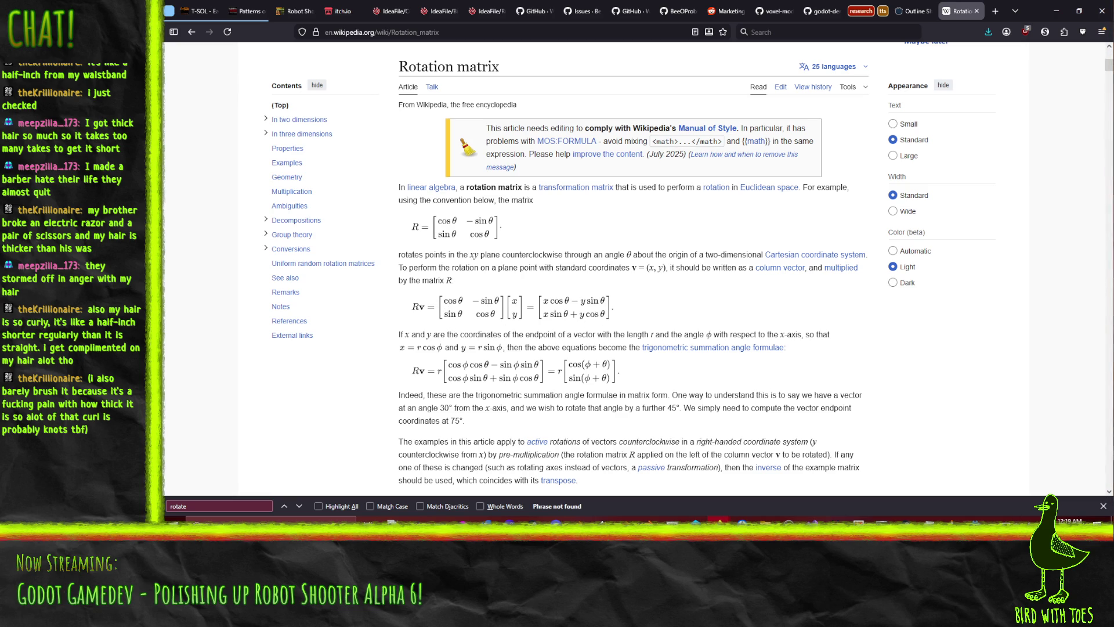
- Back in Godot, change the '+' before SCREEN_UV.y * sin(ang) to '-' on line 71
{"action": "key", "text": "alt+Tab"}
{"action": "key", "text": "Delete"}
{"action": "type", "text": "-"}
{"action": "key", "text": "End"}
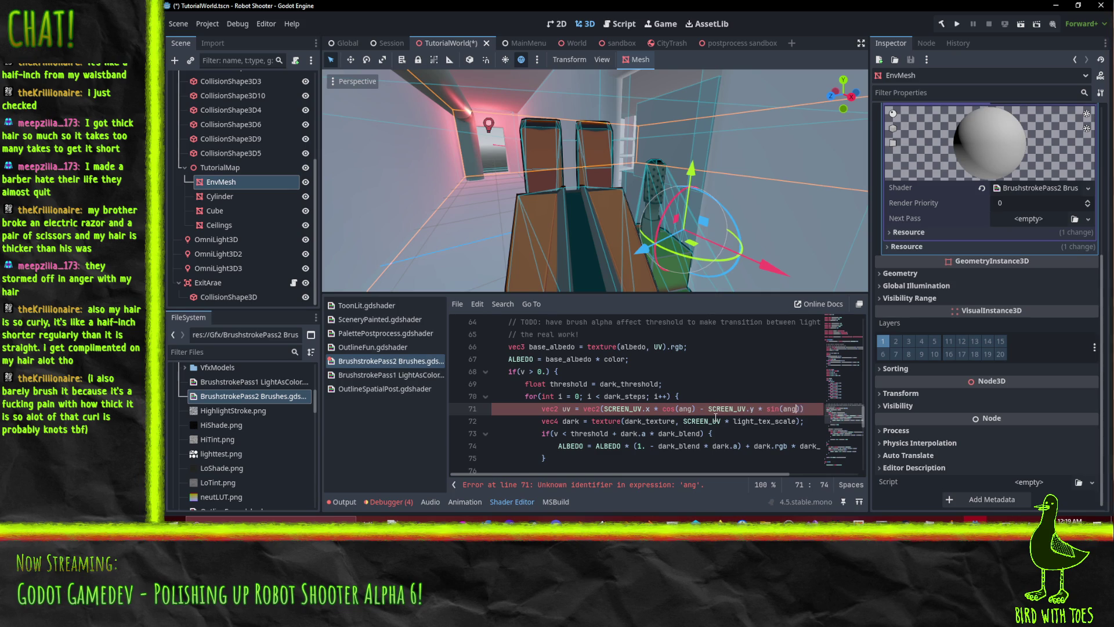
- Add the second vec2 component 'SCREEN_UV.x * sin(ang) + SCREEN_UV.y * cos(ang)' to line 71
{"action": "key", "text": "Left"}
{"action": "type", "text": ", "}
{"action": "type", "text": "SCREEN"}
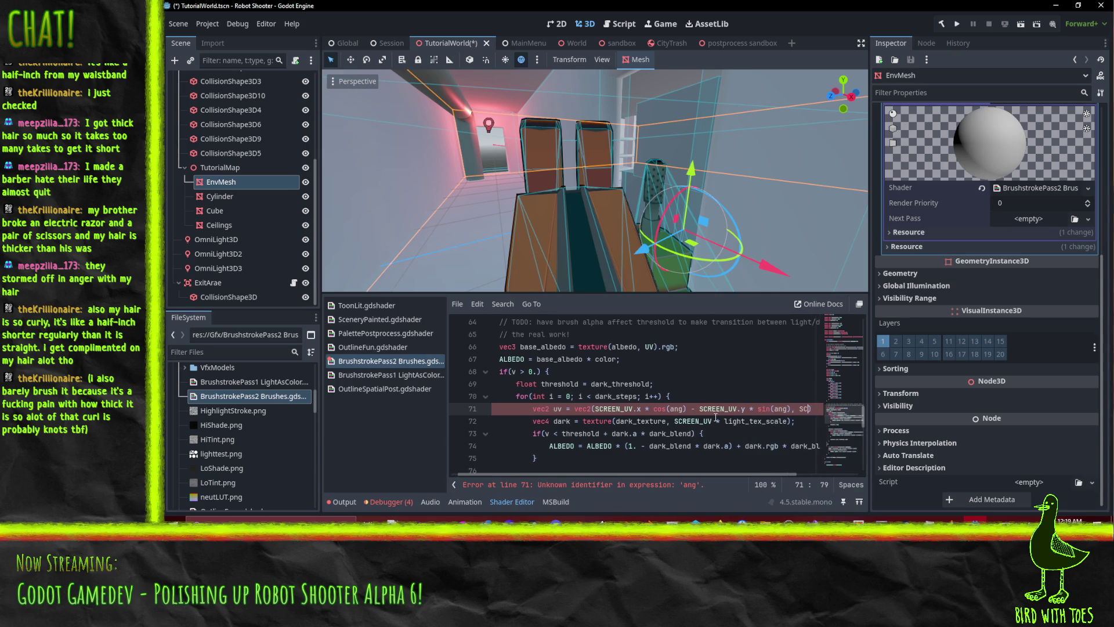
{"action": "type", "text": "_UV"}
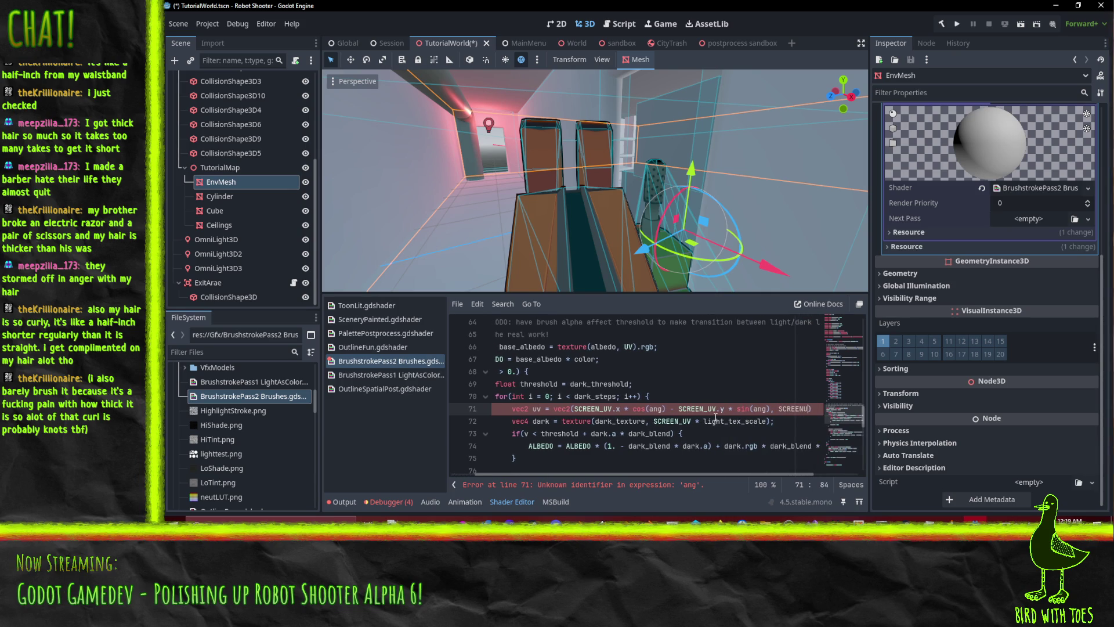
{"action": "type", "text": ".x "}
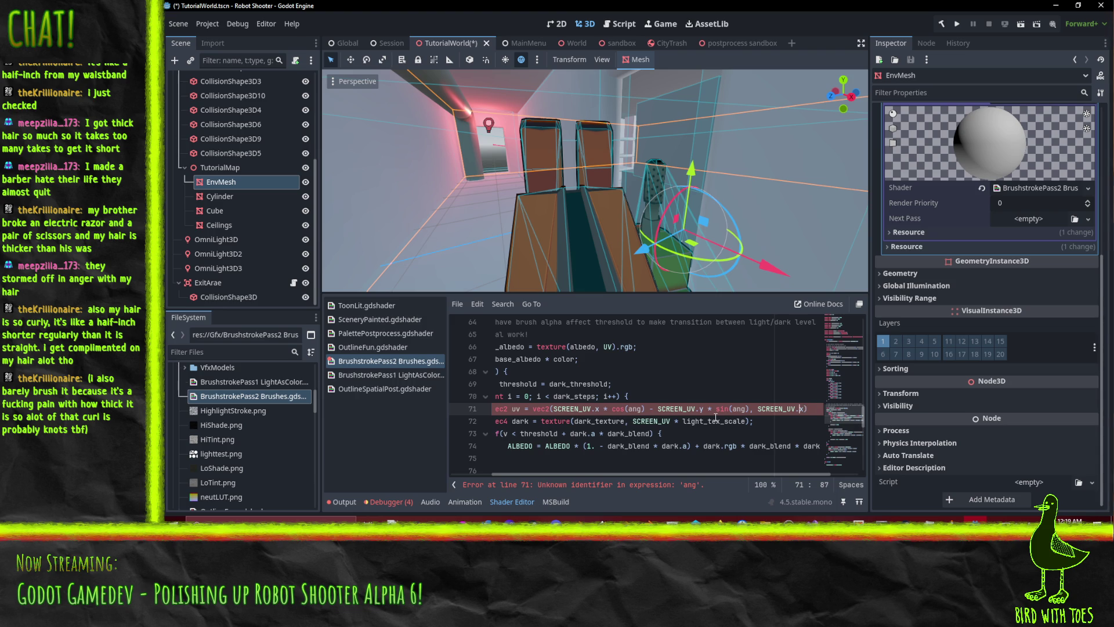
{"action": "type", "text": "* "}
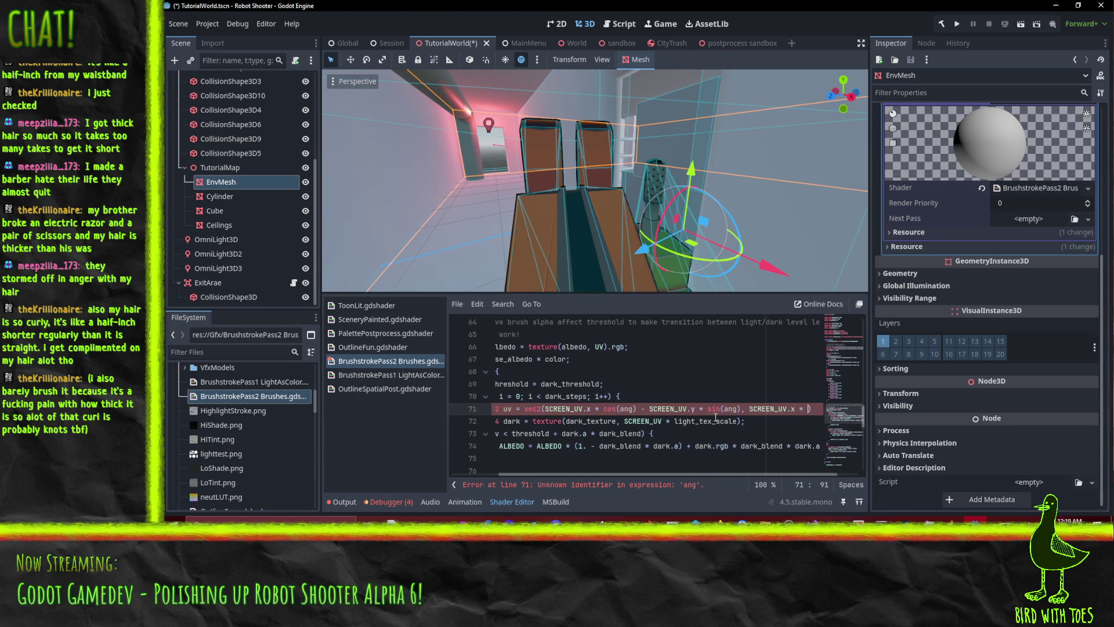
{"action": "type", "text": "sin(ang)"}
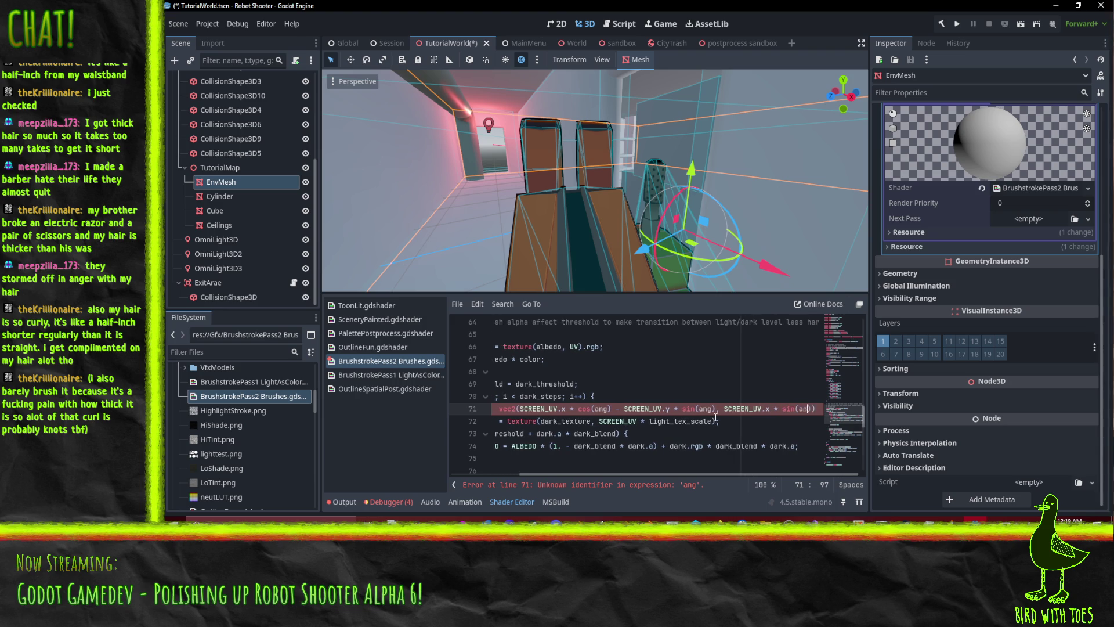
{"action": "type", "text": " +"}
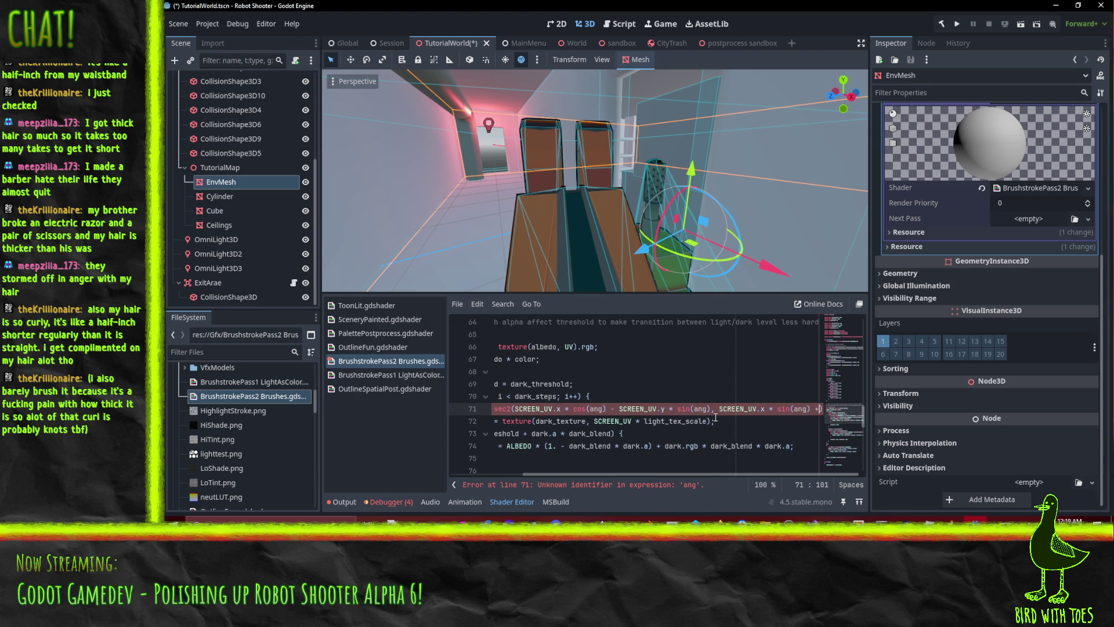
{"action": "type", "text": " SCREEN_UV"}
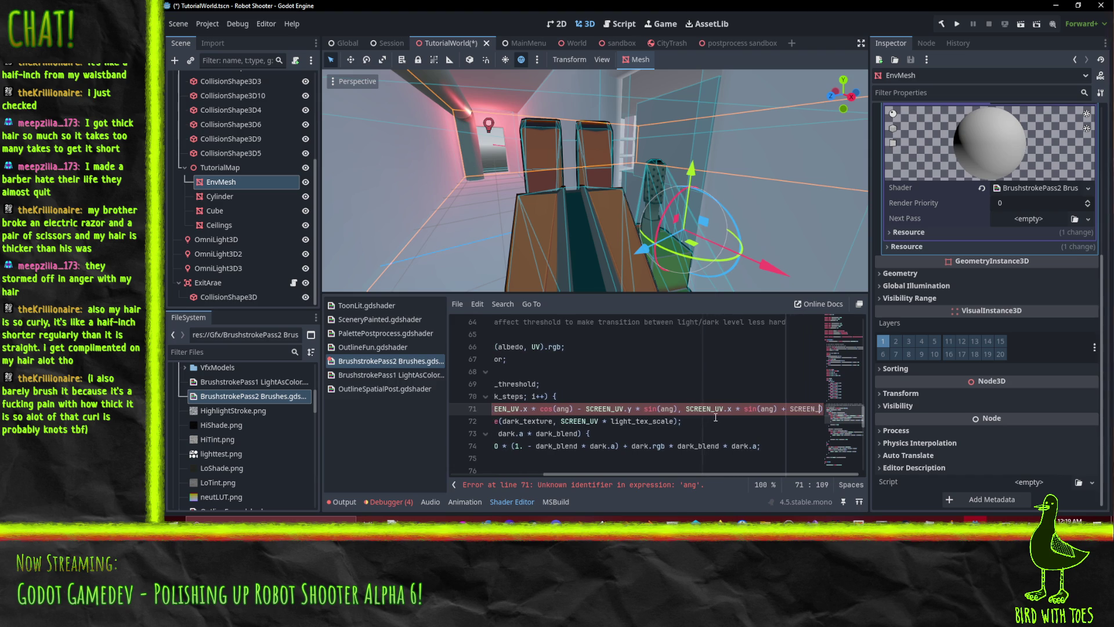
{"action": "type", "text": "."}
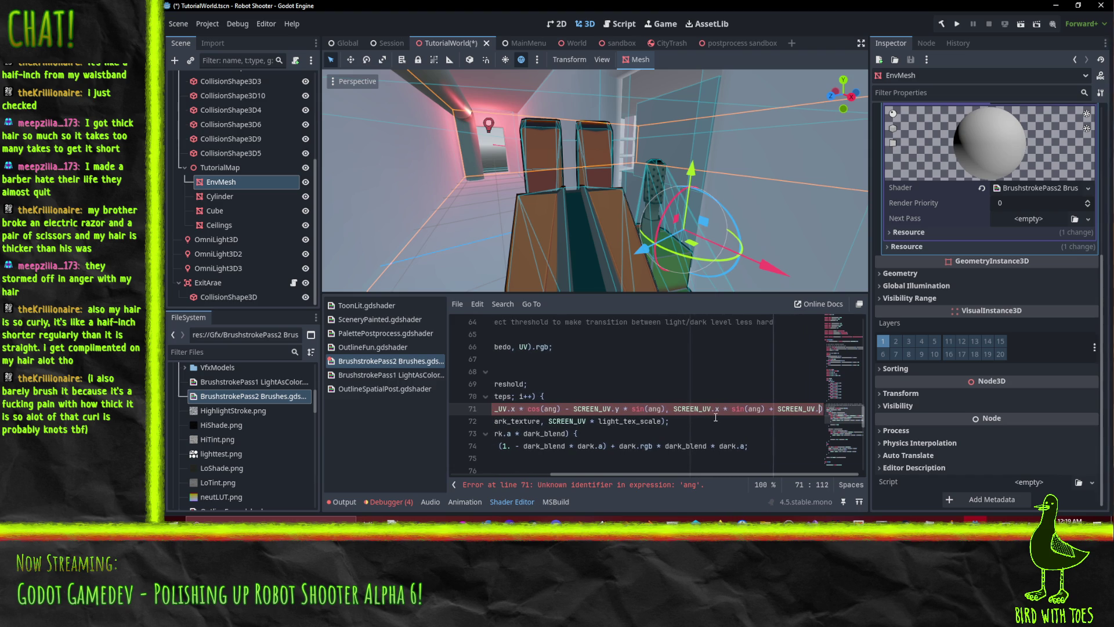
{"action": "type", "text": "y * "}
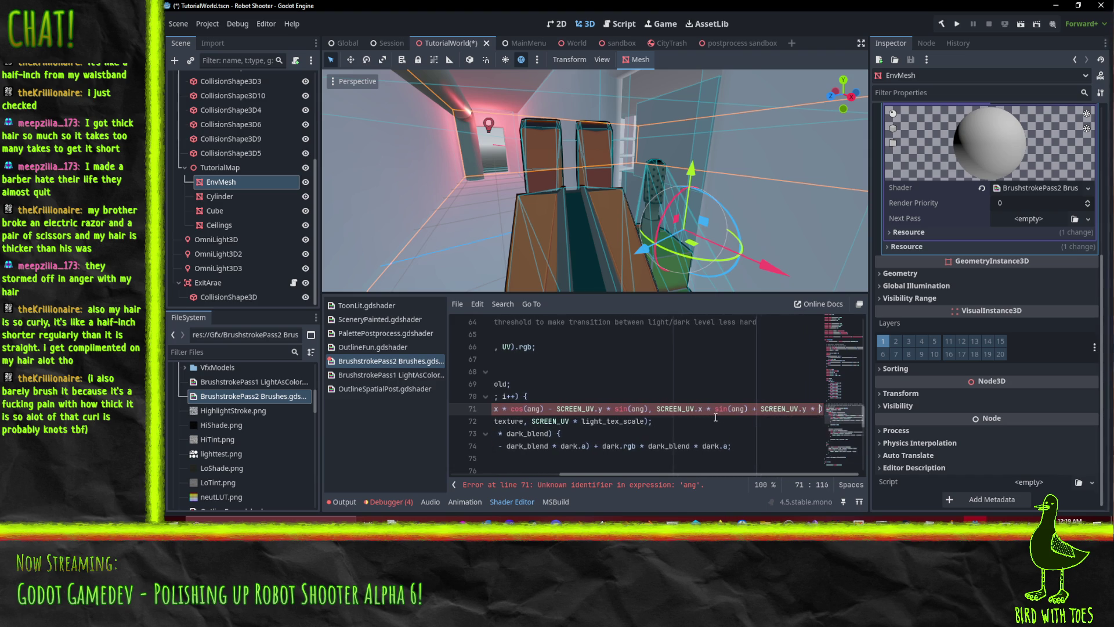
{"action": "type", "text": "cos(ang"}
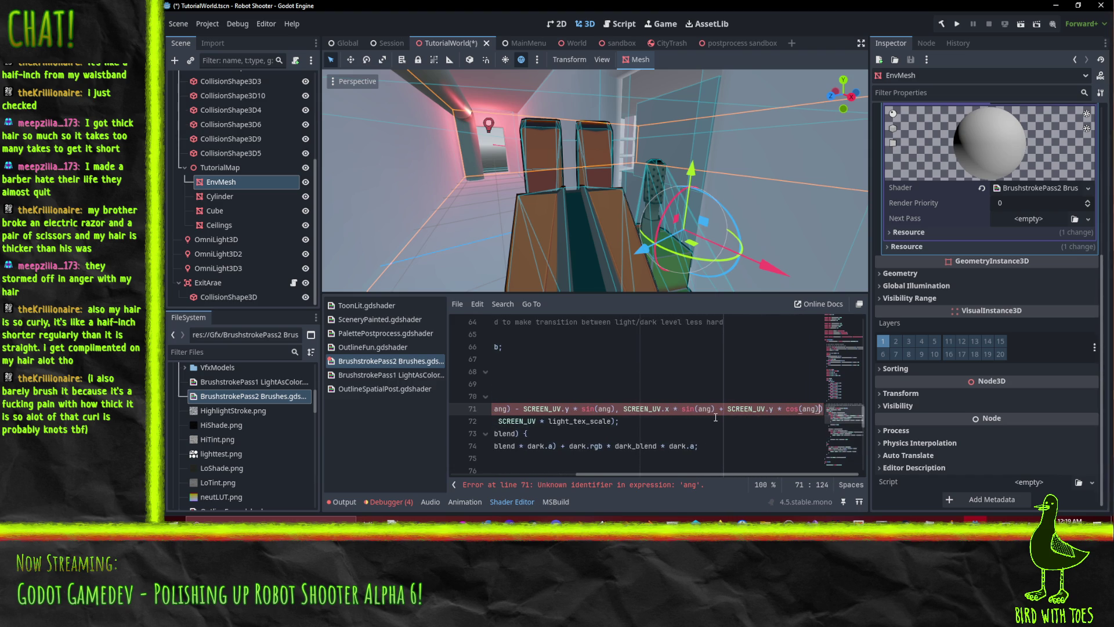
{"action": "key", "text": "Home"}
{"action": "key", "text": "Home"}
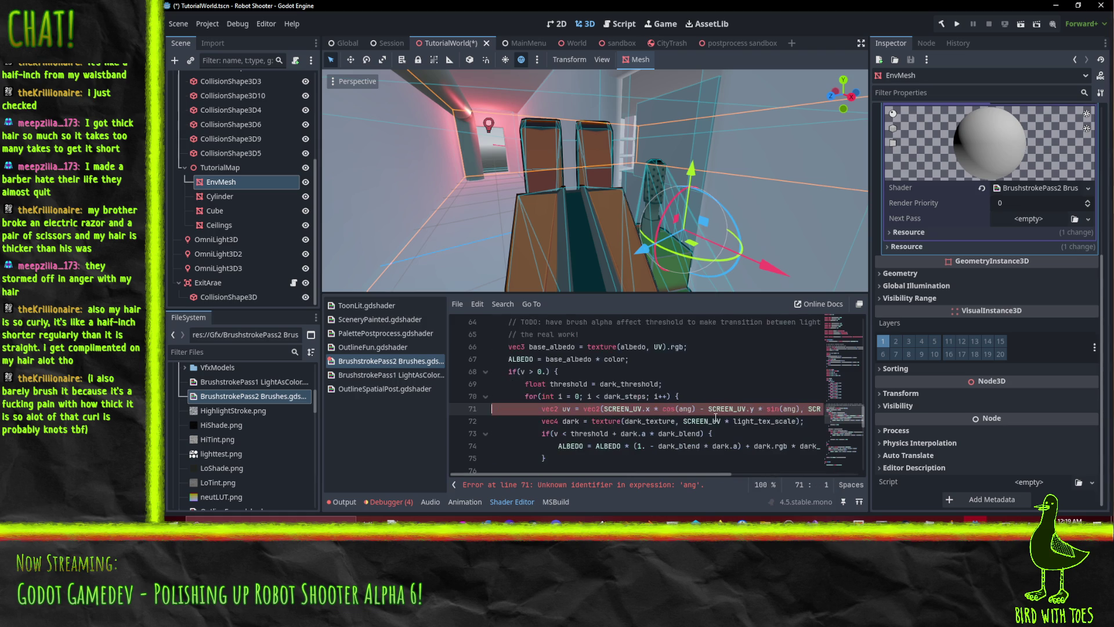
- Insert an indented 'float ang = 0.;' line above the uv rotation line
{"action": "key", "text": "Return"}
{"action": "key", "text": "Up"}
{"action": "key", "text": "Tab"}
{"action": "key", "text": "Tab"}
{"action": "key", "text": "Tab"}
{"action": "type", "text": "fl"}
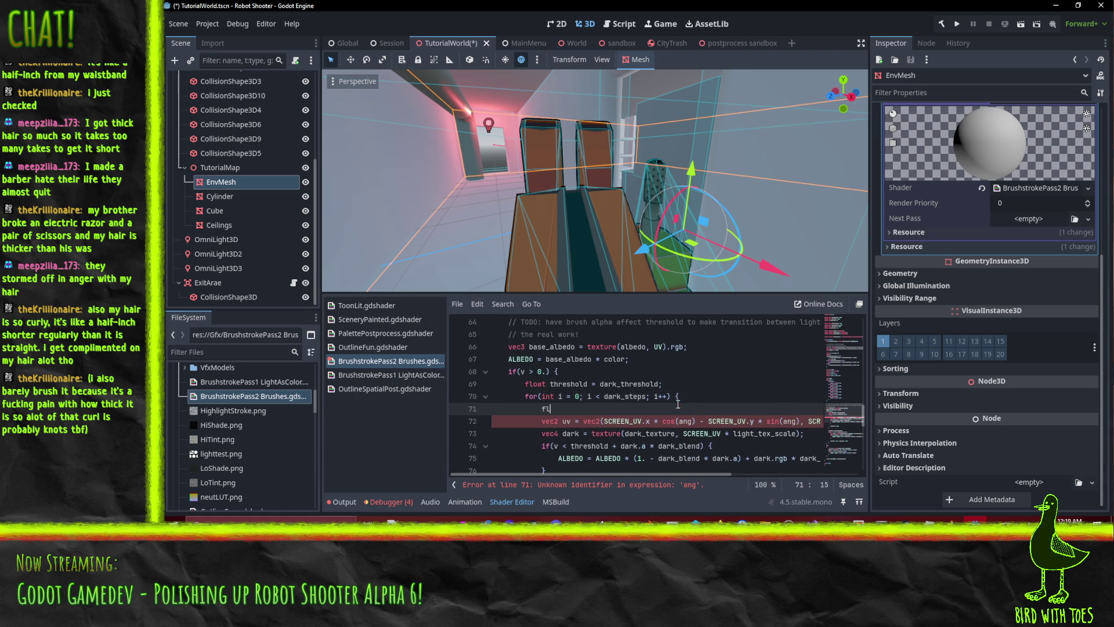
{"action": "type", "text": "oat ang = 0.;"}
{"action": "key", "text": "Down"}
{"action": "key", "text": "Up"}
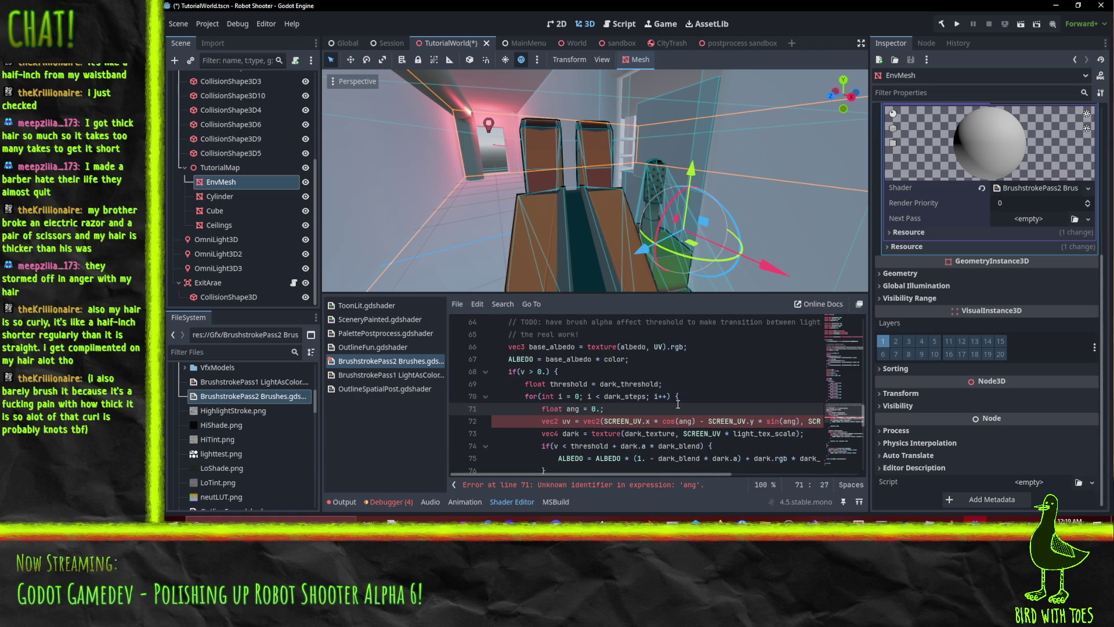
- Sample the dark texture with uv instead of SCREEN_UV, and change ang's value to 2
{"action": "scroll", "coordinate": [586, 410], "scroll_direction": "down", "scroll_amount": 1}
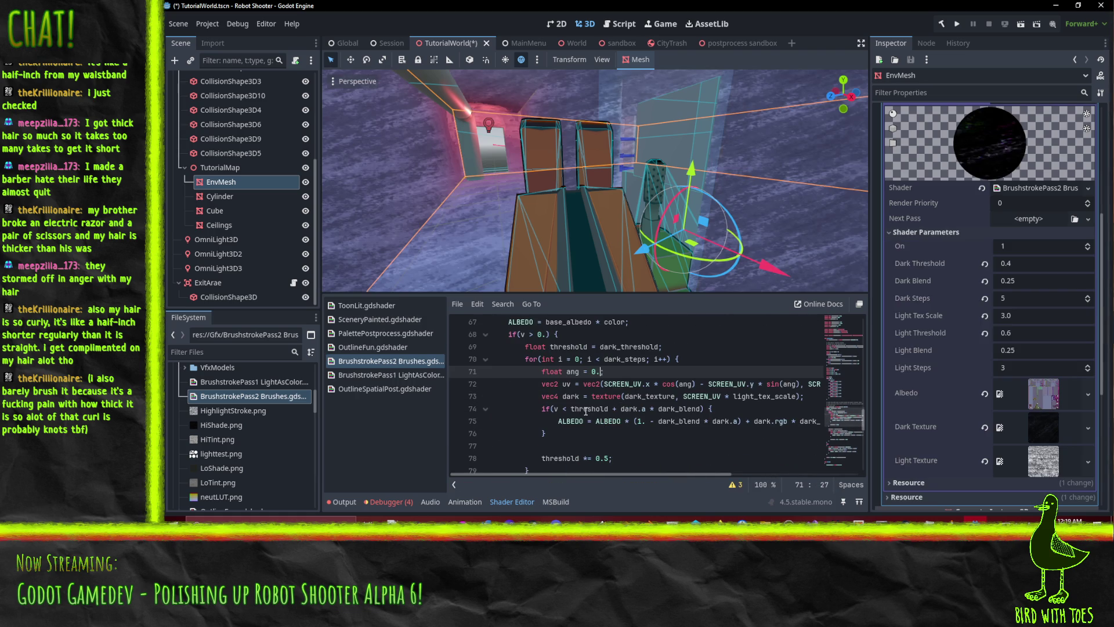
{"action": "double_click", "coordinate": [566, 383]}
{"action": "key", "text": "ctrl+c"}
{"action": "double_click", "coordinate": [706, 396]}
{"action": "key", "text": "ctrl+v"}
{"action": "key", "text": "Up"}
{"action": "key", "text": "Up"}
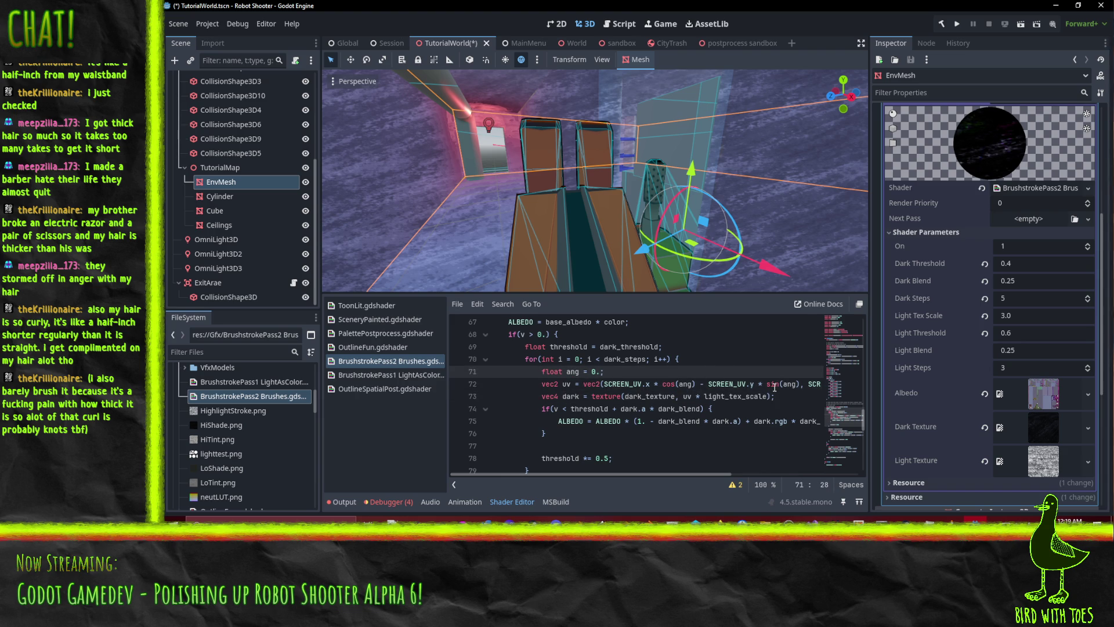
{"action": "key", "text": "Left"}
{"action": "key", "text": "BackSpace"}
{"action": "type", "text": "2"}
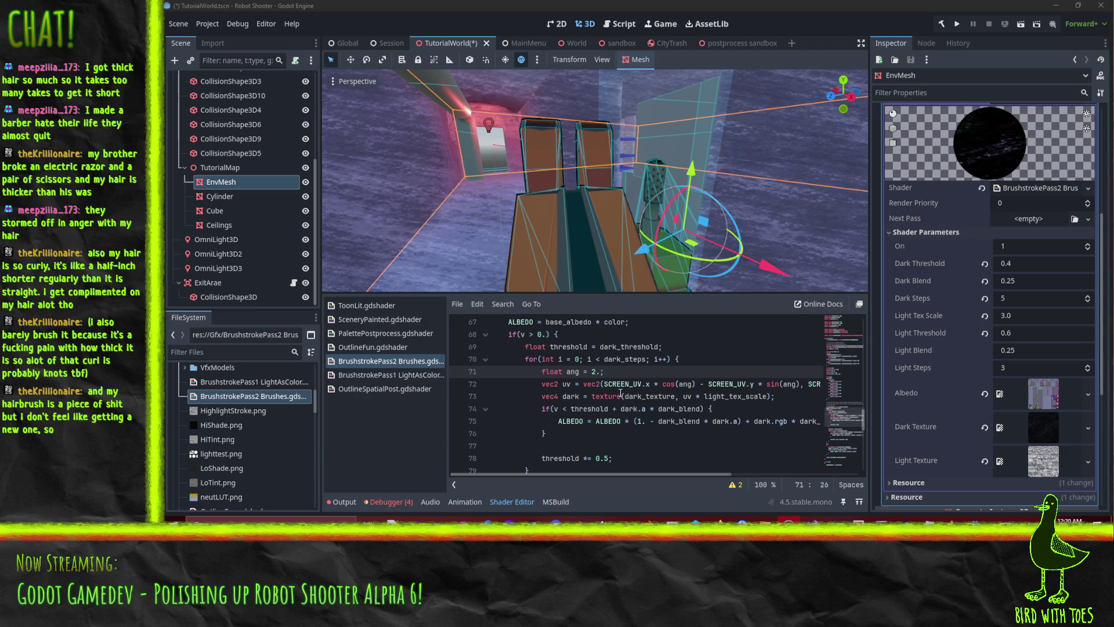
- Rewrite ang as 6.28 / float(dark_steps) * float(i) and orbit the viewport to check the shading
{"action": "left_click", "coordinate": [635, 371]}
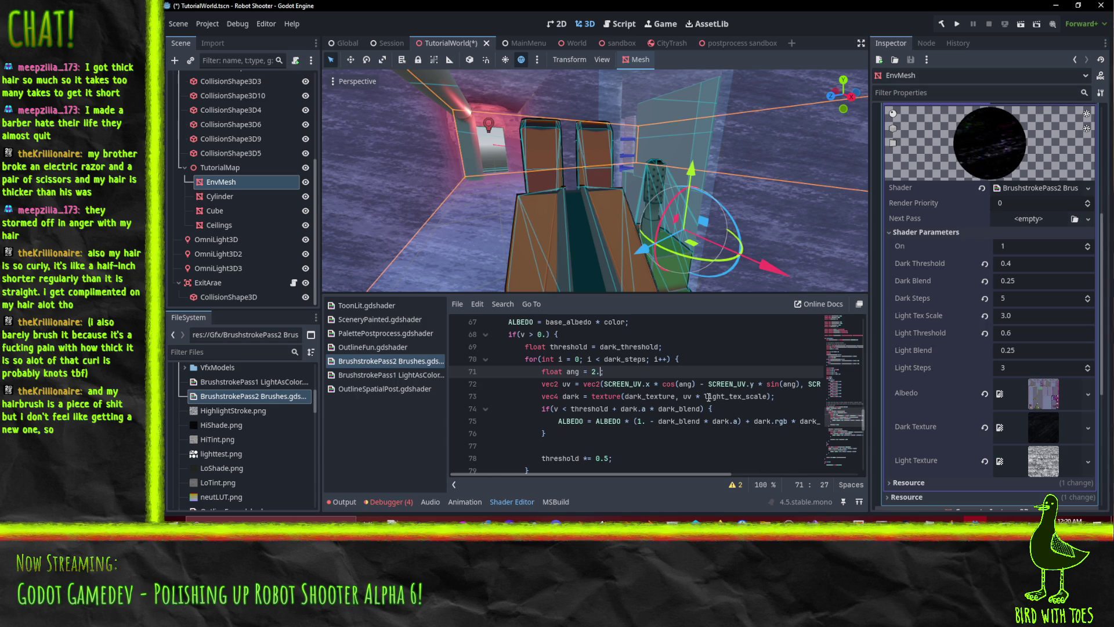
{"action": "key", "text": "BackSpace"}
{"action": "key", "text": "BackSpace"}
{"action": "type", "text": "6."}
{"action": "type", "text": " / float(dar"}
{"action": "type", "text": "k_steps);"}
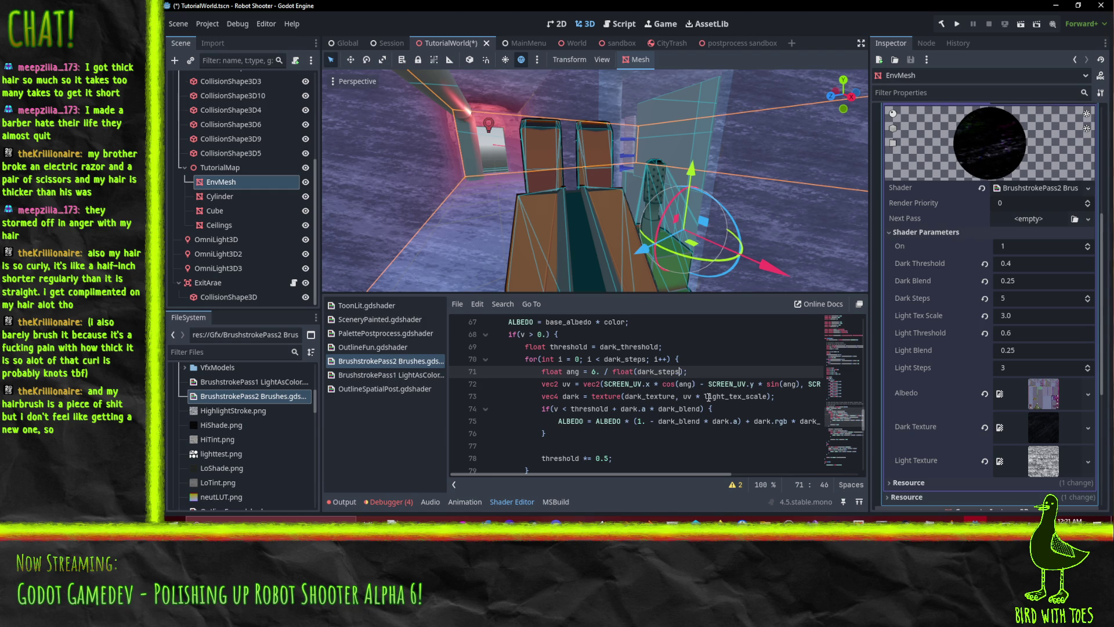
{"action": "key", "text": "BackSpace"}
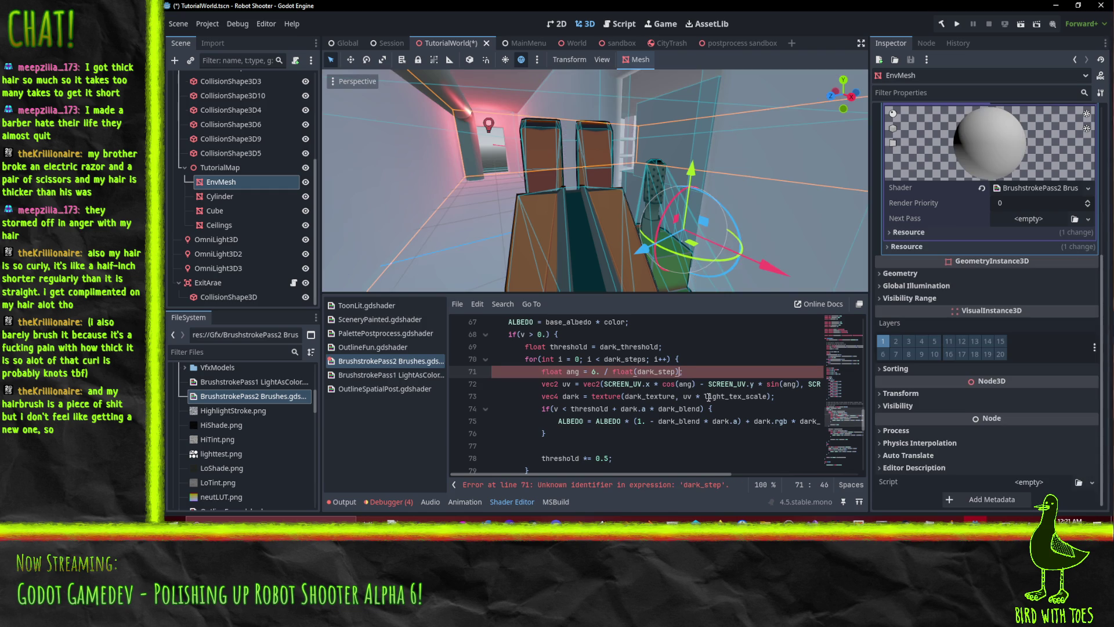
{"action": "type", "text": "s)"}
{"action": "type", "text": " * float(i)"}
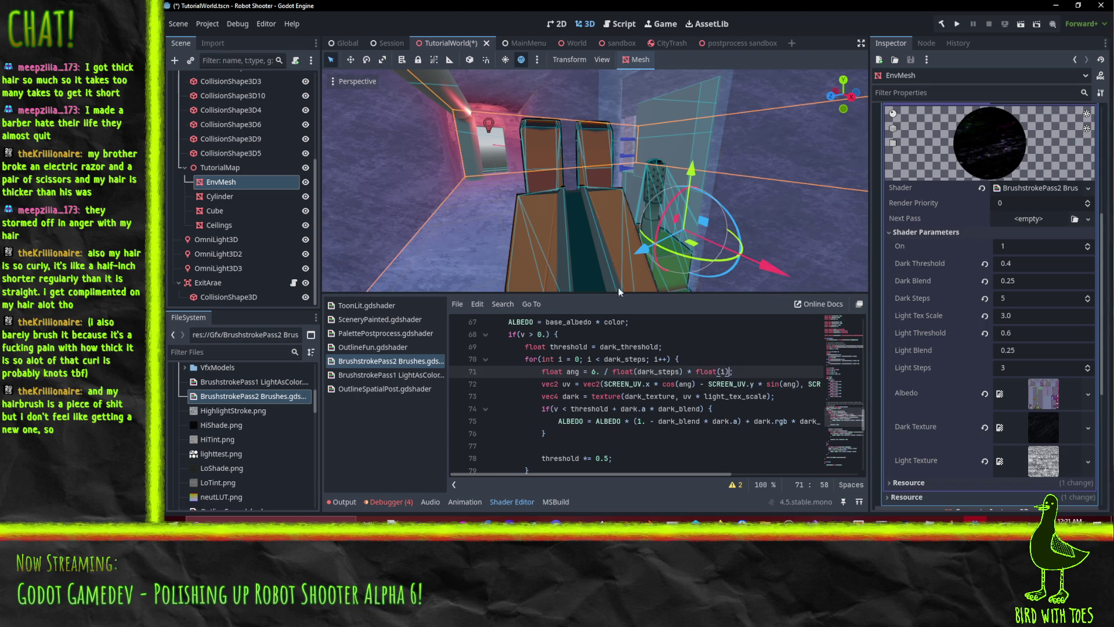
{"action": "scroll", "coordinate": [590, 226], "scroll_direction": "up", "scroll_amount": 5}
{"action": "mouse_move", "coordinate": [561, 242]}
{"action": "left_mouse_down"}
{"action": "mouse_move", "coordinate": [700, 212]}
{"action": "mouse_move", "coordinate": [668, 223]}
{"action": "mouse_move", "coordinate": [701, 225]}
{"action": "mouse_move", "coordinate": [688, 232]}
{"action": "left_mouse_up"}
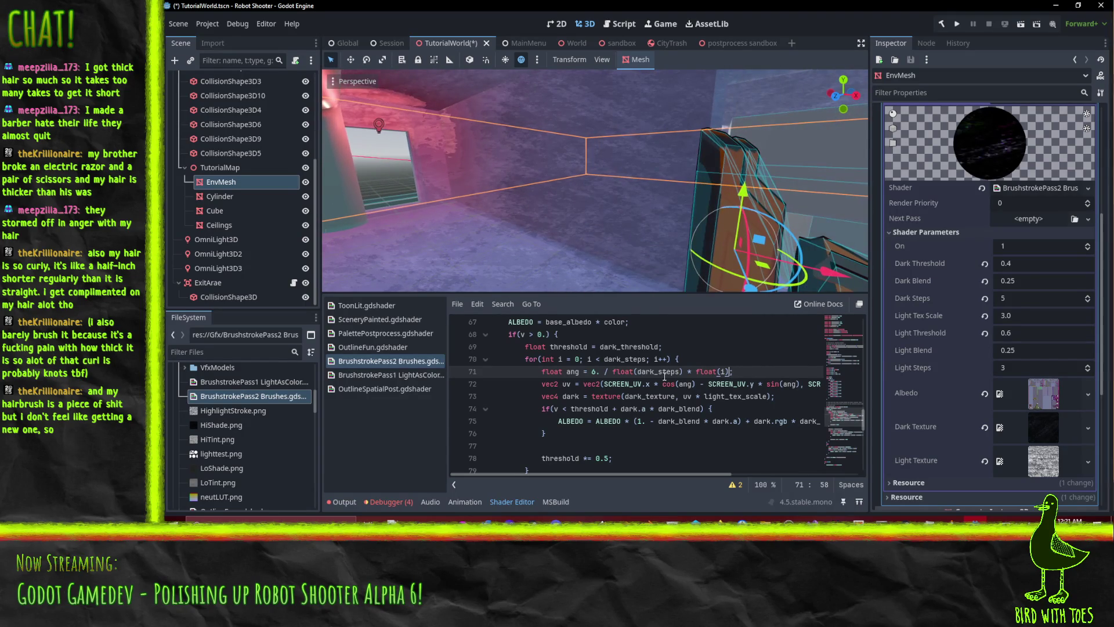
{"action": "left_click", "coordinate": [603, 373]}
{"action": "type", "text": "28"}
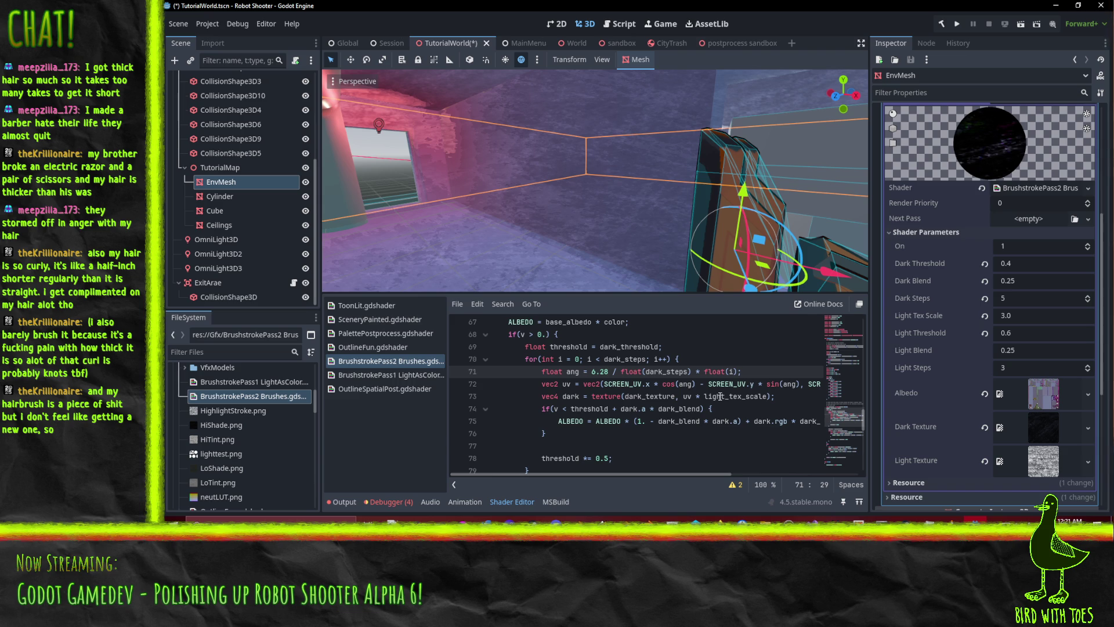
{"action": "scroll", "coordinate": [563, 208], "scroll_direction": "down", "scroll_amount": 4}
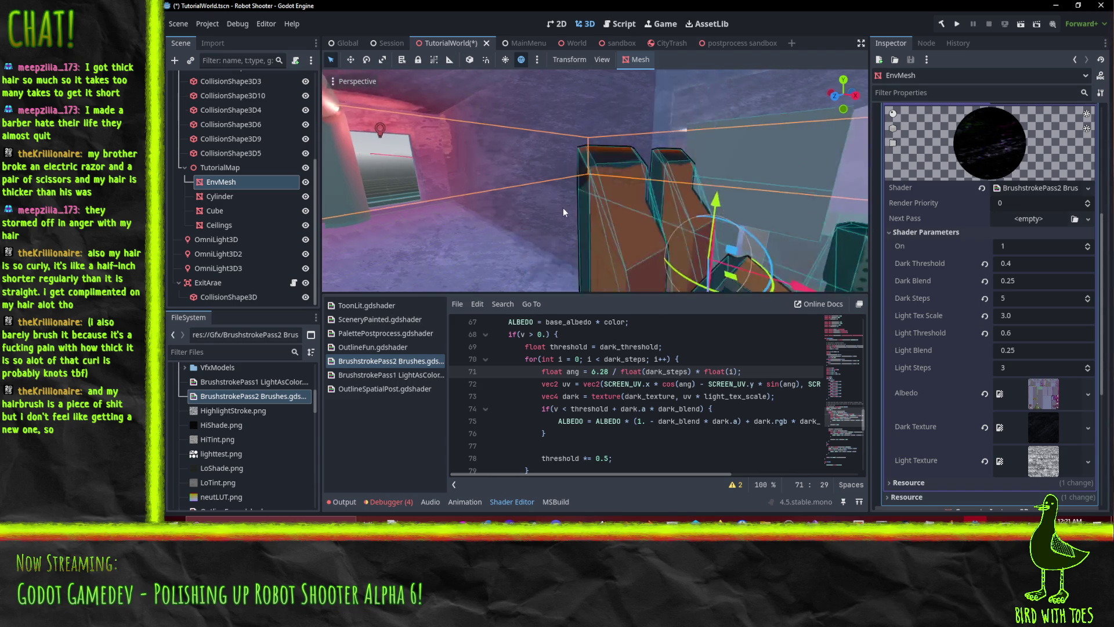
{"action": "scroll", "coordinate": [569, 205], "scroll_direction": "up", "scroll_amount": 3}
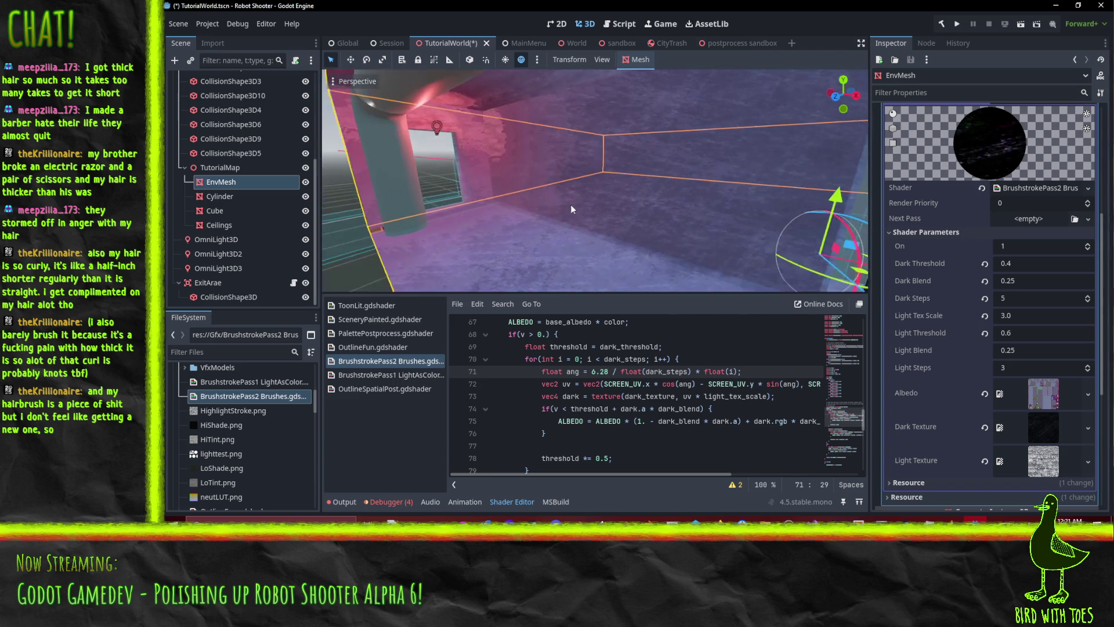
{"action": "scroll", "coordinate": [513, 200], "scroll_direction": "down", "scroll_amount": 3}
{"action": "scroll", "coordinate": [513, 200], "scroll_direction": "up", "scroll_amount": 2}
{"action": "scroll", "coordinate": [531, 193], "scroll_direction": "down", "scroll_amount": 3}
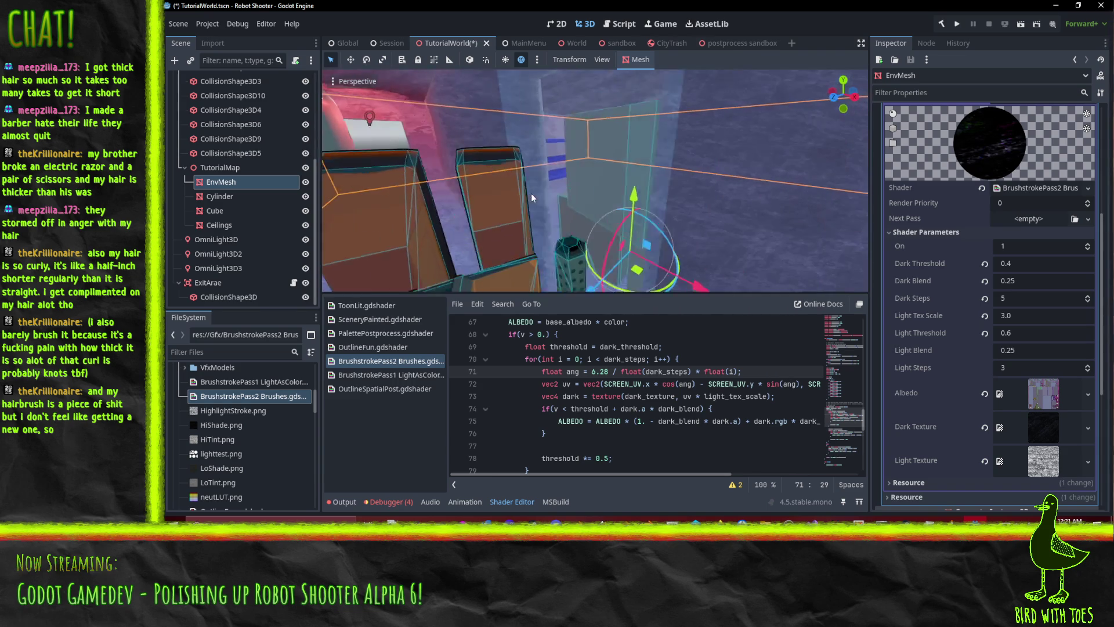
{"action": "scroll", "coordinate": [540, 195], "scroll_direction": "up", "scroll_amount": 2}
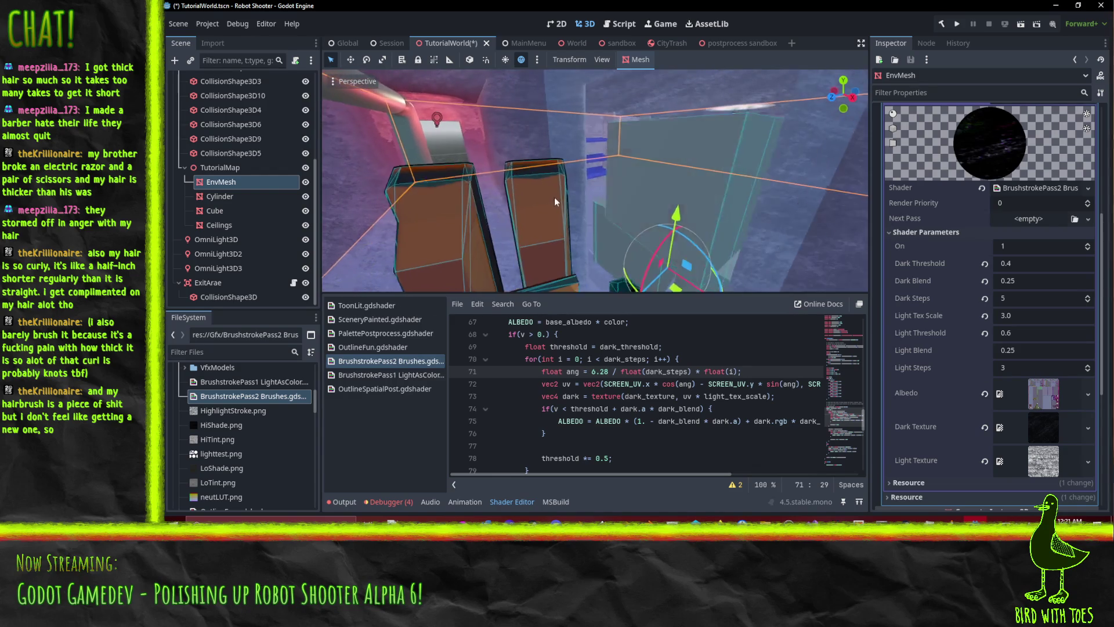
{"action": "scroll", "coordinate": [551, 197], "scroll_direction": "down", "scroll_amount": 3}
{"action": "scroll", "coordinate": [598, 188], "scroll_direction": "down", "scroll_amount": 2}
{"action": "scroll", "coordinate": [583, 187], "scroll_direction": "up", "scroll_amount": 2}
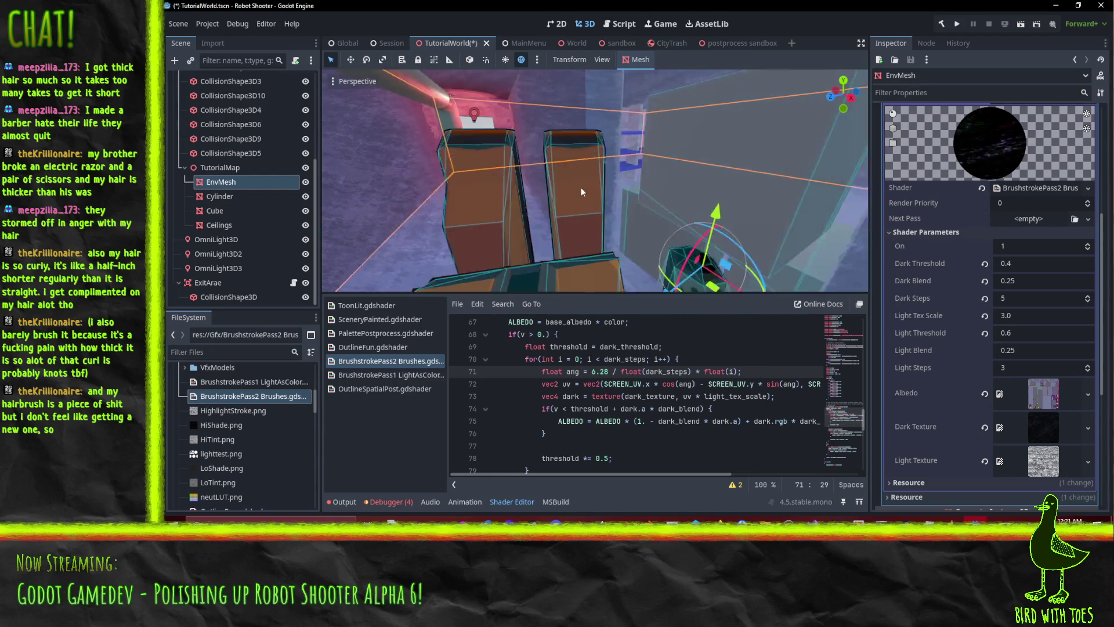
{"action": "scroll", "coordinate": [546, 186], "scroll_direction": "down", "scroll_amount": 3}
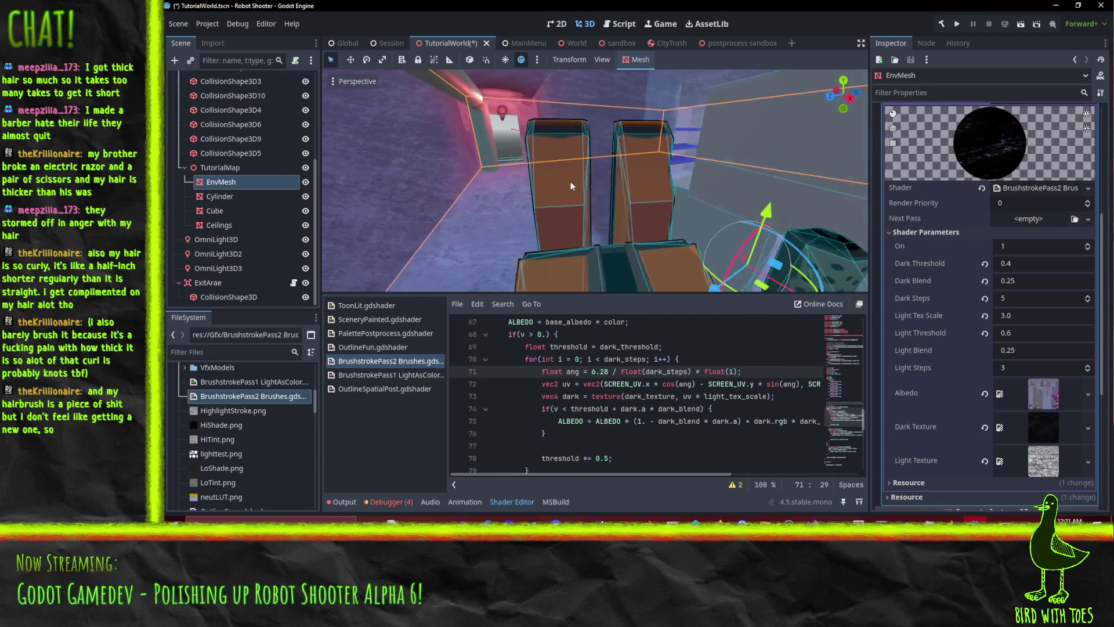
{"action": "scroll", "coordinate": [580, 171], "scroll_direction": "up", "scroll_amount": 3}
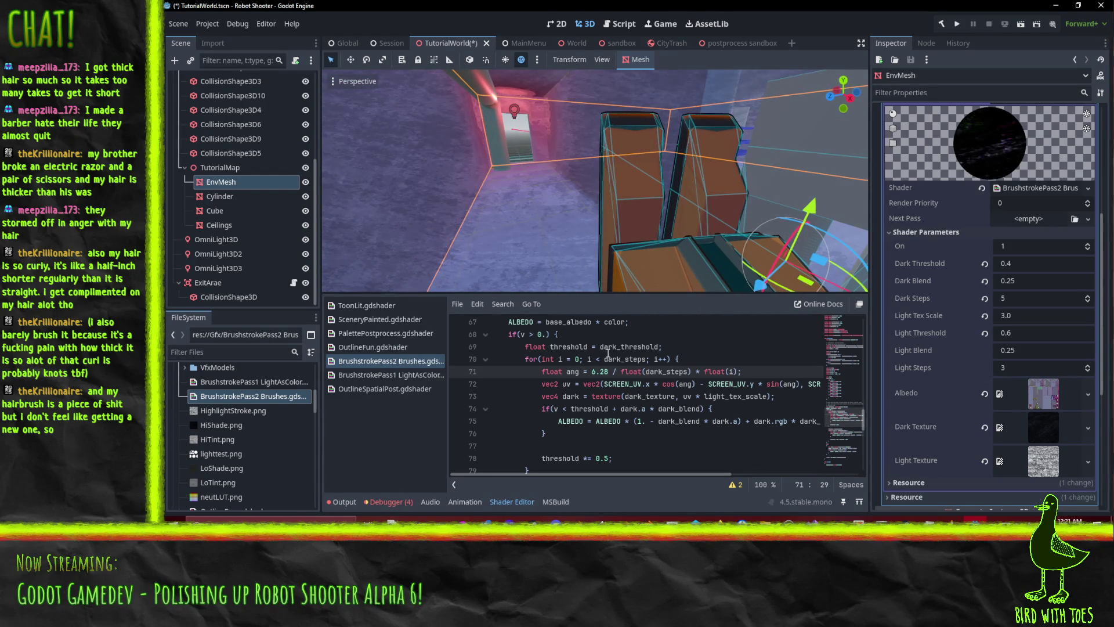
{"action": "mouse_move", "coordinate": [674, 182]}
{"action": "left_mouse_down"}
{"action": "mouse_move", "coordinate": [693, 188]}
{"action": "mouse_move", "coordinate": [670, 190]}
{"action": "left_mouse_up"}
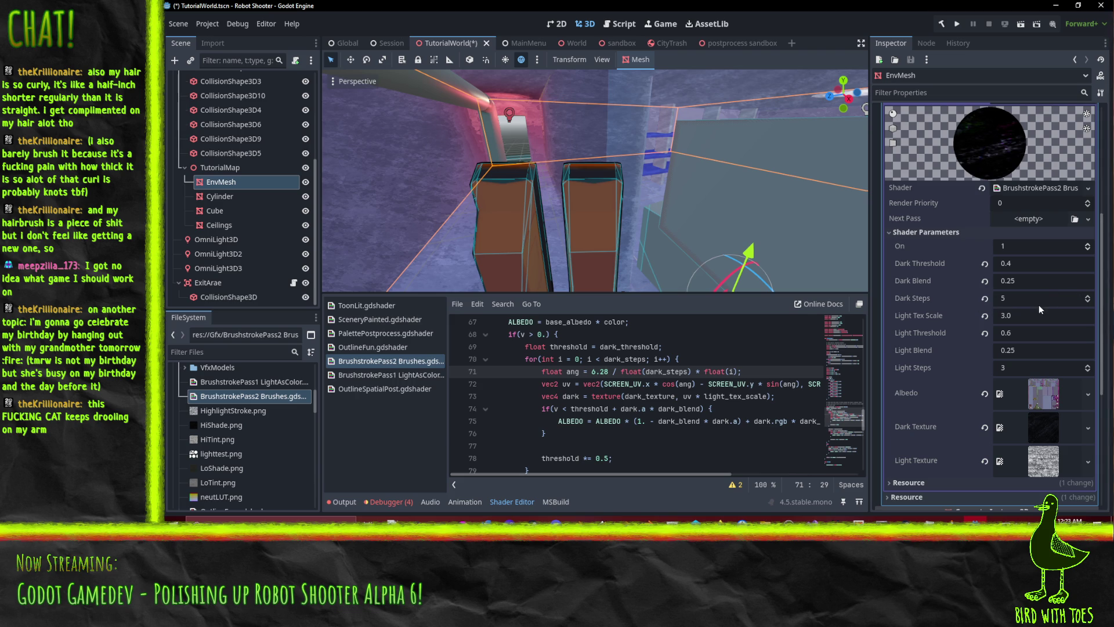
{"action": "left_click", "coordinate": [1088, 132]}
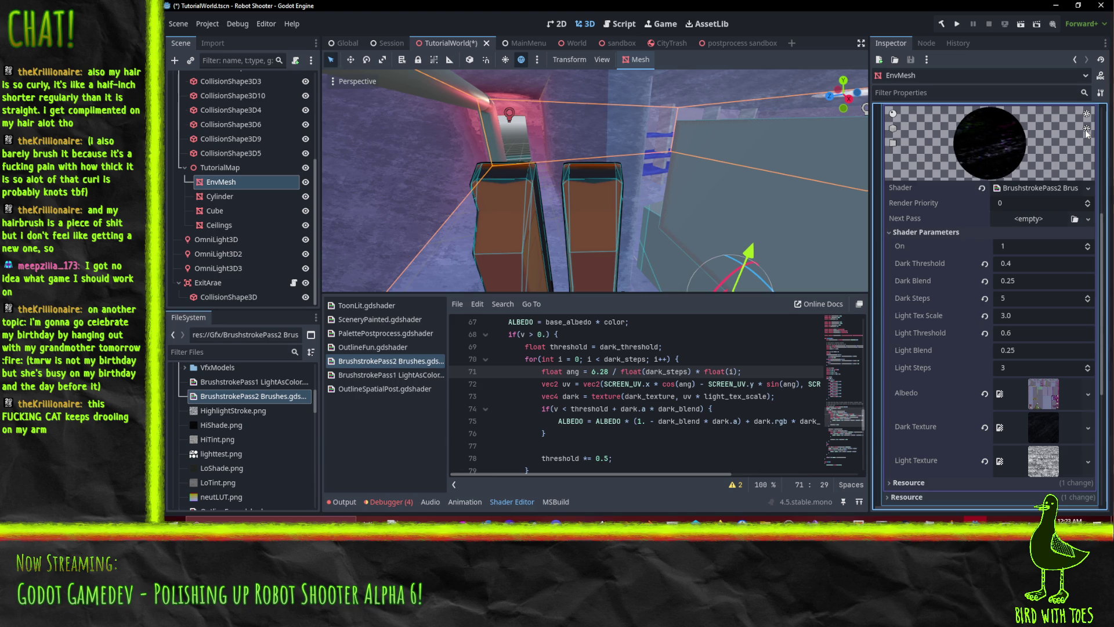
{"action": "left_click", "coordinate": [894, 129]}
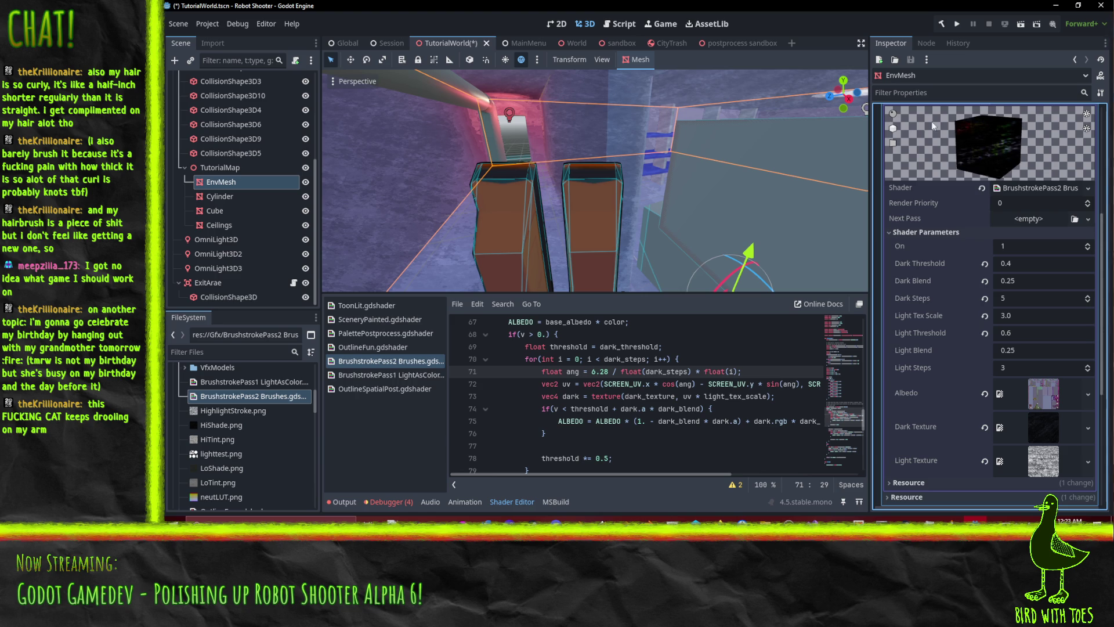
{"action": "left_click", "coordinate": [894, 113]}
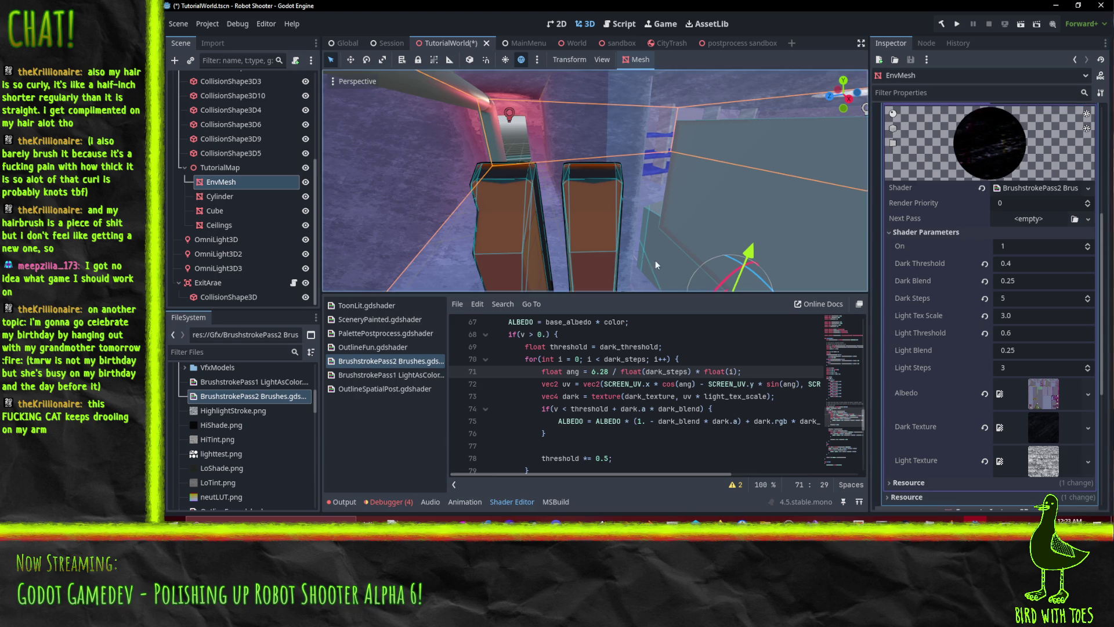
{"action": "left_click_drag", "start_coordinate": [534, 222], "coordinate": [586, 235]}
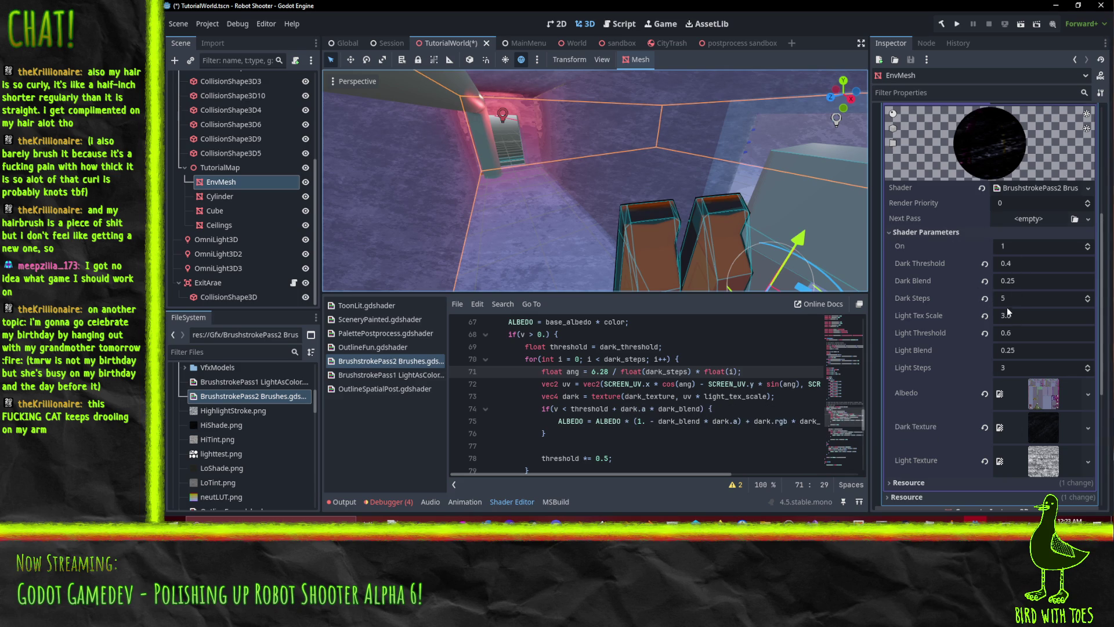
{"action": "left_click", "coordinate": [1028, 282]}
- In Shader Parameters, set Dark Blend 0.5, Light Threshold 0.6 and Light Blend 0.25
{"action": "type", "text": "0.5"}
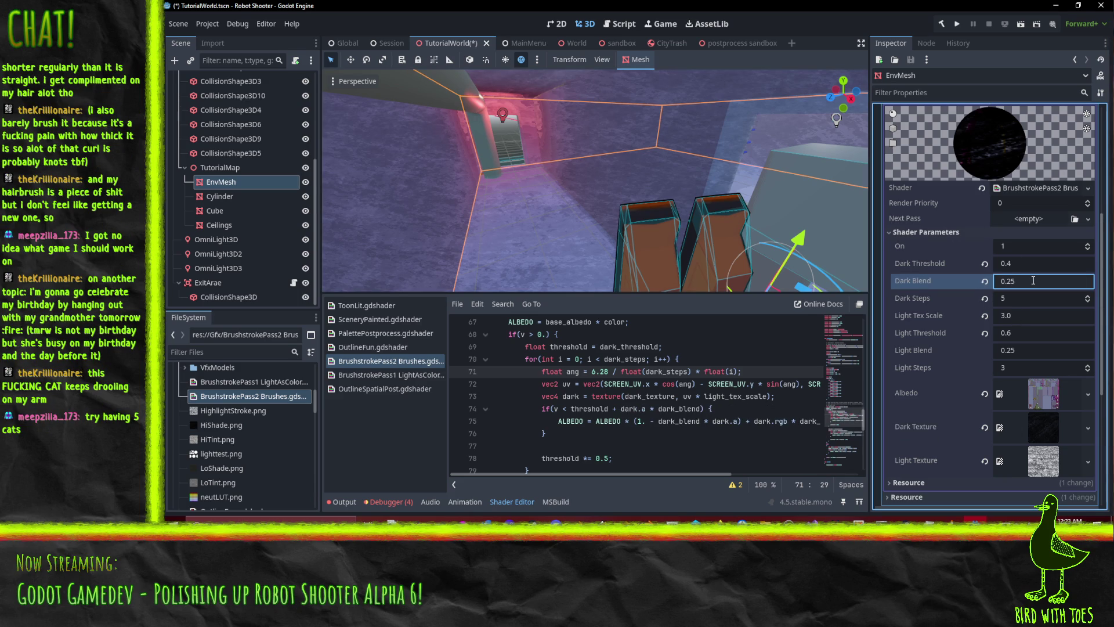
{"action": "left_click", "coordinate": [1042, 267]}
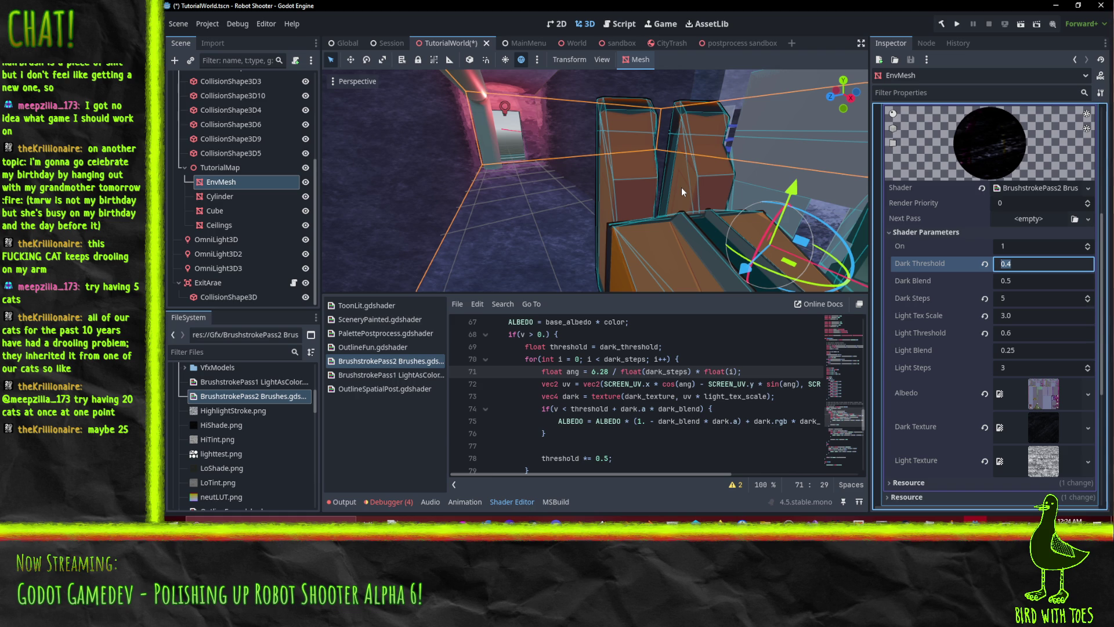
{"action": "mouse_move", "coordinate": [638, 188]}
{"action": "left_mouse_down"}
{"action": "mouse_move", "coordinate": [626, 180]}
{"action": "mouse_move", "coordinate": [639, 187]}
{"action": "left_mouse_up"}
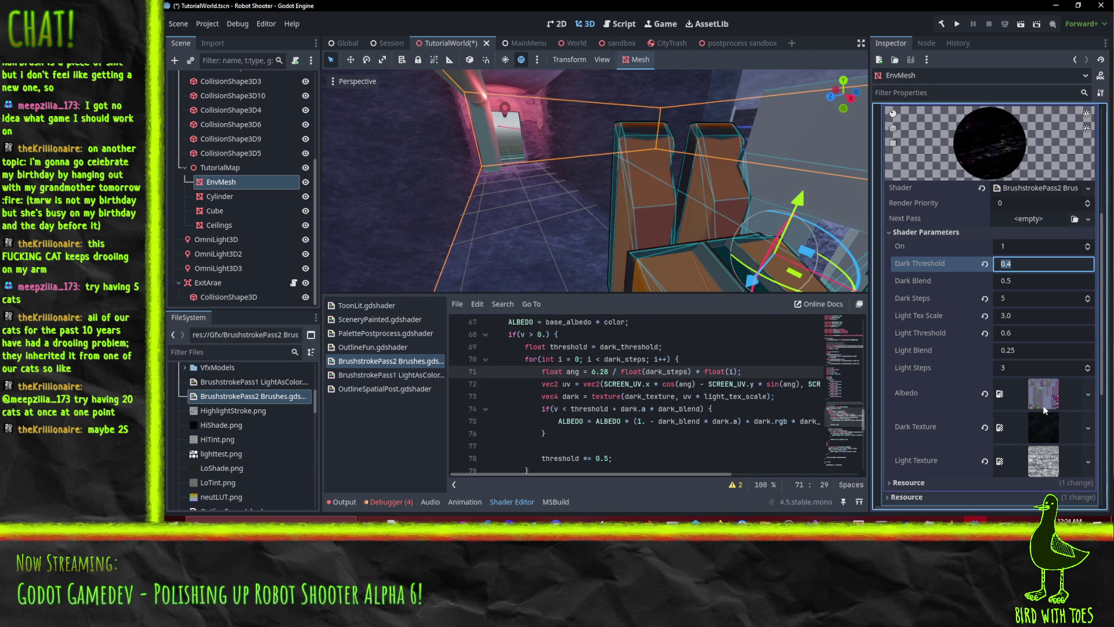
{"action": "left_click", "coordinate": [1028, 265]}
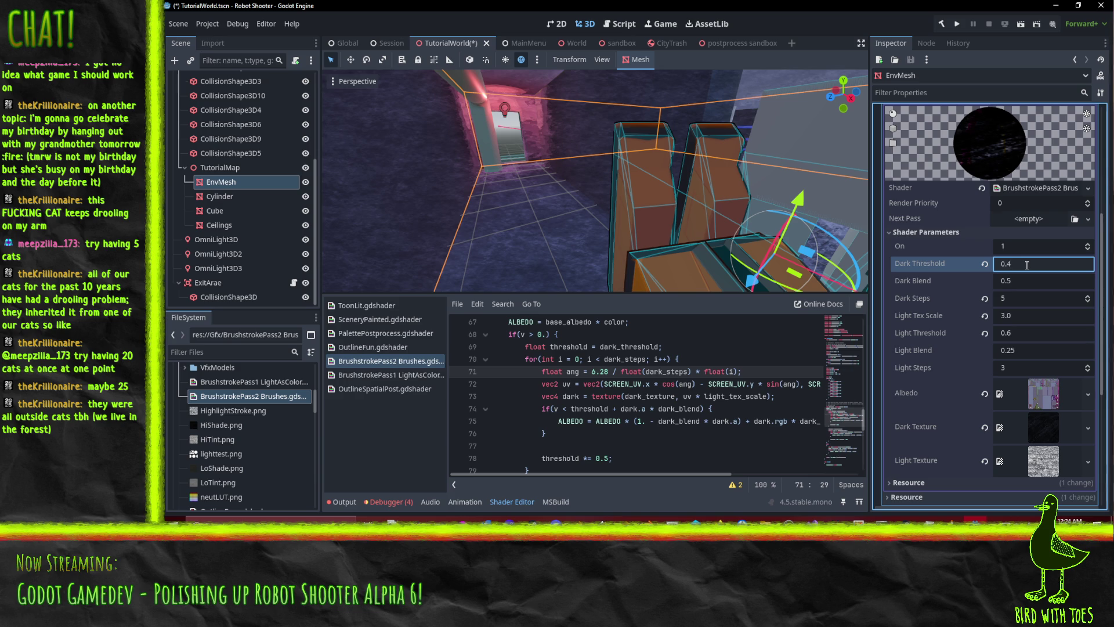
{"action": "left_click", "coordinate": [1040, 318]}
{"action": "left_click", "coordinate": [1050, 337]}
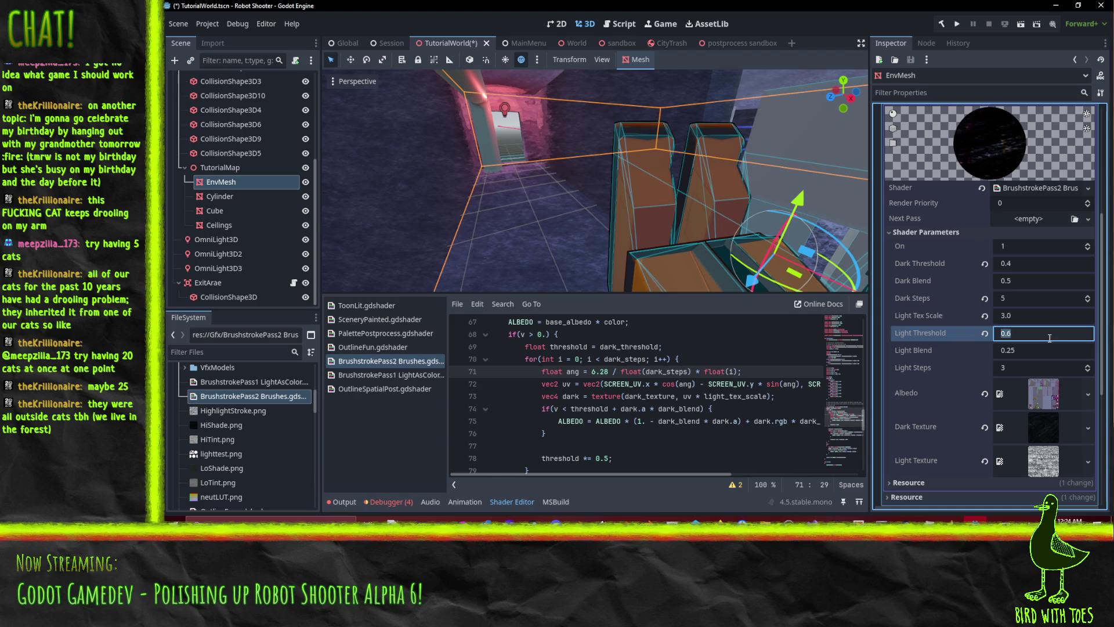
{"action": "left_click", "coordinate": [1073, 355]}
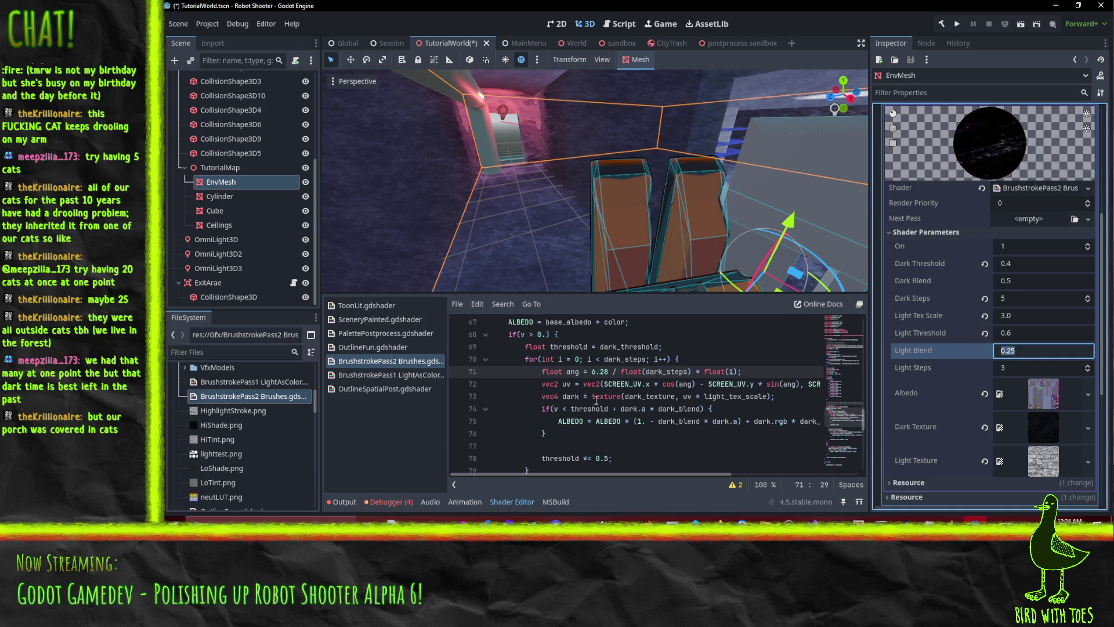
{"action": "left_click", "coordinate": [585, 373]}
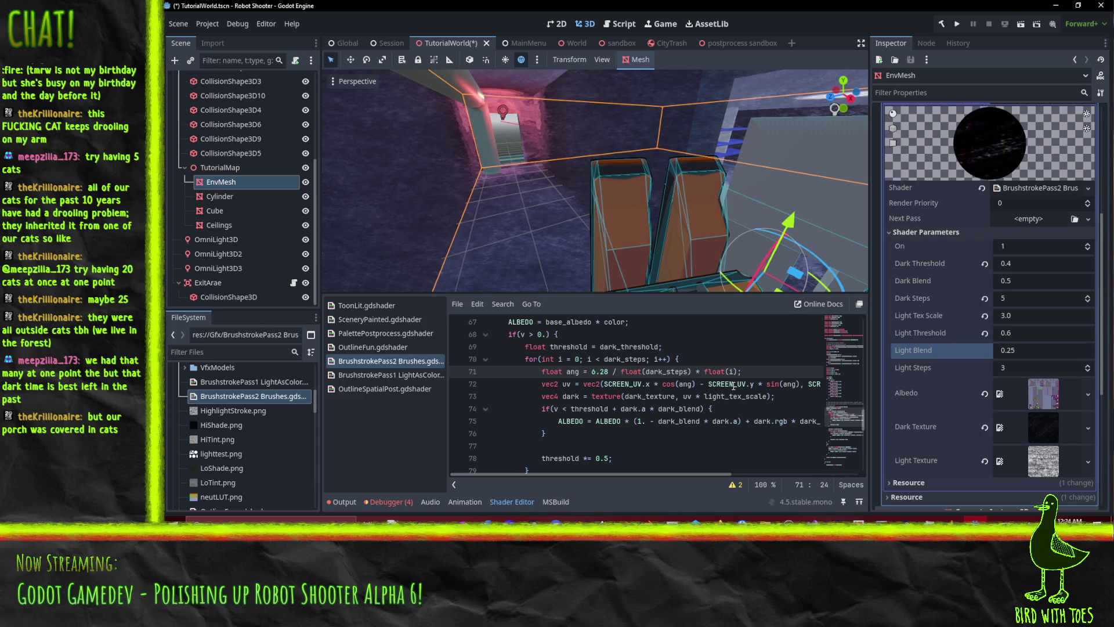
{"action": "key", "text": "Home"}
- Copy the 'float ang' angle line into the light-stroke loop
{"action": "key", "text": "shift+Down"}
{"action": "key", "text": "ctrl+c"}
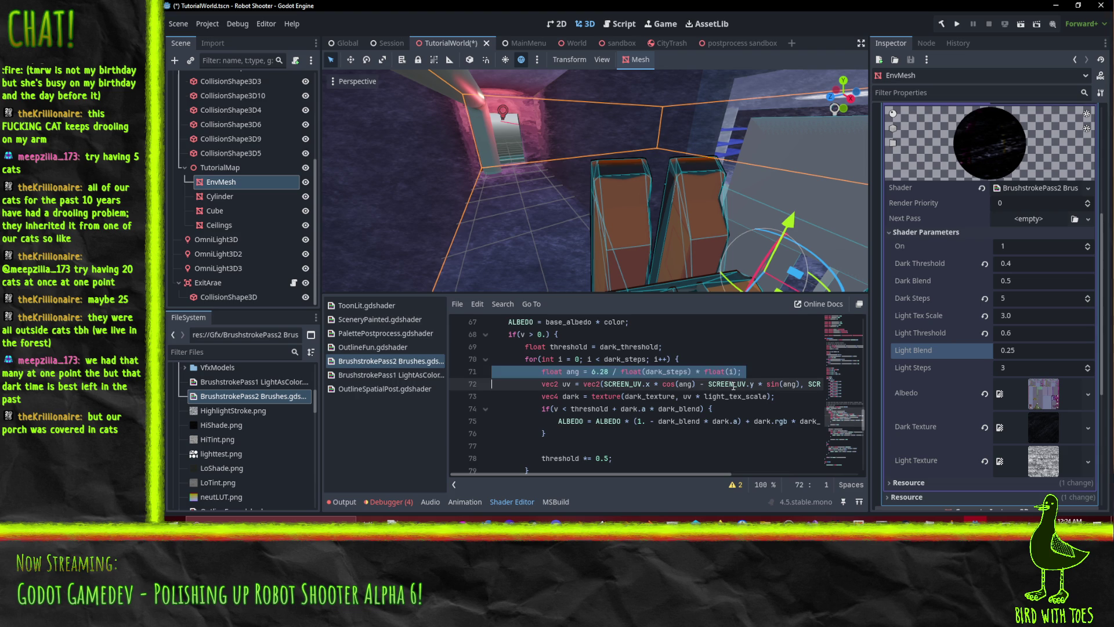
{"action": "scroll", "coordinate": [699, 393], "scroll_direction": "down", "scroll_amount": 4}
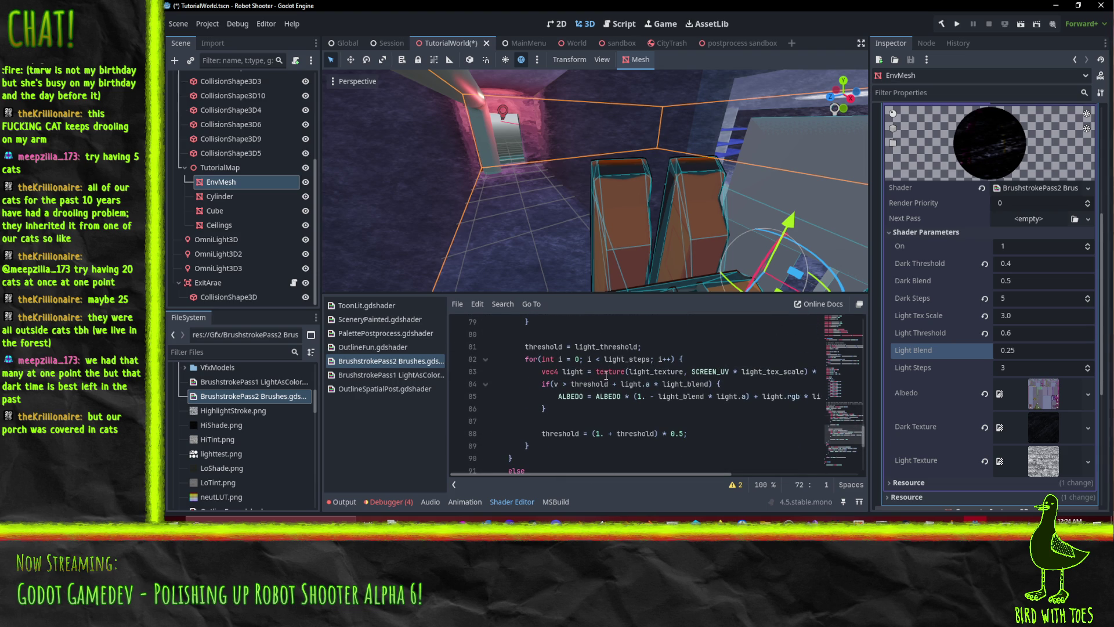
{"action": "left_click", "coordinate": [606, 373]}
{"action": "key", "text": "ctrl+v"}
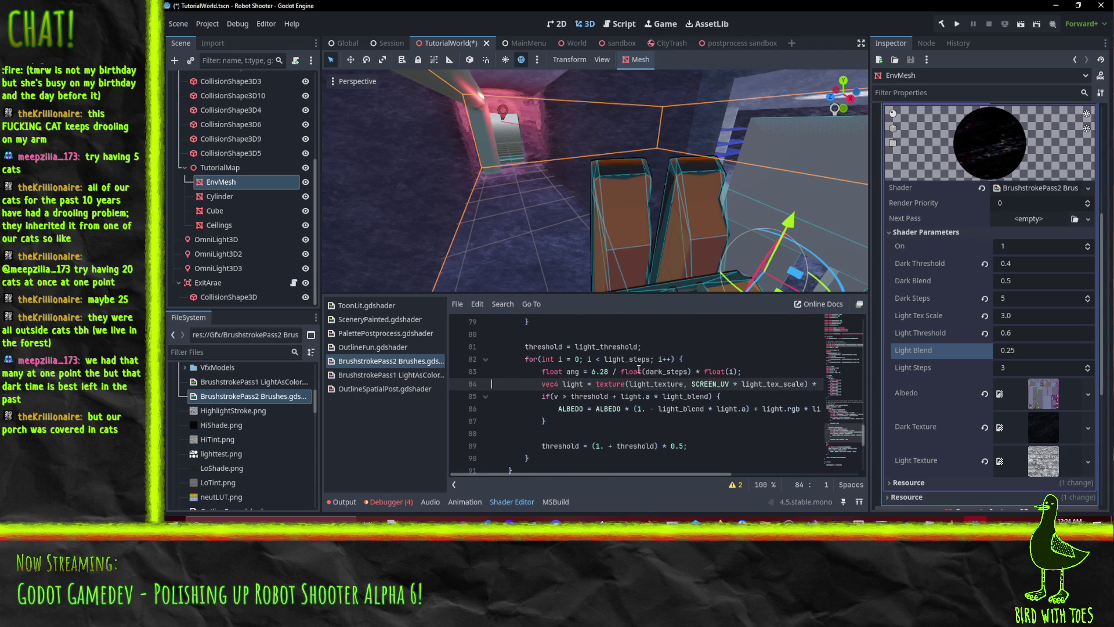
{"action": "left_click", "coordinate": [630, 359]}
{"action": "left_click", "coordinate": [688, 371]}
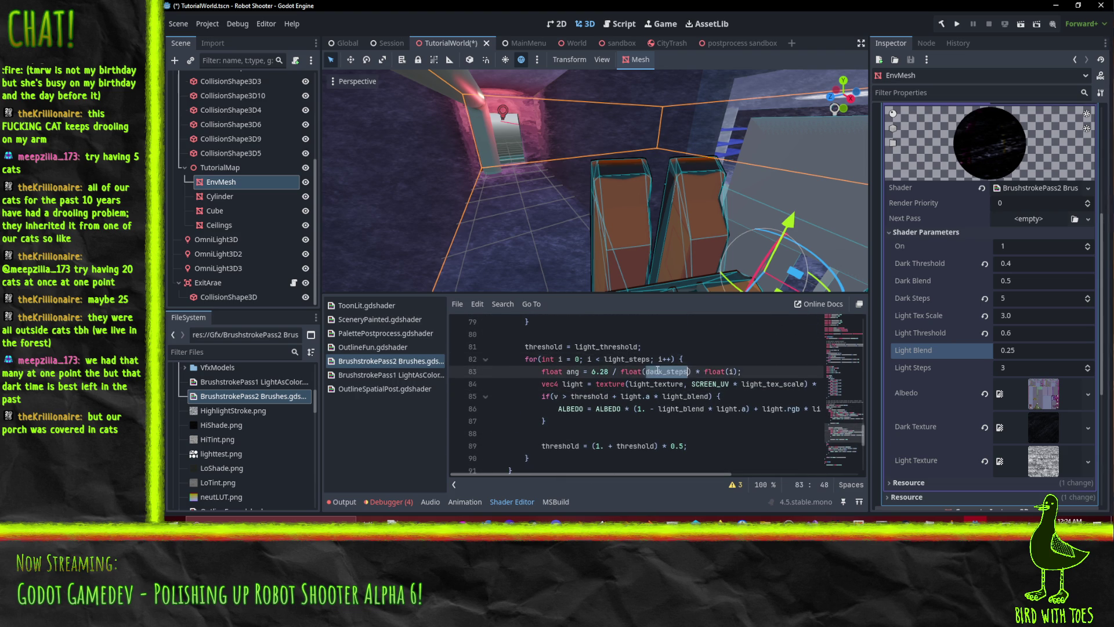
{"action": "double_click", "coordinate": [577, 372]}
- Copy the uv rotation line into the light loop and sample light_texture with uv instead of SCREEN_UV
{"action": "scroll", "coordinate": [604, 378], "scroll_direction": "up", "scroll_amount": 4}
{"action": "left_click", "coordinate": [580, 380]}
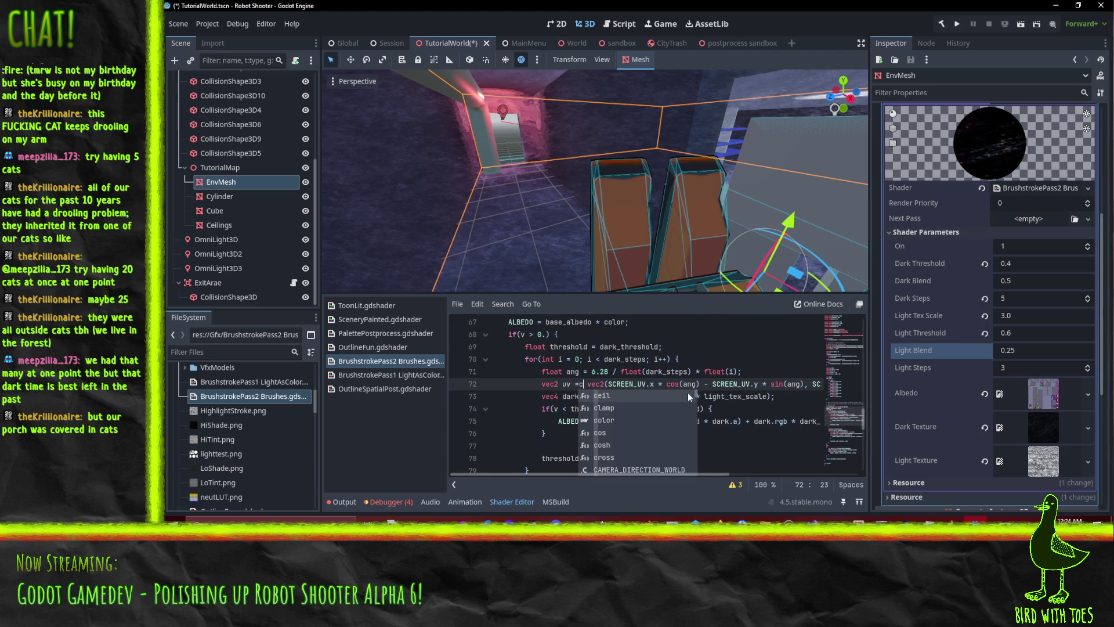
{"action": "scroll", "coordinate": [650, 406], "scroll_direction": "down", "scroll_amount": 3}
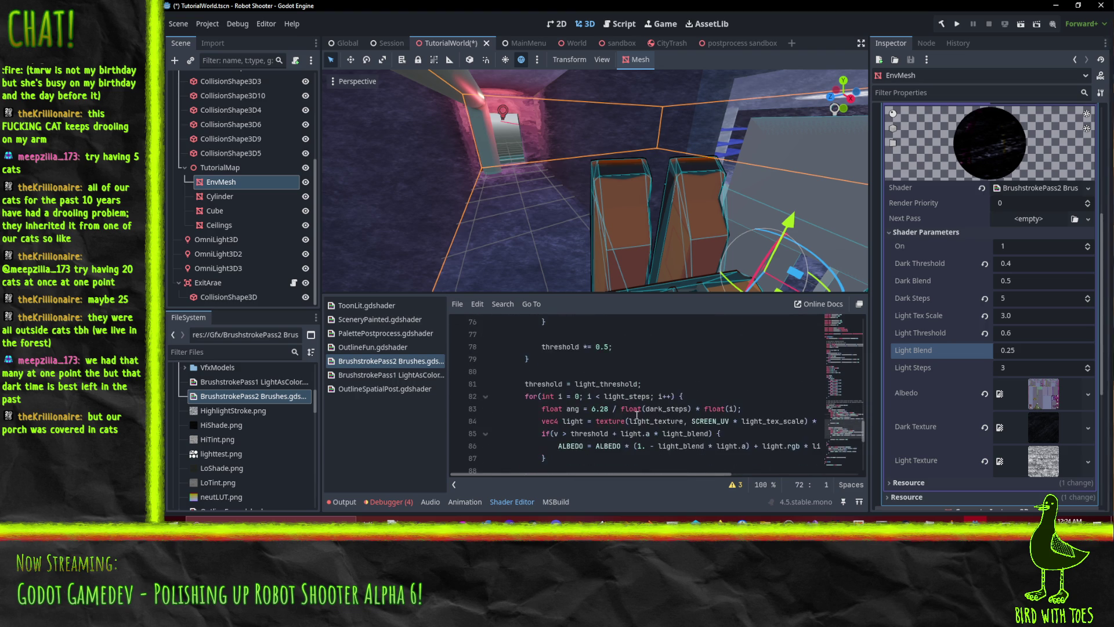
{"action": "left_click", "coordinate": [610, 422]}
{"action": "key", "text": "ctrl+v"}
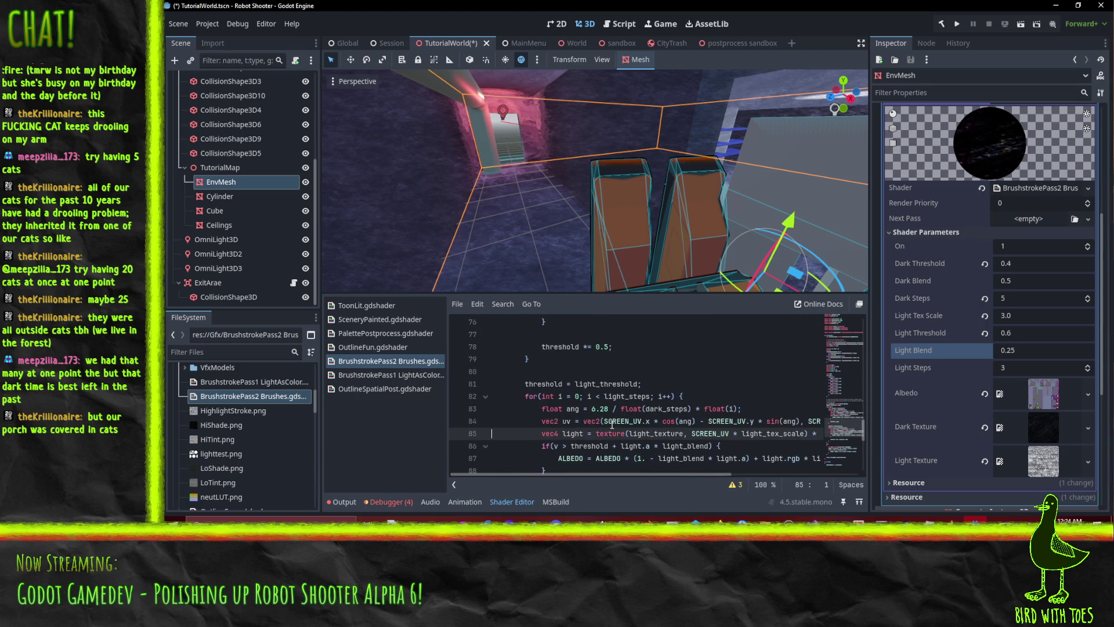
{"action": "double_click", "coordinate": [709, 433]}
{"action": "type", "text": "uv"}
{"action": "left_click", "coordinate": [762, 408]}
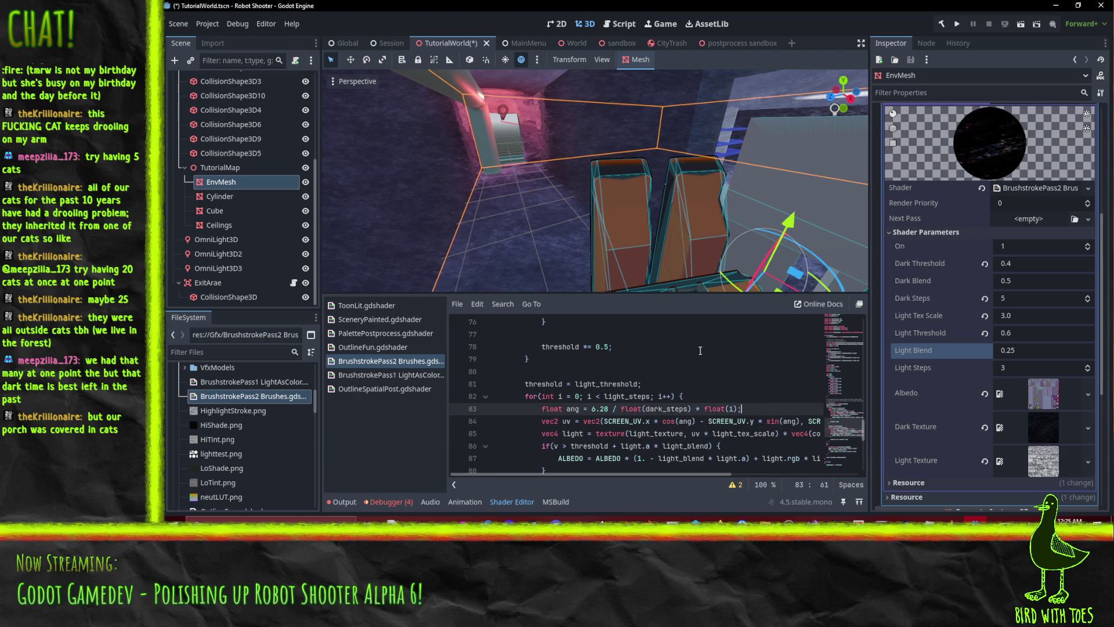
{"action": "scroll", "coordinate": [598, 196], "scroll_direction": "up", "scroll_amount": 4}
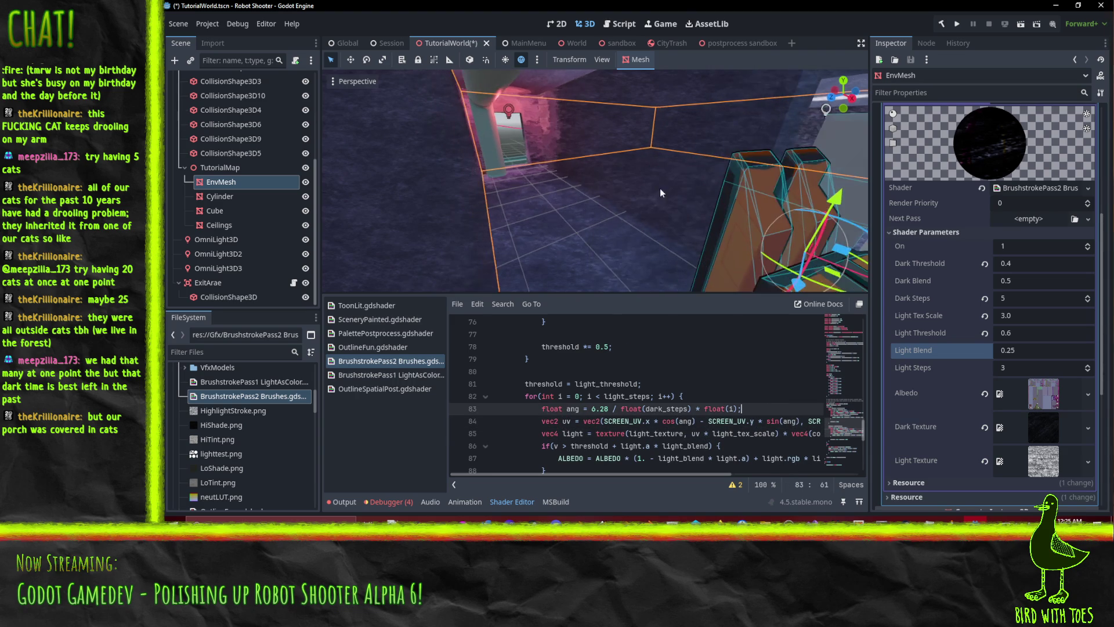
- Save the TutorialWorld scene with Ctrl+S, orbiting the view around the room
{"action": "mouse_move", "coordinate": [729, 147]}
{"action": "left_mouse_down"}
{"action": "mouse_move", "coordinate": [647, 163]}
{"action": "mouse_move", "coordinate": [649, 148]}
{"action": "mouse_move", "coordinate": [695, 145]}
{"action": "mouse_move", "coordinate": [650, 148]}
{"action": "mouse_move", "coordinate": [704, 168]}
{"action": "mouse_move", "coordinate": [588, 140]}
{"action": "mouse_move", "coordinate": [688, 154]}
{"action": "mouse_move", "coordinate": [632, 155]}
{"action": "mouse_move", "coordinate": [686, 148]}
{"action": "mouse_move", "coordinate": [671, 144]}
{"action": "mouse_move", "coordinate": [643, 159]}
{"action": "mouse_move", "coordinate": [708, 162]}
{"action": "mouse_move", "coordinate": [614, 166]}
{"action": "mouse_move", "coordinate": [699, 165]}
{"action": "mouse_move", "coordinate": [654, 170]}
{"action": "mouse_move", "coordinate": [651, 184]}
{"action": "mouse_move", "coordinate": [657, 155]}
{"action": "mouse_move", "coordinate": [647, 170]}
{"action": "mouse_move", "coordinate": [666, 179]}
{"action": "left_mouse_up"}
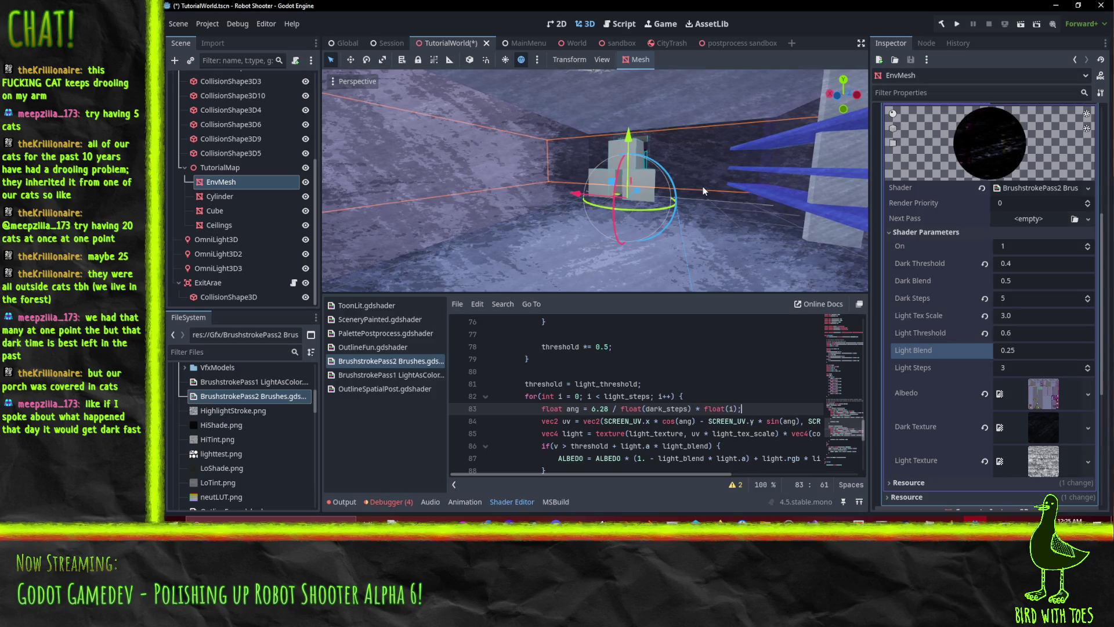
{"action": "key", "text": "ctrl+s"}
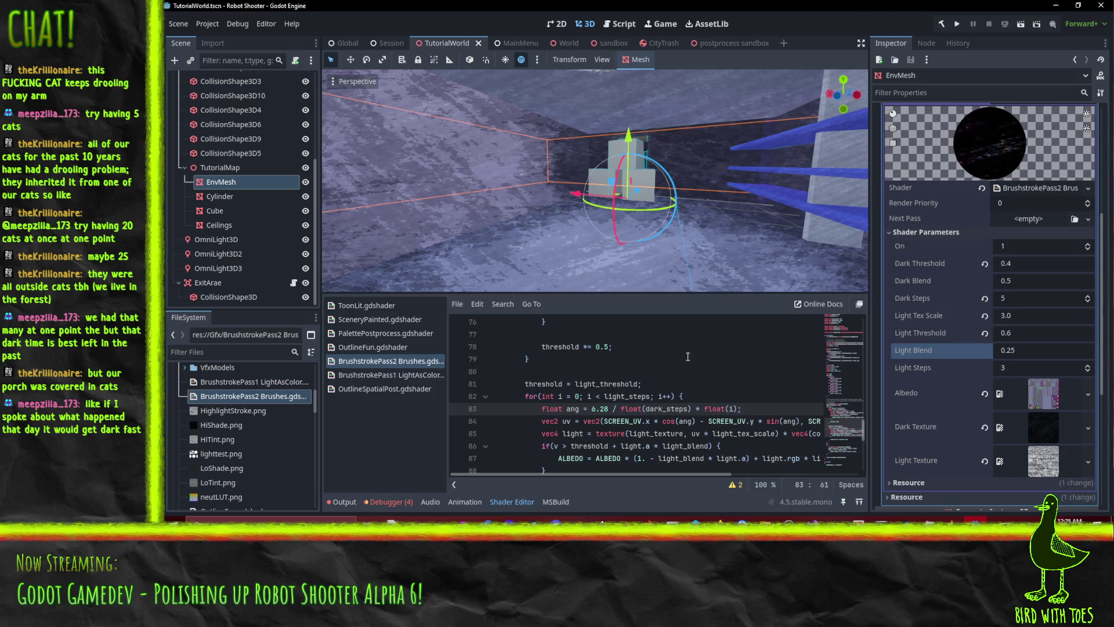
{"action": "mouse_move", "coordinate": [708, 257]}
{"action": "left_mouse_down"}
{"action": "mouse_move", "coordinate": [683, 267]}
{"action": "mouse_move", "coordinate": [704, 272]}
{"action": "mouse_move", "coordinate": [664, 247]}
{"action": "mouse_move", "coordinate": [696, 239]}
{"action": "mouse_move", "coordinate": [661, 242]}
{"action": "mouse_move", "coordinate": [629, 228]}
{"action": "mouse_move", "coordinate": [684, 256]}
{"action": "mouse_move", "coordinate": [708, 236]}
{"action": "mouse_move", "coordinate": [700, 241]}
{"action": "mouse_move", "coordinate": [720, 245]}
{"action": "mouse_move", "coordinate": [730, 235]}
{"action": "mouse_move", "coordinate": [698, 228]}
{"action": "mouse_move", "coordinate": [738, 208]}
{"action": "mouse_move", "coordinate": [703, 218]}
{"action": "left_mouse_up"}
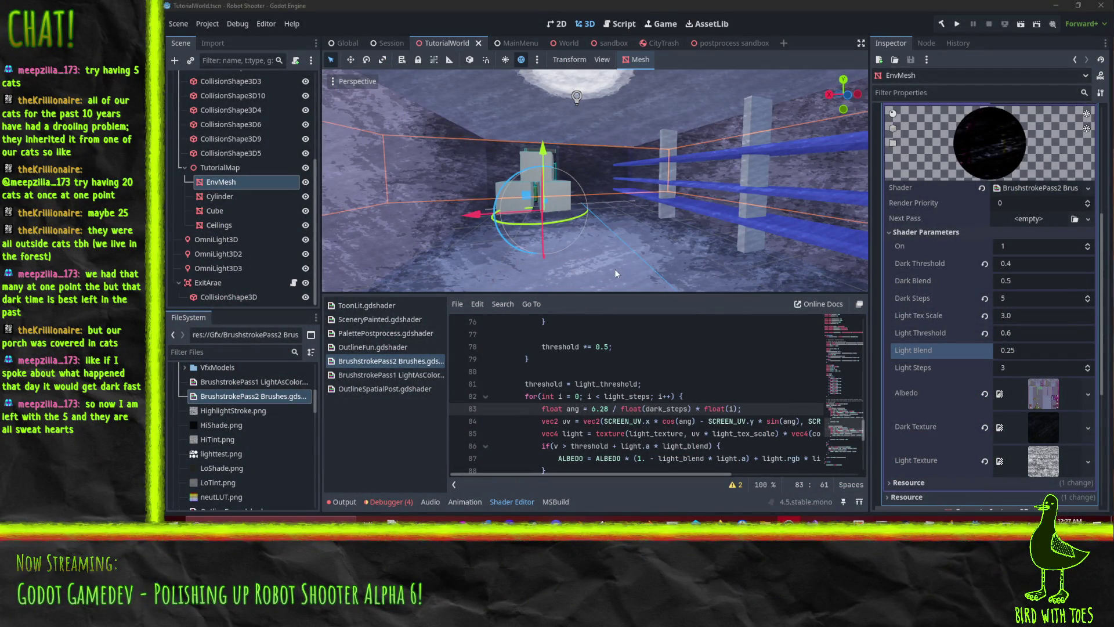
{"action": "mouse_move", "coordinate": [584, 229]}
{"action": "left_mouse_down"}
{"action": "mouse_move", "coordinate": [605, 221]}
{"action": "mouse_move", "coordinate": [558, 233]}
{"action": "mouse_move", "coordinate": [567, 248]}
{"action": "mouse_move", "coordinate": [535, 249]}
{"action": "mouse_move", "coordinate": [657, 227]}
{"action": "mouse_move", "coordinate": [587, 224]}
{"action": "mouse_move", "coordinate": [812, 235]}
{"action": "mouse_move", "coordinate": [527, 182]}
{"action": "left_mouse_up"}
- Rename the Cylinder node to 'Pipe' and the Cube node to 'Shelves'
{"action": "left_click", "coordinate": [506, 150]}
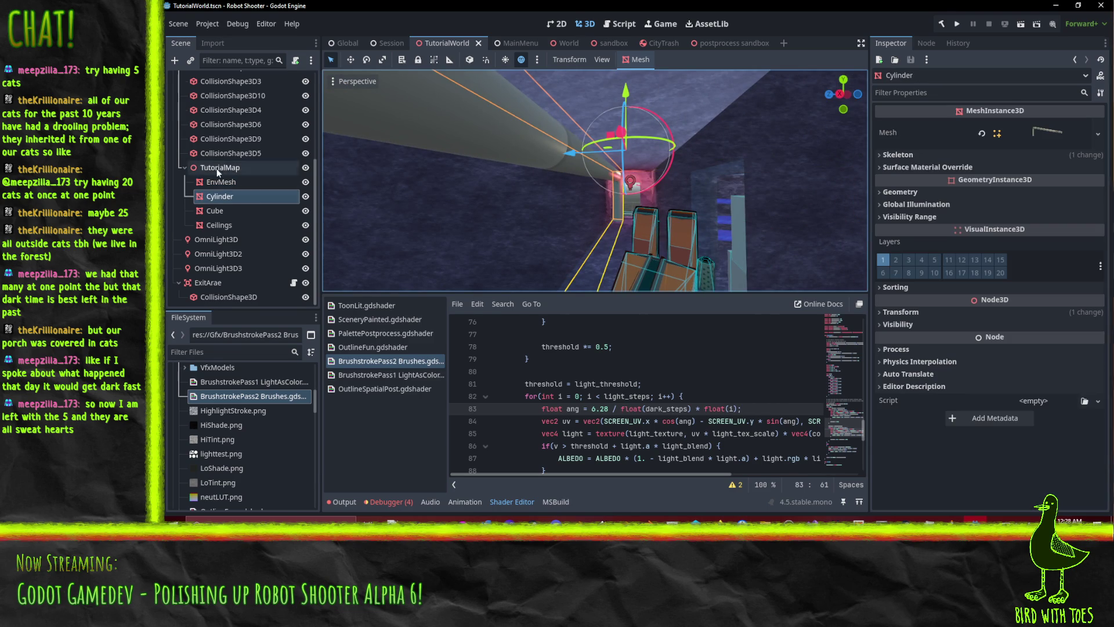
{"action": "left_click", "coordinate": [240, 194]}
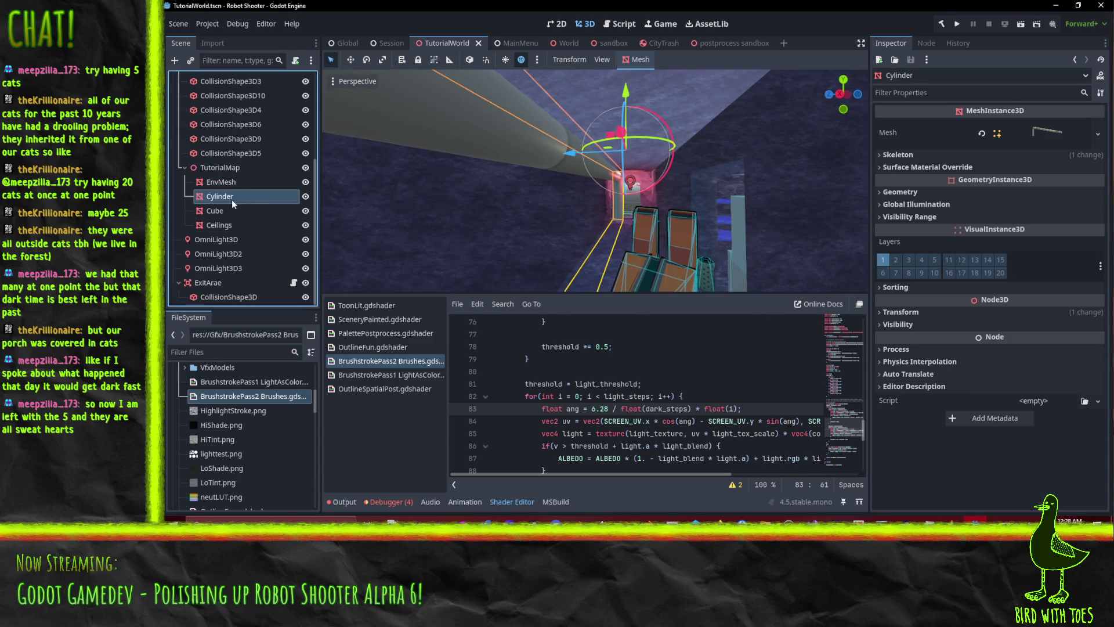
{"action": "type", "text": "Pipe"}
{"action": "key", "text": "Return"}
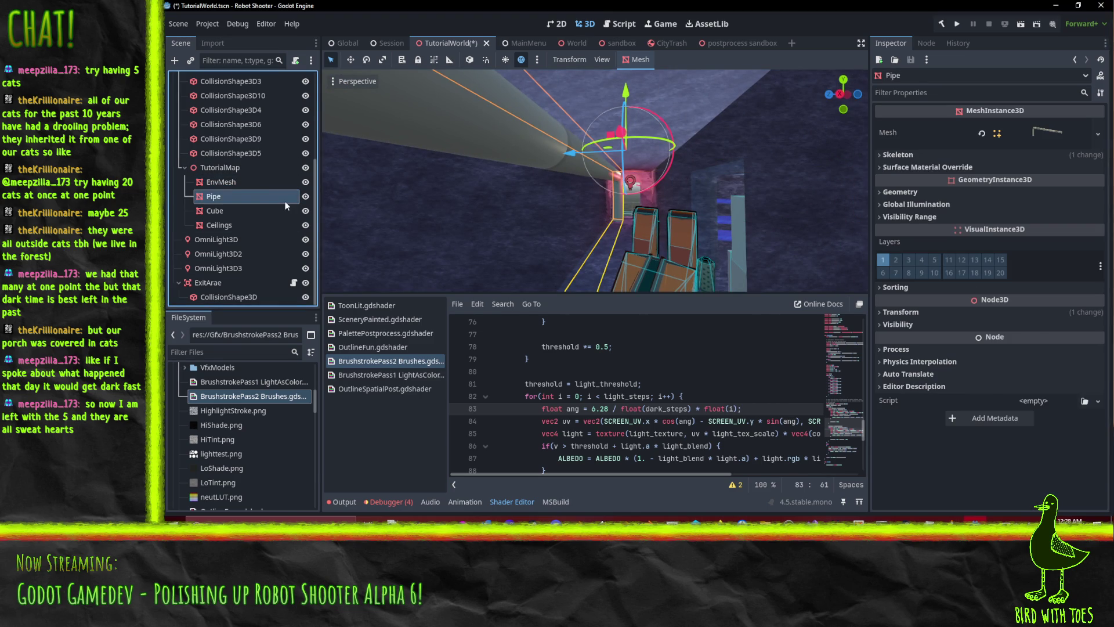
{"action": "left_click", "coordinate": [286, 210]}
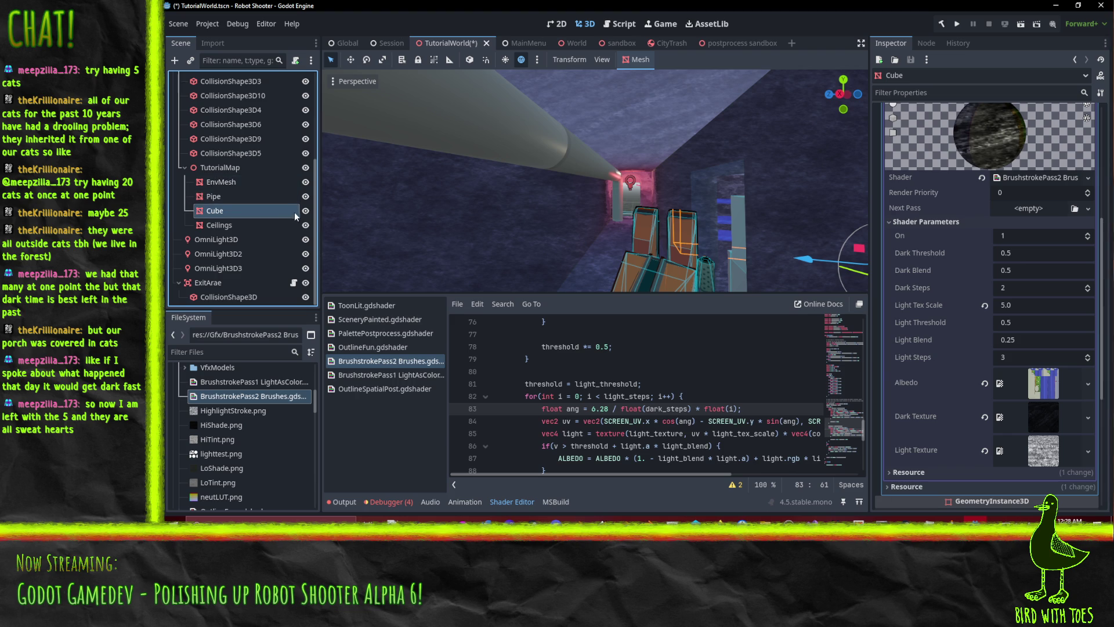
{"action": "left_click", "coordinate": [275, 209]}
{"action": "type", "text": "Shelves"}
{"action": "key", "text": "Return"}
- Give Pipe a New ShaderMaterial in Surface Material Override slot 0
{"action": "left_click", "coordinate": [256, 196]}
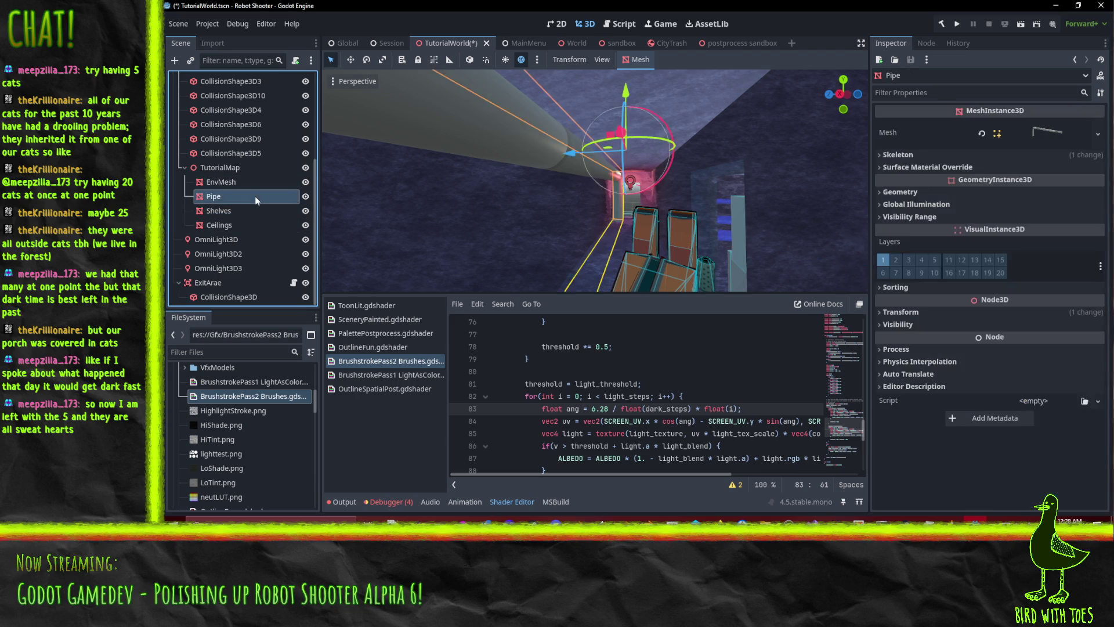
{"action": "left_click", "coordinate": [918, 167]}
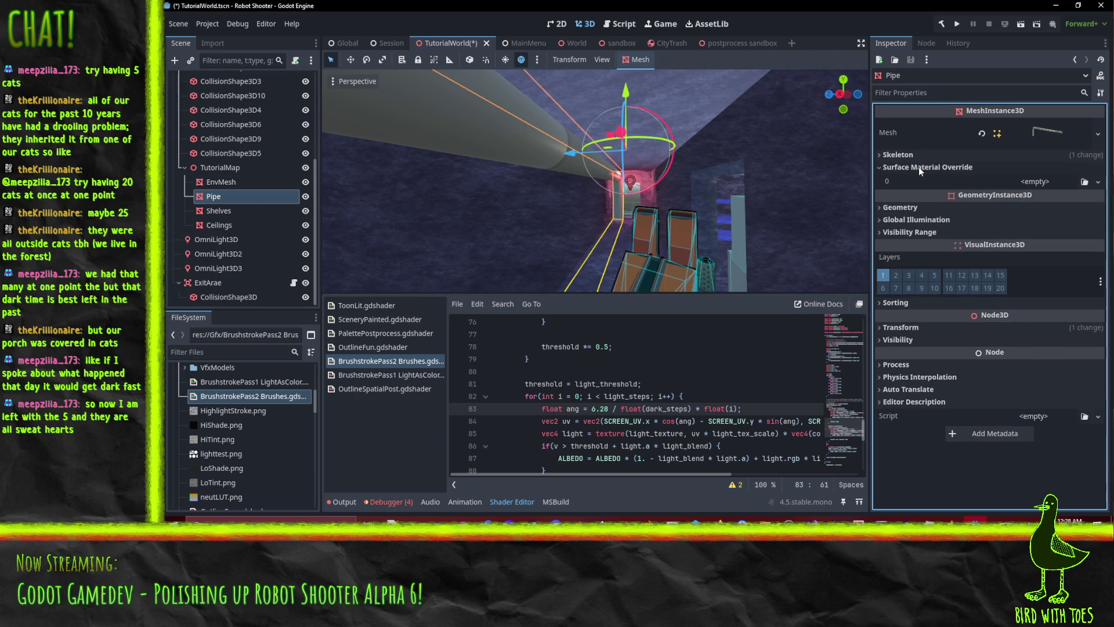
{"action": "left_click", "coordinate": [1098, 182]}
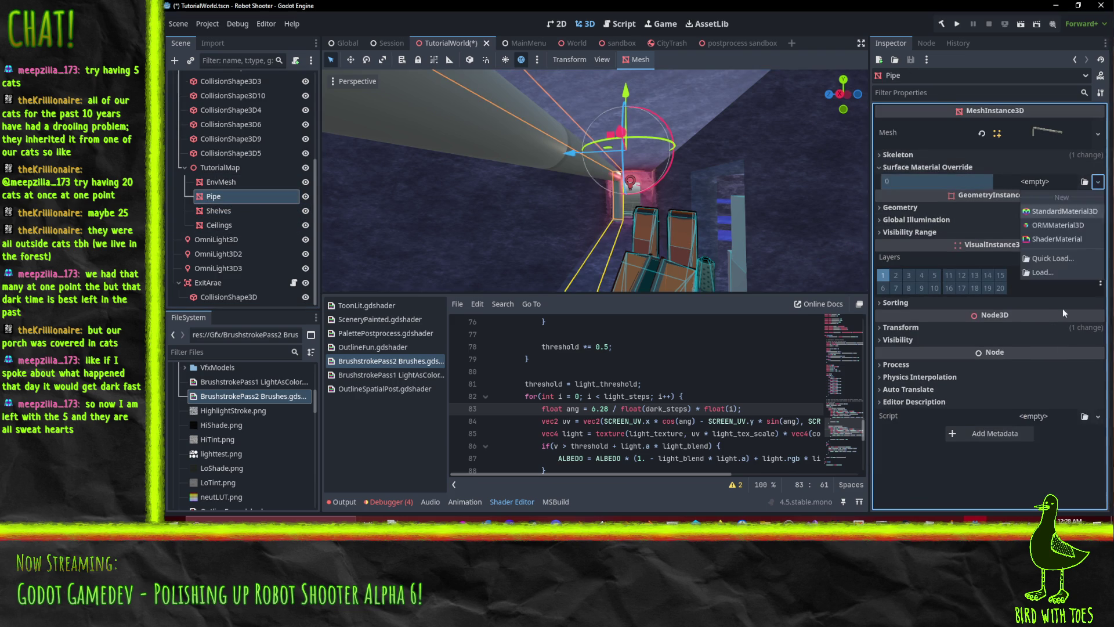
{"action": "left_click", "coordinate": [1065, 239]}
{"action": "left_click", "coordinate": [1043, 186]}
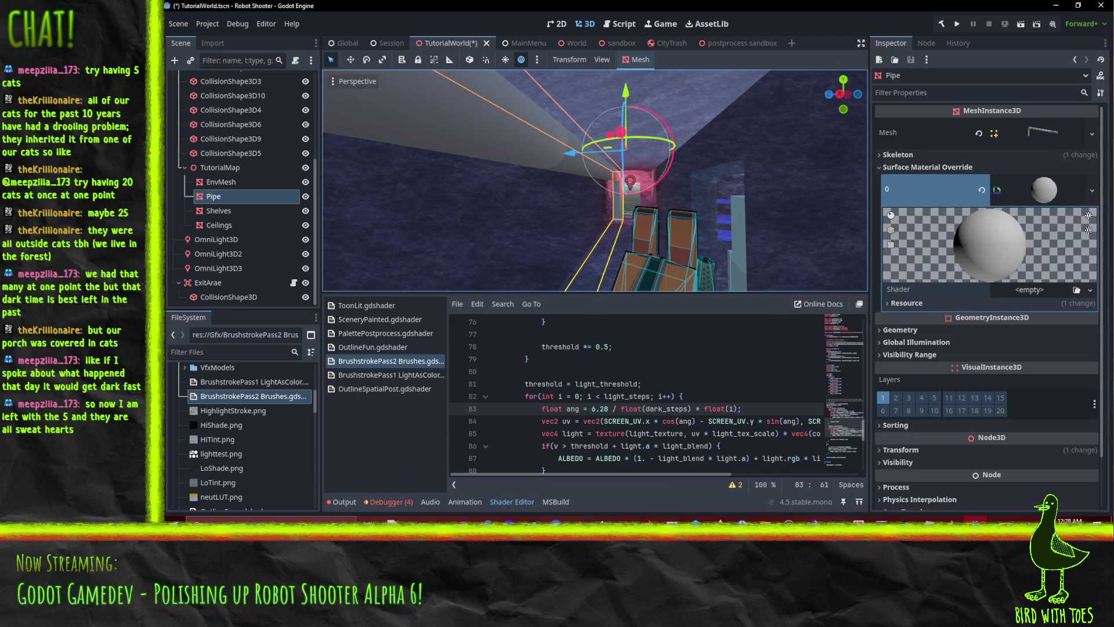
{"action": "mouse_move", "coordinate": [720, 522]}
{"action": "left_click", "coordinate": [778, 481]}
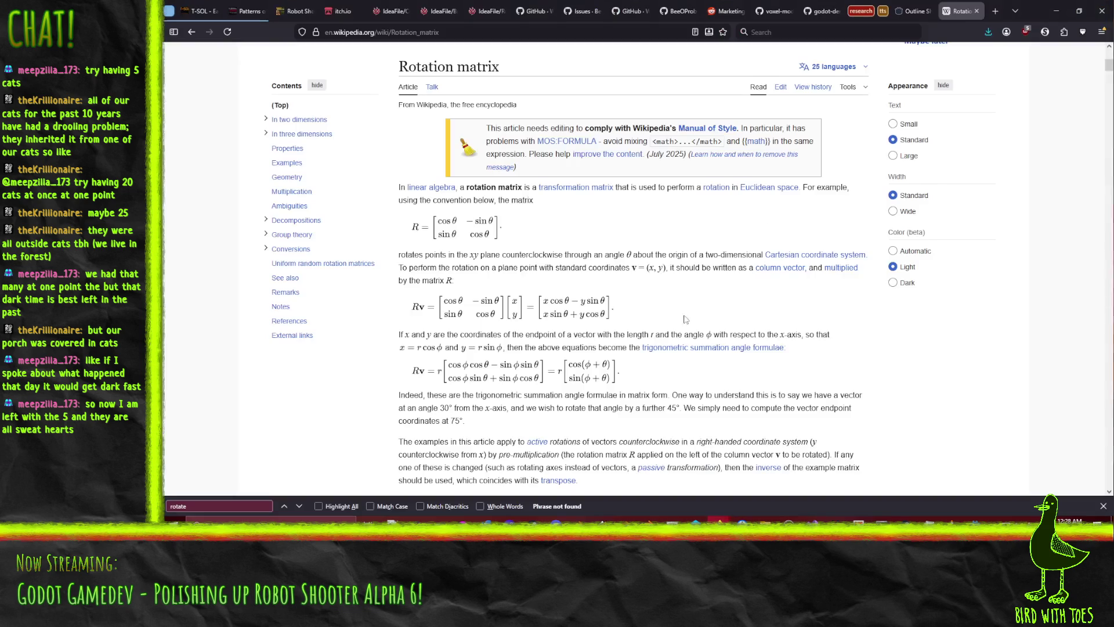
- Close the Rotation matrix article, look over the outline shader's ALBEDO line, then minimize the browser
{"action": "left_click", "coordinate": [977, 11]}
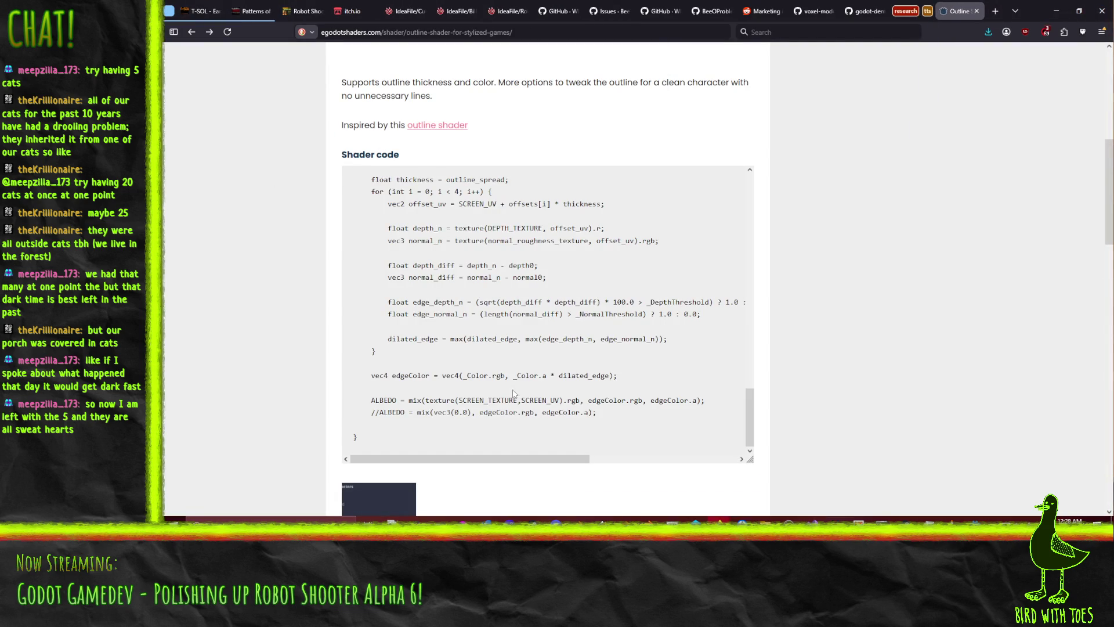
{"action": "left_click_drag", "start_coordinate": [371, 401], "coordinate": [560, 399]}
{"action": "left_click", "coordinate": [453, 399]}
{"action": "left_click_drag", "start_coordinate": [423, 400], "coordinate": [568, 401]}
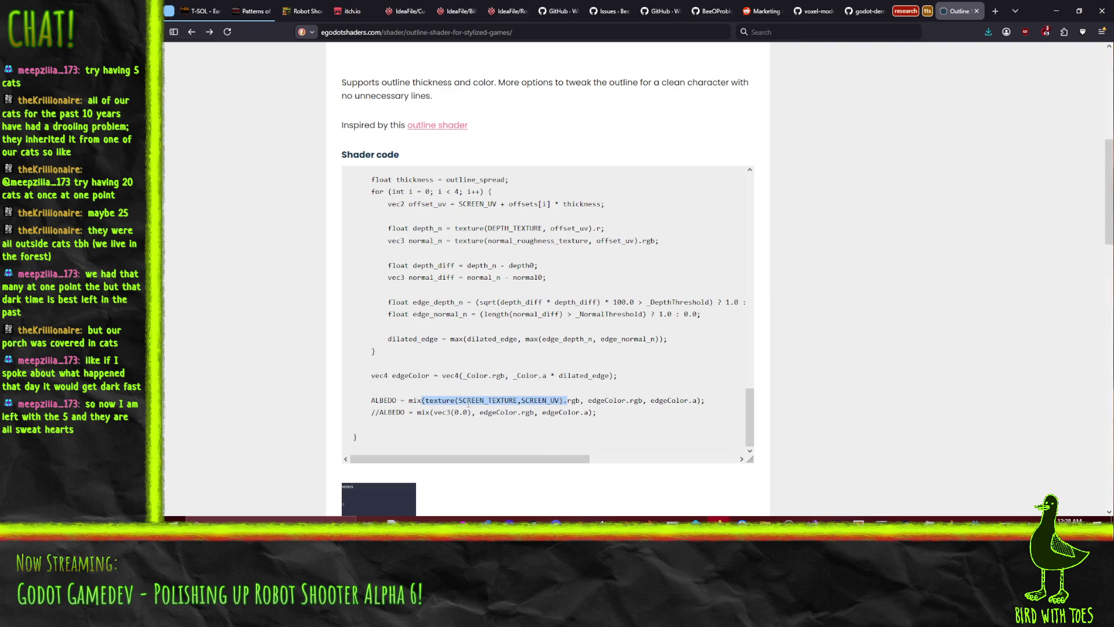
{"action": "left_click", "coordinate": [528, 371]}
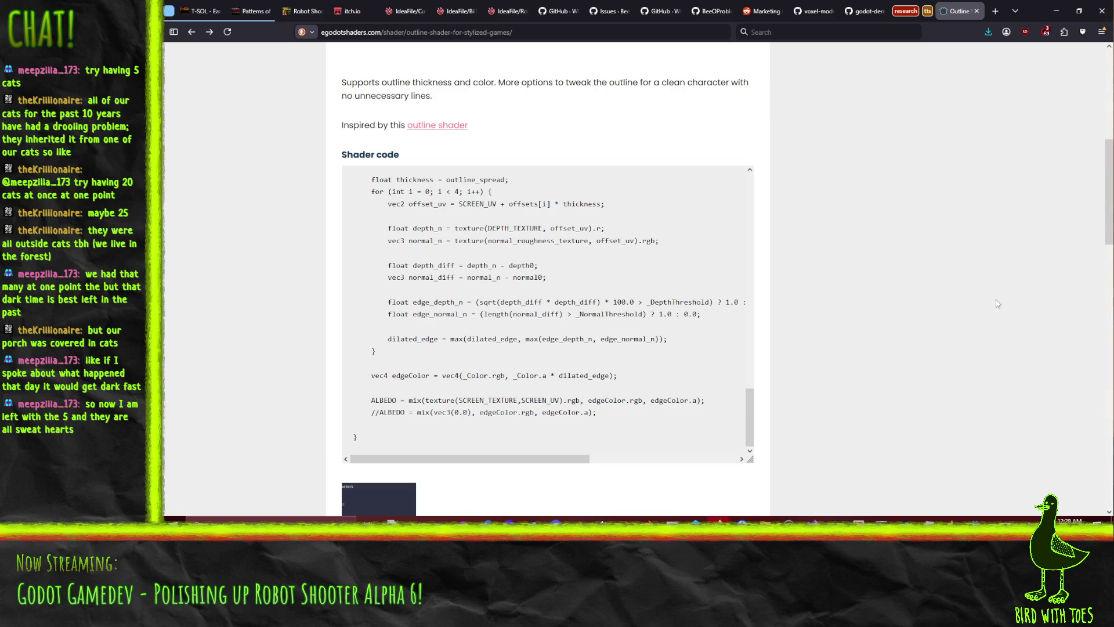
{"action": "left_click", "coordinate": [1056, 10]}
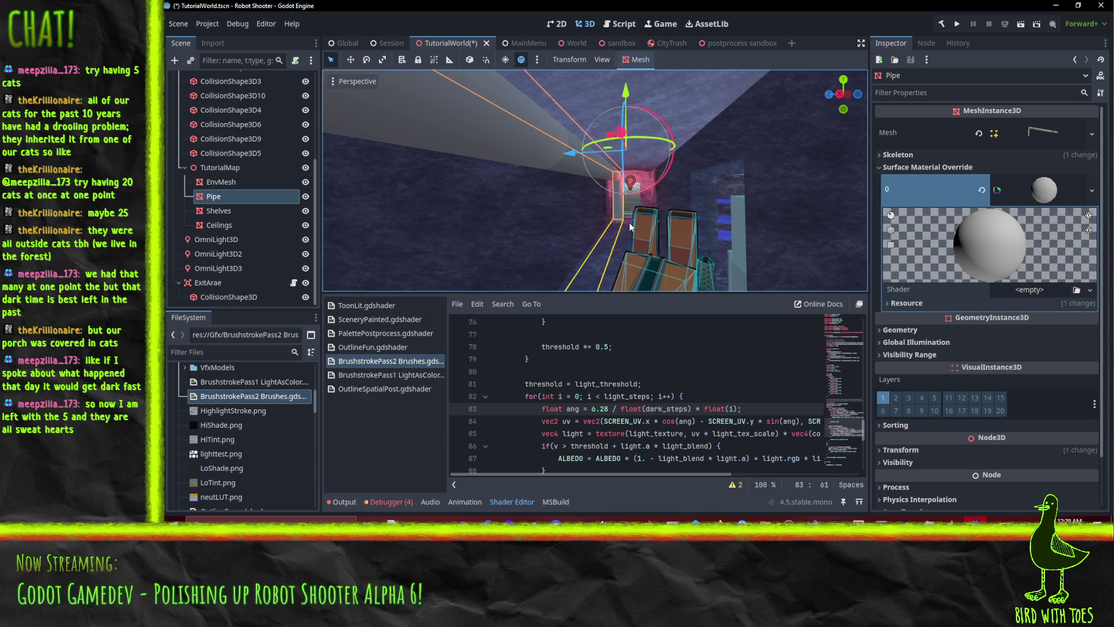
- Open the Quick Load shader list from the Shader slot of Pipe's Surface Material Override
{"action": "left_click_drag", "start_coordinate": [654, 226], "coordinate": [641, 237]}
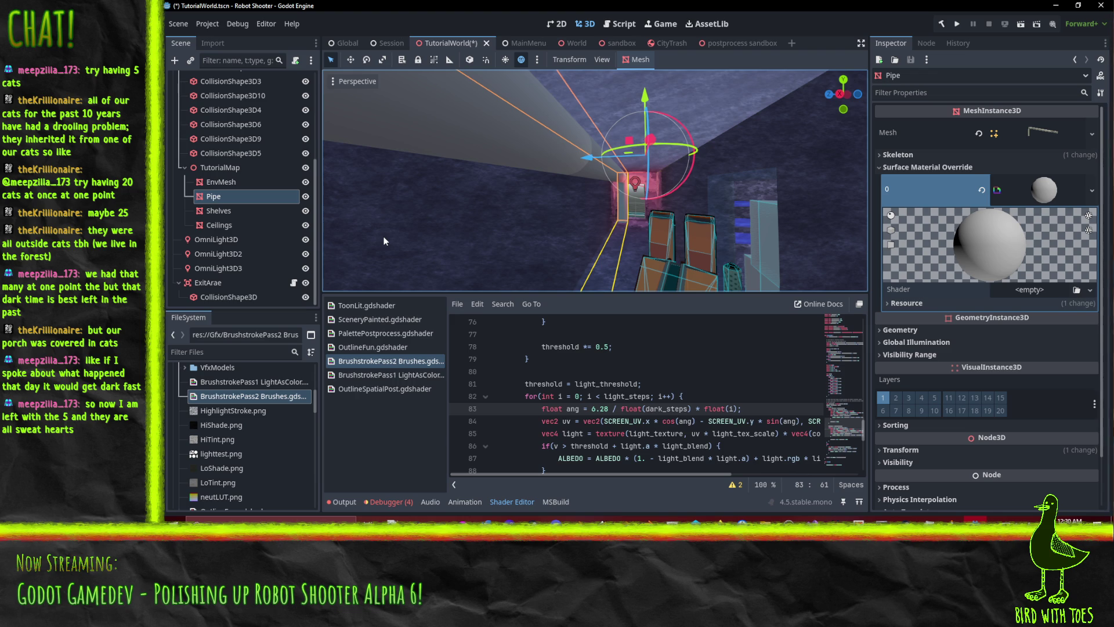
{"action": "mouse_move", "coordinate": [697, 174]}
{"action": "left_mouse_down"}
{"action": "mouse_move", "coordinate": [715, 169]}
{"action": "mouse_move", "coordinate": [692, 155]}
{"action": "mouse_move", "coordinate": [710, 156]}
{"action": "mouse_move", "coordinate": [691, 160]}
{"action": "left_mouse_up"}
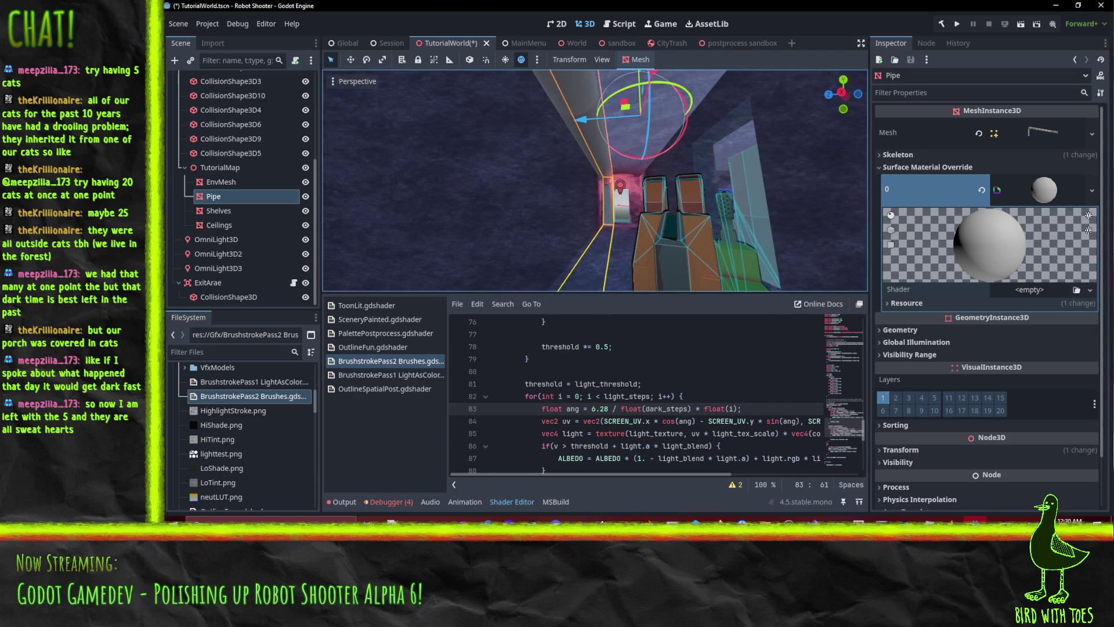
{"action": "left_click", "coordinate": [1091, 291]}
{"action": "left_click", "coordinate": [1051, 325]}
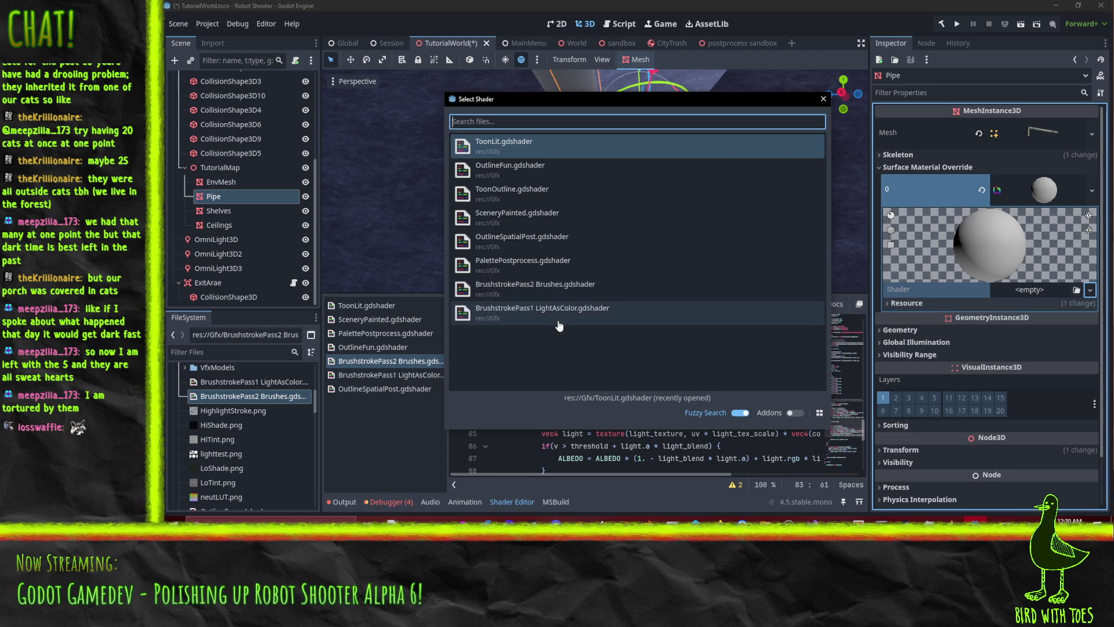
- Assign BrushstrokePass1 LightAsColor.gdshader to the Pipe's ShaderMaterial
{"action": "left_click", "coordinate": [557, 312]}
{"action": "left_click_drag", "start_coordinate": [647, 188], "coordinate": [650, 189]}
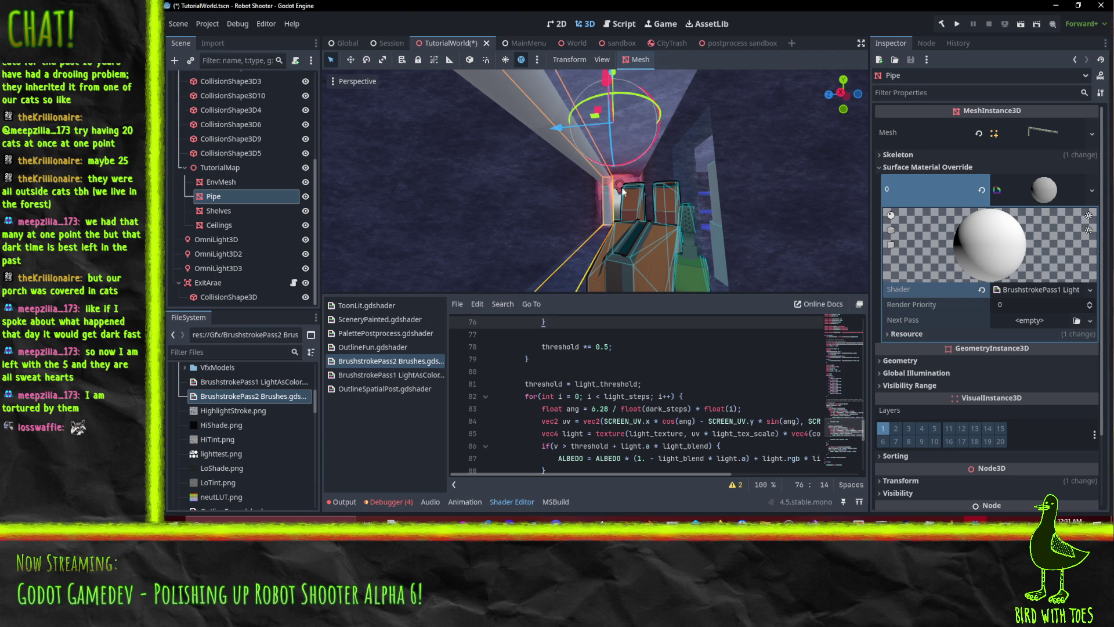
- Zoom and orbit the viewport toward the corridor wall with the blue pipes
{"action": "scroll", "coordinate": [615, 194], "scroll_direction": "down", "scroll_amount": 3}
{"action": "scroll", "coordinate": [704, 190], "scroll_direction": "down", "scroll_amount": 2}
{"action": "left_click_drag", "start_coordinate": [722, 197], "coordinate": [736, 193]}
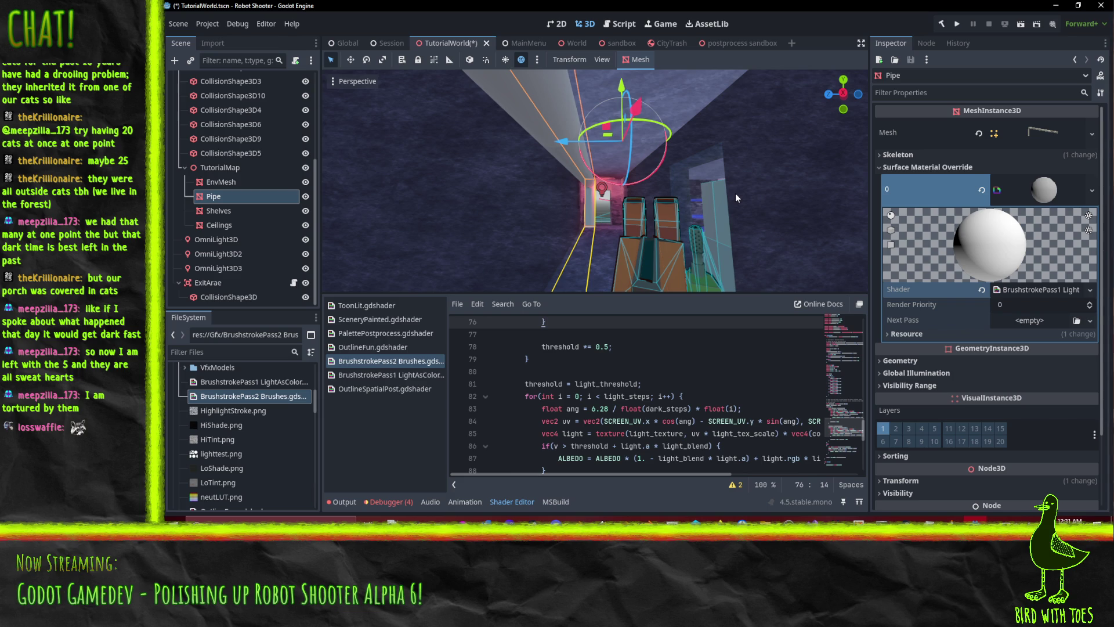
{"action": "mouse_move", "coordinate": [656, 200]}
{"action": "left_mouse_down"}
{"action": "mouse_move", "coordinate": [626, 189]}
{"action": "mouse_move", "coordinate": [670, 166]}
{"action": "mouse_move", "coordinate": [659, 159]}
{"action": "mouse_move", "coordinate": [661, 174]}
{"action": "left_mouse_up"}
- Append ' * 0.5' after dark_blend on line 74, then fly around the blue pipes to inspect the shading
{"action": "scroll", "coordinate": [656, 432], "scroll_direction": "up", "scroll_amount": 3}
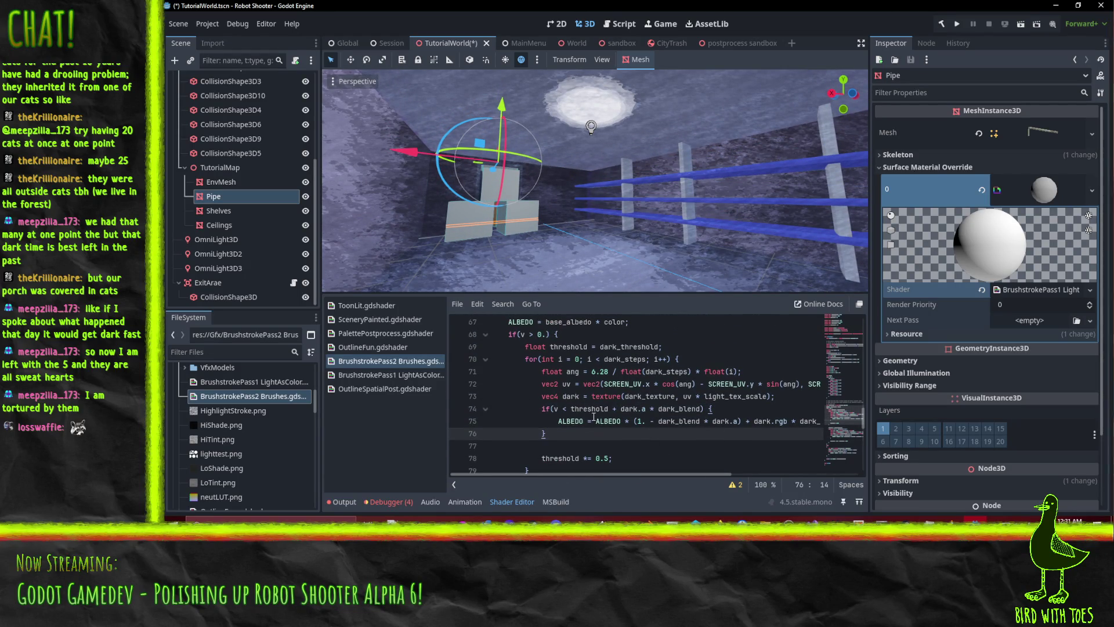
{"action": "left_click", "coordinate": [696, 408]}
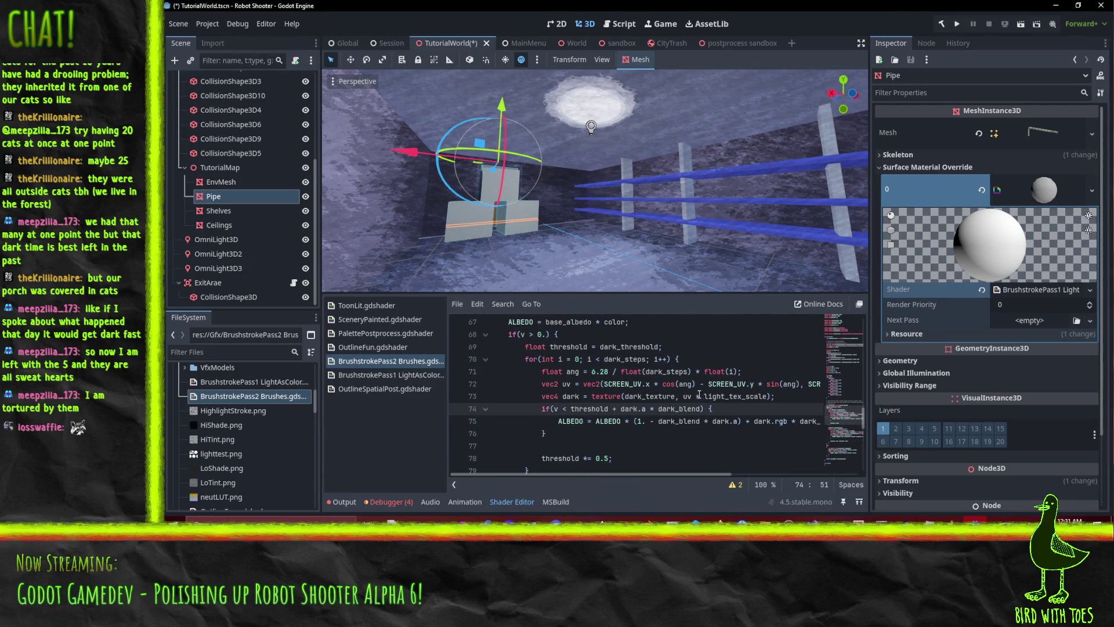
{"action": "type", "text": "*"}
{"action": "type", "text": " 0.5"}
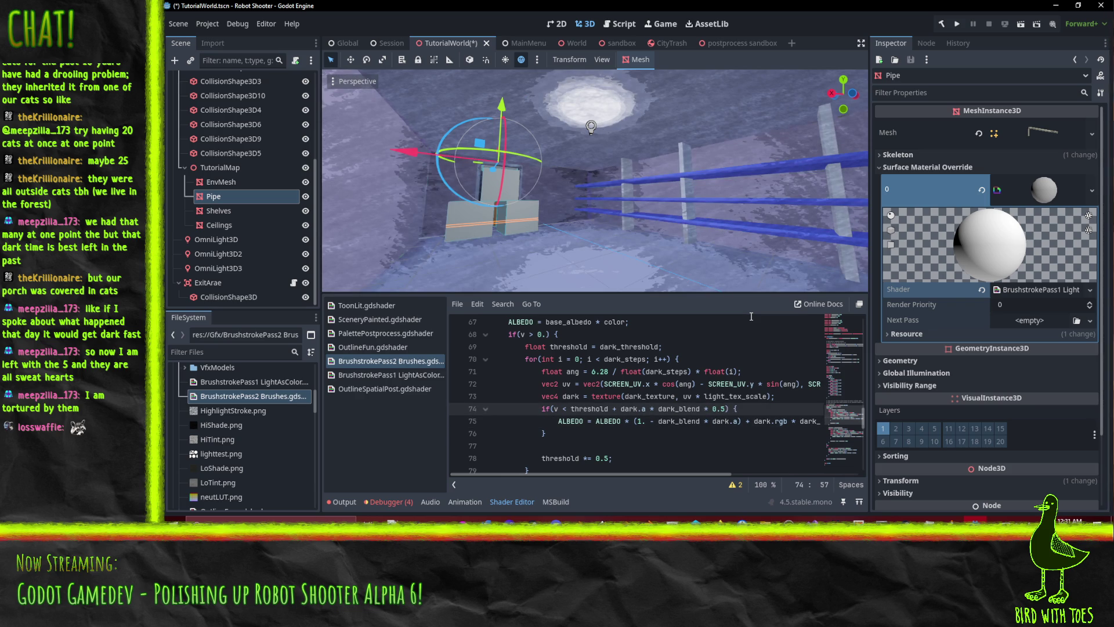
{"action": "mouse_move", "coordinate": [569, 186]}
{"action": "left_mouse_down"}
{"action": "mouse_move", "coordinate": [535, 173]}
{"action": "mouse_move", "coordinate": [616, 196]}
{"action": "mouse_move", "coordinate": [604, 168]}
{"action": "mouse_move", "coordinate": [621, 165]}
{"action": "mouse_move", "coordinate": [530, 271]}
{"action": "left_mouse_up"}
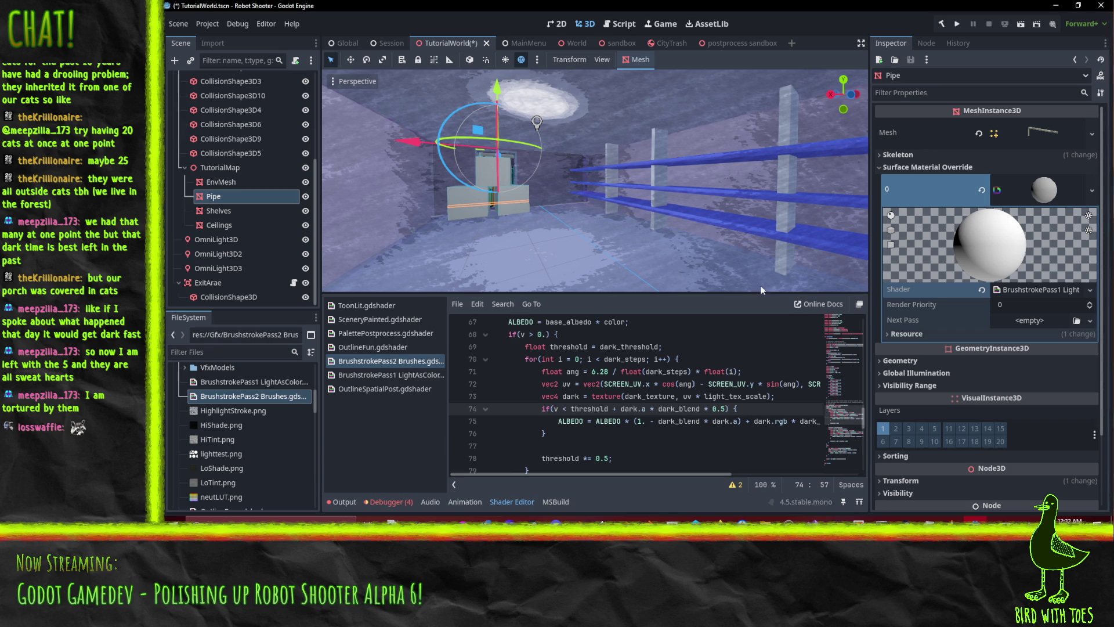
{"action": "mouse_move", "coordinate": [758, 273]}
{"action": "left_mouse_down"}
{"action": "mouse_move", "coordinate": [699, 243]}
{"action": "mouse_move", "coordinate": [737, 236]}
{"action": "mouse_move", "coordinate": [715, 232]}
{"action": "mouse_move", "coordinate": [709, 280]}
{"action": "left_mouse_up"}
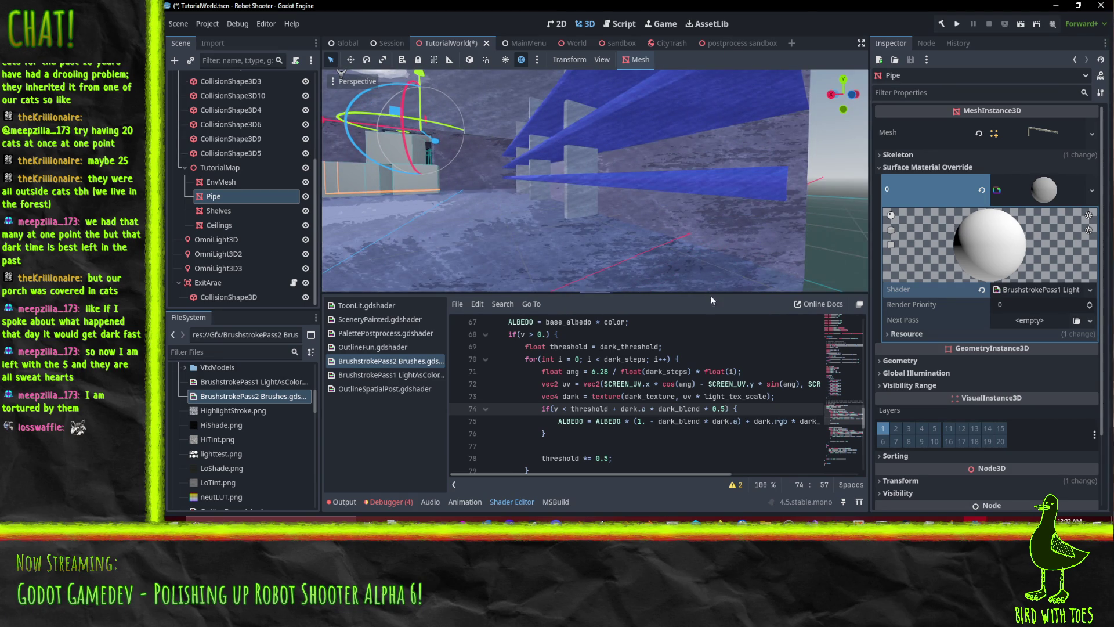
{"action": "mouse_move", "coordinate": [632, 210]}
{"action": "left_mouse_down"}
{"action": "mouse_move", "coordinate": [682, 231]}
{"action": "mouse_move", "coordinate": [768, 213]}
{"action": "mouse_move", "coordinate": [725, 227]}
{"action": "left_mouse_up"}
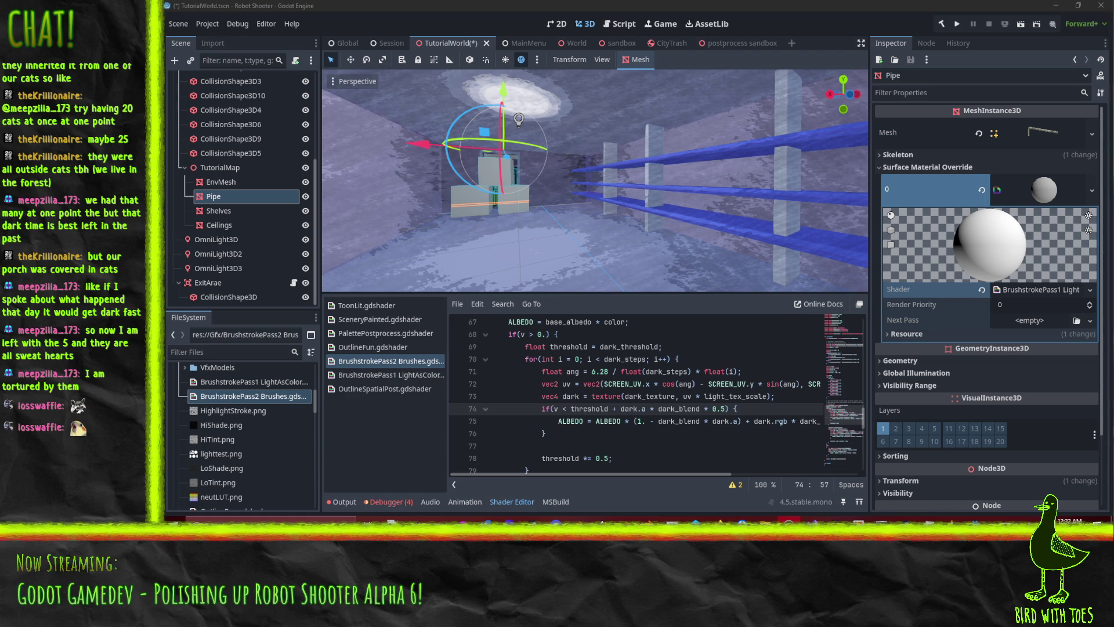
{"action": "mouse_move", "coordinate": [680, 172]}
{"action": "left_mouse_down"}
{"action": "mouse_move", "coordinate": [756, 176]}
{"action": "mouse_move", "coordinate": [737, 183]}
{"action": "mouse_move", "coordinate": [770, 189]}
{"action": "mouse_move", "coordinate": [810, 184]}
{"action": "mouse_move", "coordinate": [769, 179]}
{"action": "mouse_move", "coordinate": [832, 180]}
{"action": "mouse_move", "coordinate": [774, 166]}
{"action": "mouse_move", "coordinate": [796, 170]}
{"action": "left_mouse_up"}
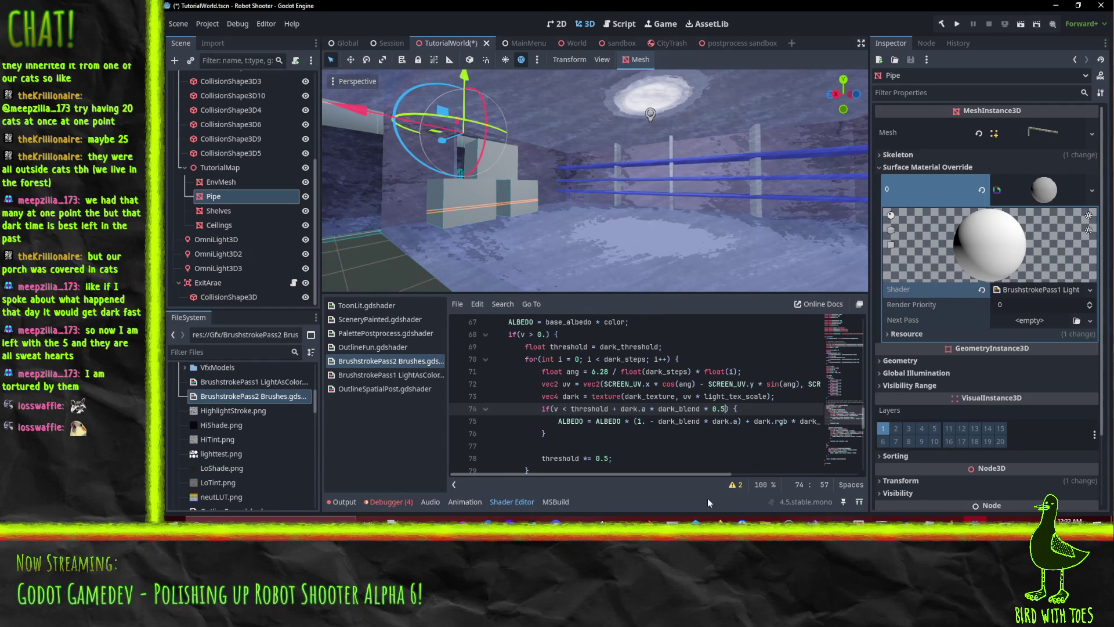
- Rewrite line 86's light-step check as v > threshold - light.a * light_blend * 0.5
{"action": "scroll", "coordinate": [697, 403], "scroll_direction": "down", "scroll_amount": 1}
{"action": "scroll", "coordinate": [698, 403], "scroll_direction": "up", "scroll_amount": 2}
{"action": "left_click", "coordinate": [709, 408]}
{"action": "scroll", "coordinate": [736, 427], "scroll_direction": "down", "scroll_amount": 6}
{"action": "left_click", "coordinate": [708, 335]}
{"action": "type", "text": "* 0.5) {"}
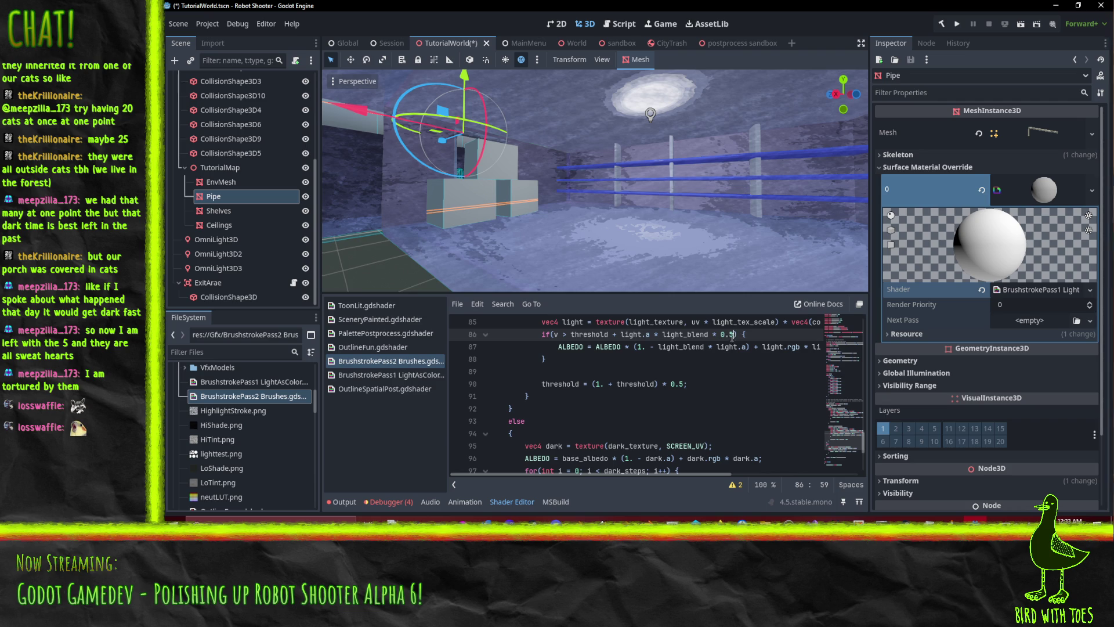
{"action": "left_click", "coordinate": [622, 335]}
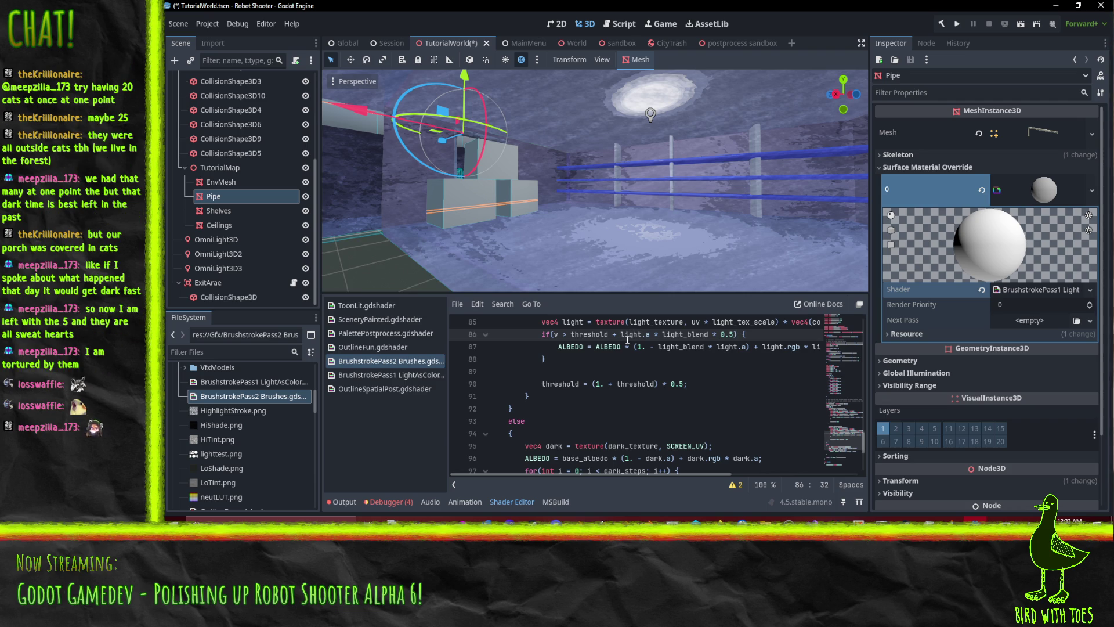
{"action": "key", "text": "BackSpace"}
{"action": "type", "text": "-"}
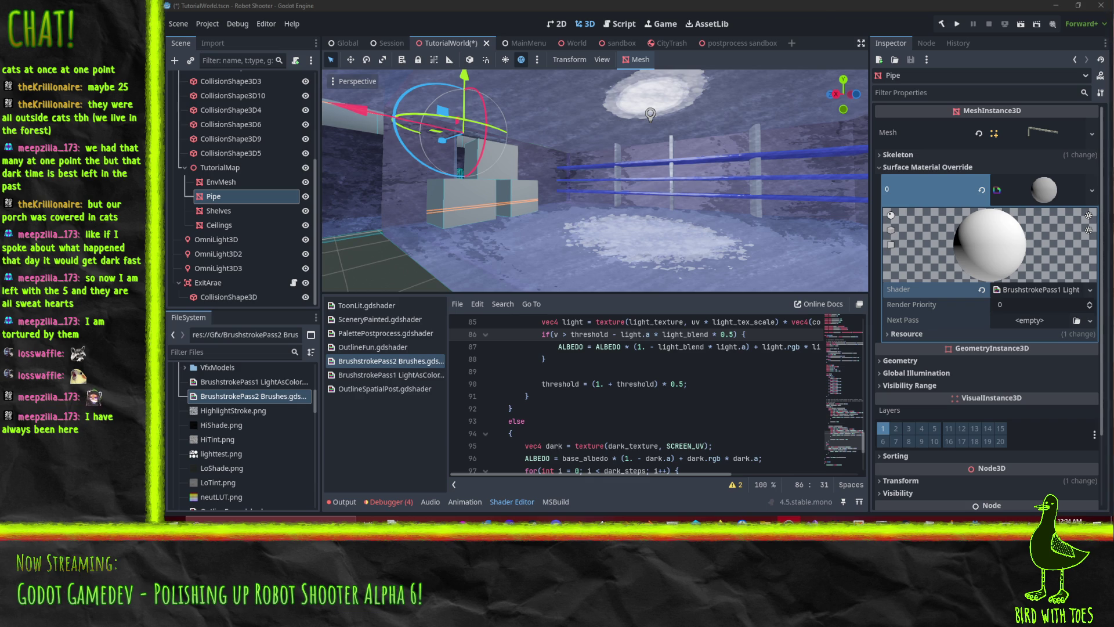
- Bring the Pipe and railings into view and open the Pipe material's Next Pass choices
{"action": "left_click", "coordinate": [830, 9]}
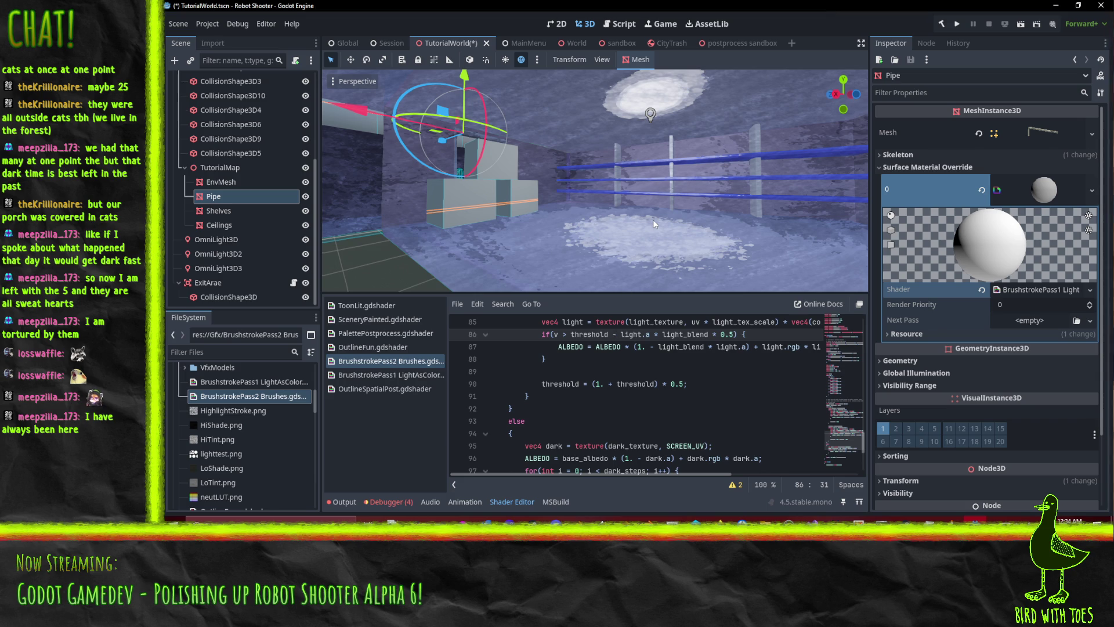
{"action": "mouse_move", "coordinate": [656, 155]}
{"action": "left_mouse_down"}
{"action": "mouse_move", "coordinate": [614, 159]}
{"action": "mouse_move", "coordinate": [688, 166]}
{"action": "mouse_move", "coordinate": [678, 208]}
{"action": "mouse_move", "coordinate": [792, 184]}
{"action": "left_mouse_up"}
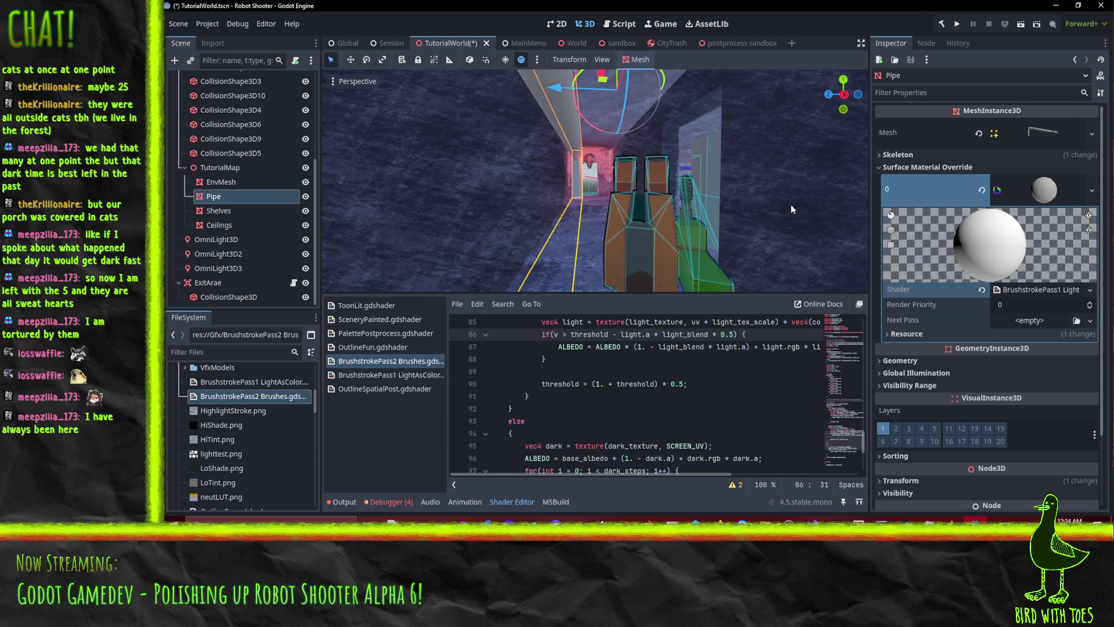
{"action": "mouse_move", "coordinate": [753, 216]}
{"action": "left_mouse_down"}
{"action": "mouse_move", "coordinate": [699, 216]}
{"action": "mouse_move", "coordinate": [750, 211]}
{"action": "mouse_move", "coordinate": [676, 199]}
{"action": "left_mouse_up"}
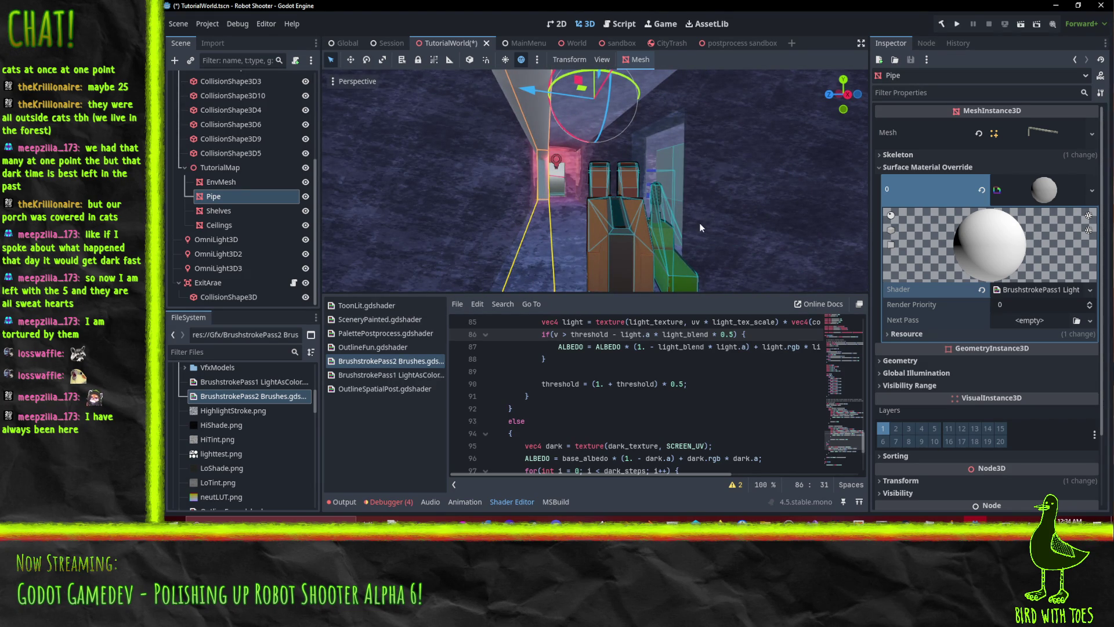
{"action": "mouse_move", "coordinate": [691, 218]}
{"action": "left_mouse_down"}
{"action": "mouse_move", "coordinate": [708, 208]}
{"action": "mouse_move", "coordinate": [715, 238]}
{"action": "mouse_move", "coordinate": [715, 204]}
{"action": "mouse_move", "coordinate": [755, 198]}
{"action": "mouse_move", "coordinate": [739, 193]}
{"action": "mouse_move", "coordinate": [729, 194]}
{"action": "mouse_move", "coordinate": [766, 236]}
{"action": "left_mouse_up"}
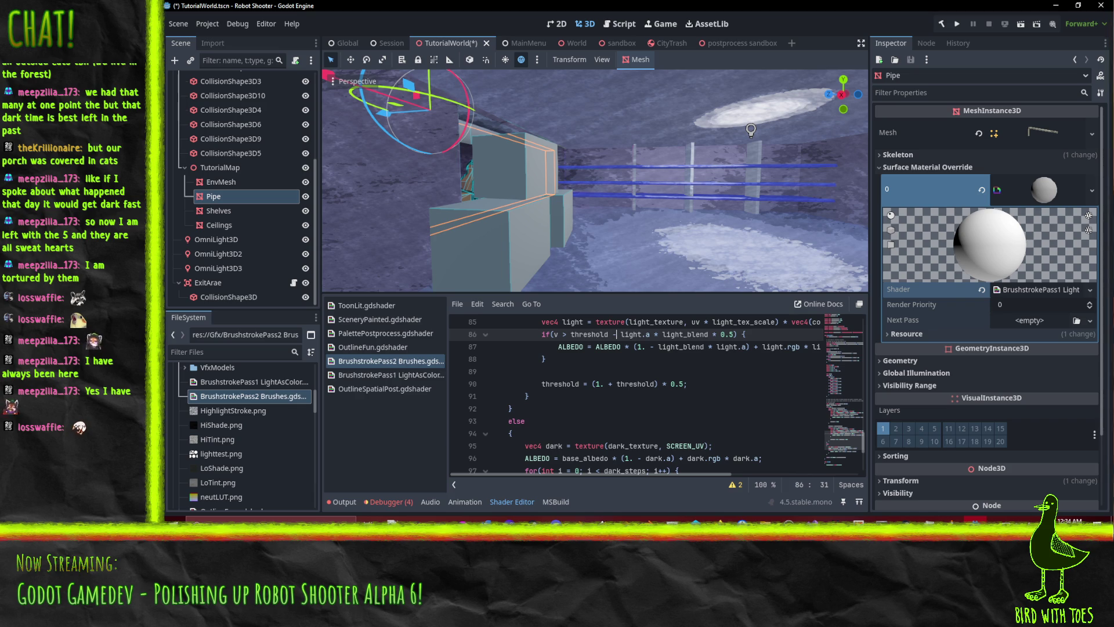
{"action": "mouse_move", "coordinate": [632, 228]}
{"action": "left_mouse_down"}
{"action": "mouse_move", "coordinate": [594, 215]}
{"action": "mouse_move", "coordinate": [716, 228]}
{"action": "mouse_move", "coordinate": [660, 208]}
{"action": "mouse_move", "coordinate": [682, 216]}
{"action": "left_mouse_up"}
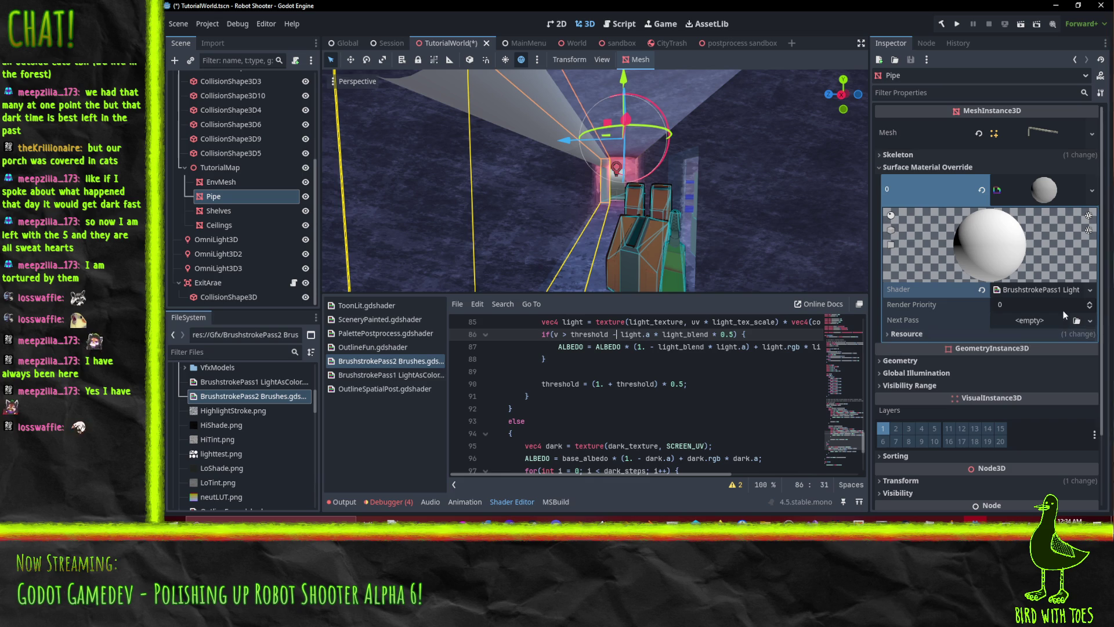
{"action": "left_click", "coordinate": [1090, 320]}
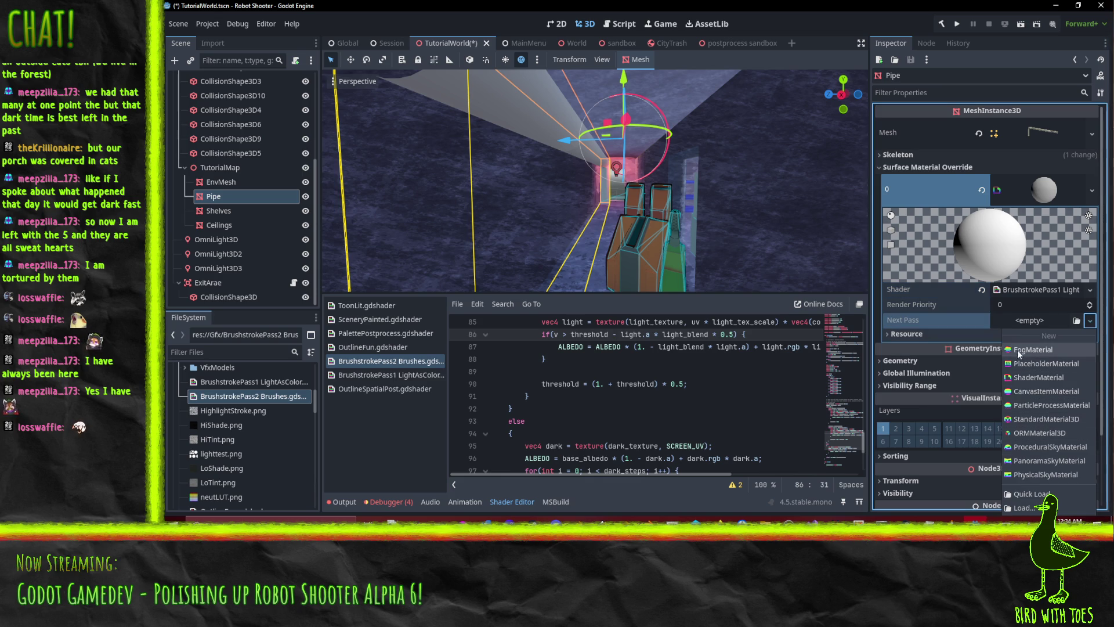
- Create a new ShaderMaterial as Next Pass using BrushstrokePass2 Brushes.gdshader, and show its parameters
{"action": "left_click", "coordinate": [1027, 378]}
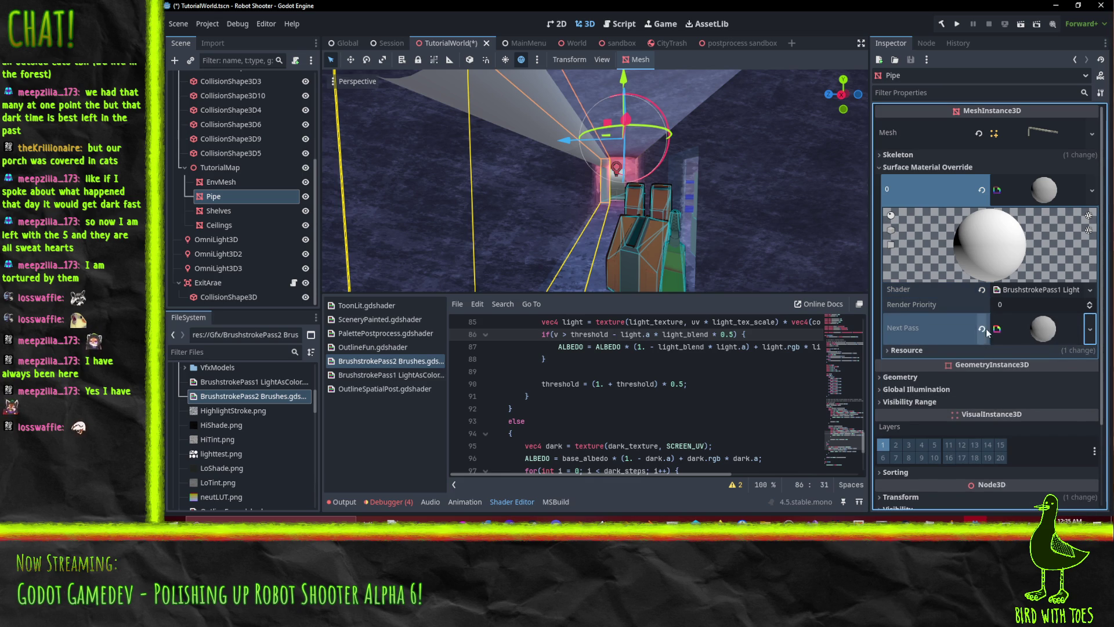
{"action": "left_click", "coordinate": [1016, 329]}
{"action": "left_click", "coordinate": [1088, 429]}
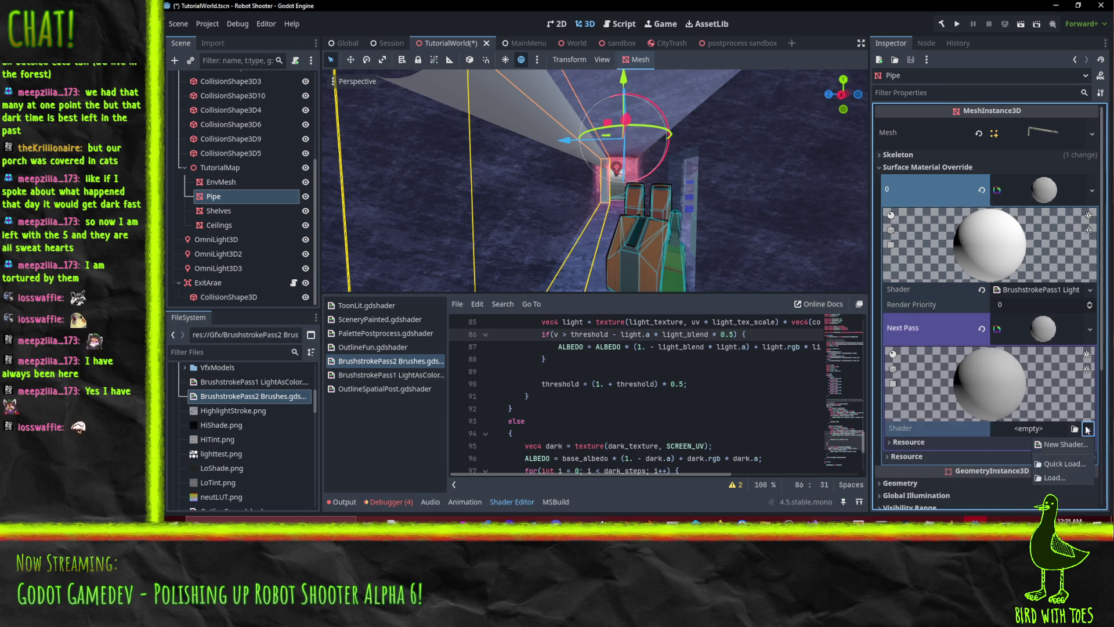
{"action": "left_click", "coordinate": [1064, 463]}
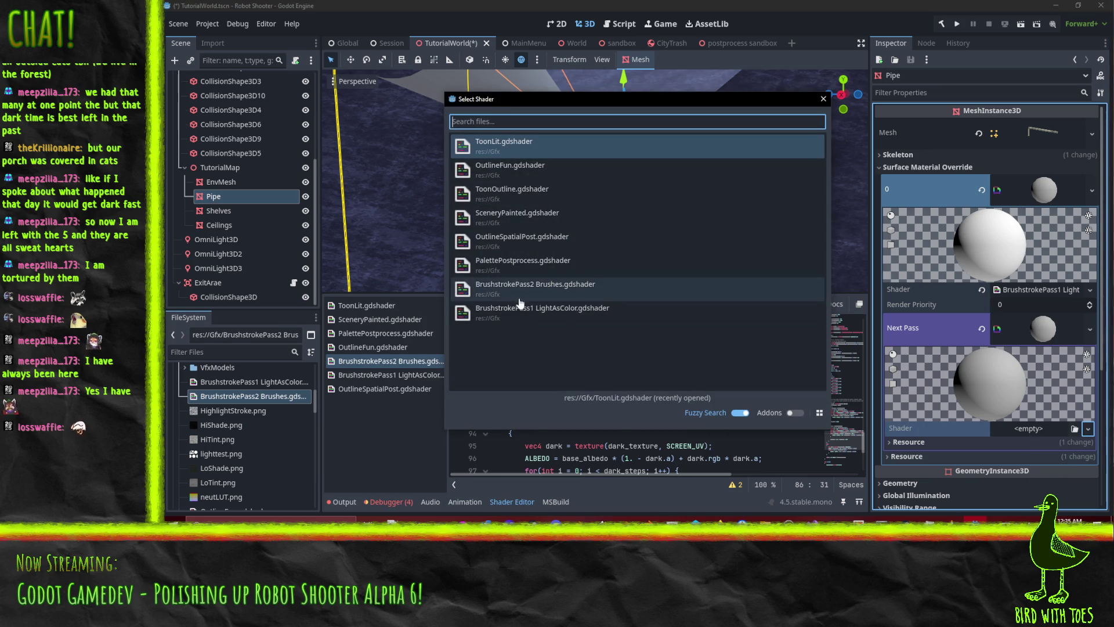
{"action": "double_click", "coordinate": [519, 297]}
{"action": "scroll", "coordinate": [931, 347], "scroll_direction": "down", "scroll_amount": 3}
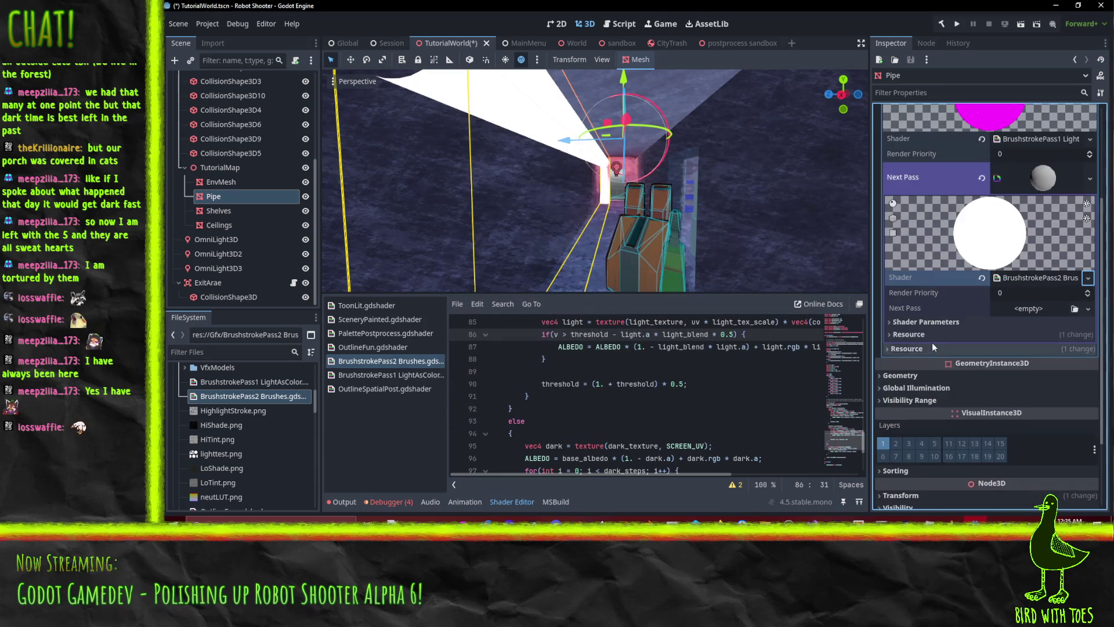
{"action": "left_click", "coordinate": [929, 322]}
{"action": "scroll", "coordinate": [1080, 330], "scroll_direction": "down", "scroll_amount": 3}
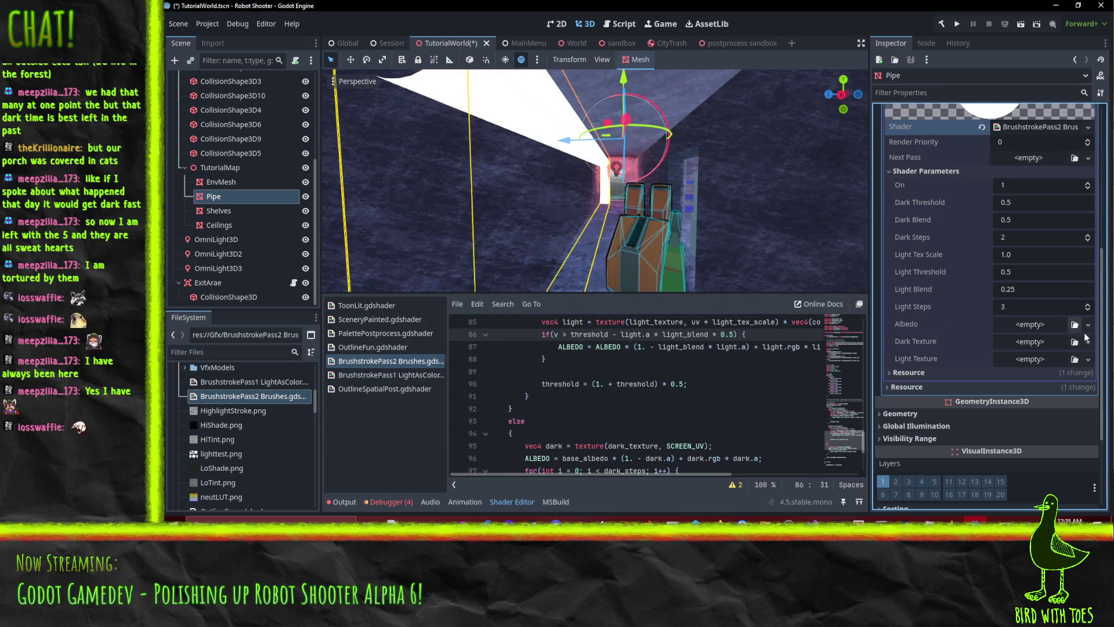
- Assign the blue-striped Albedo, ShadeStroke.png as Dark Texture and HighlightStroke.png as Light Texture
{"action": "left_click", "coordinate": [1085, 326]}
{"action": "left_click", "coordinate": [1005, 495]}
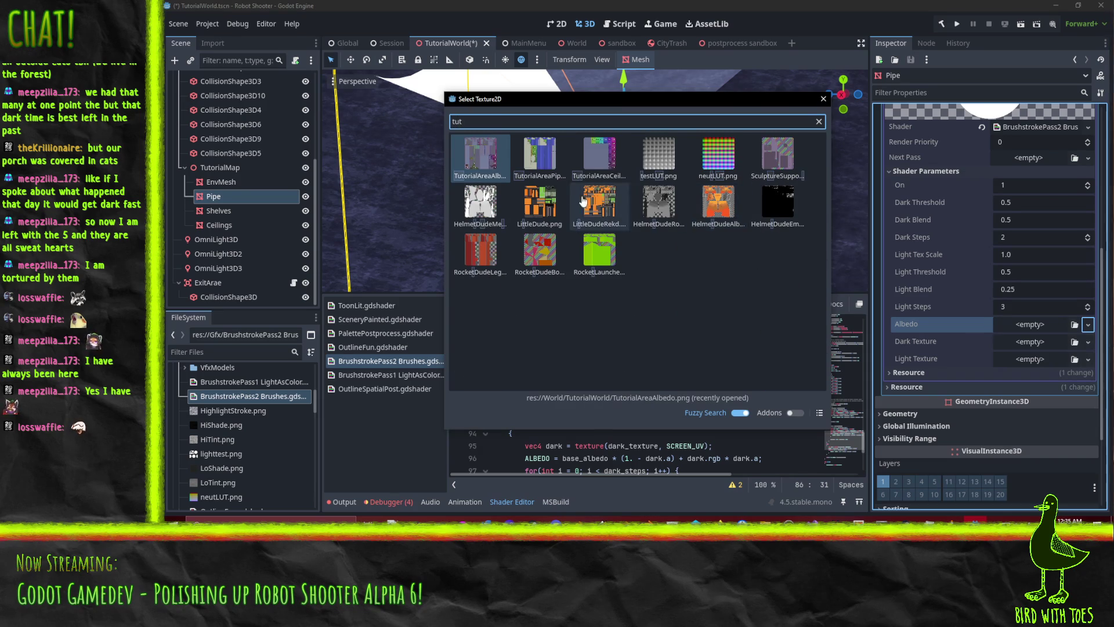
{"action": "double_click", "coordinate": [545, 162]}
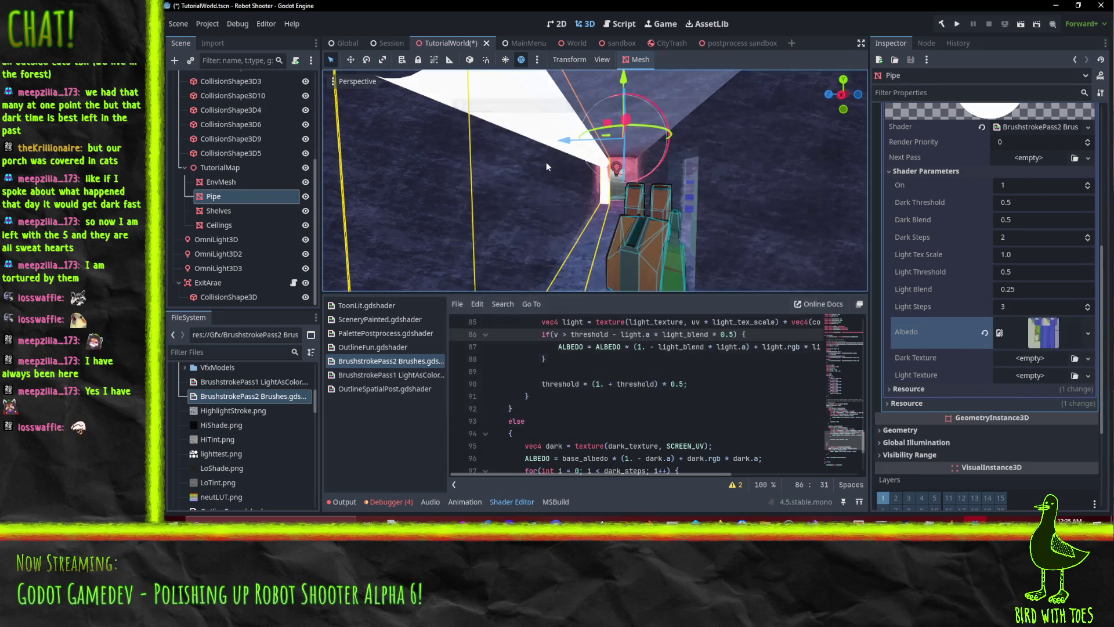
{"action": "left_click", "coordinate": [1088, 359]}
{"action": "left_click", "coordinate": [1007, 494]}
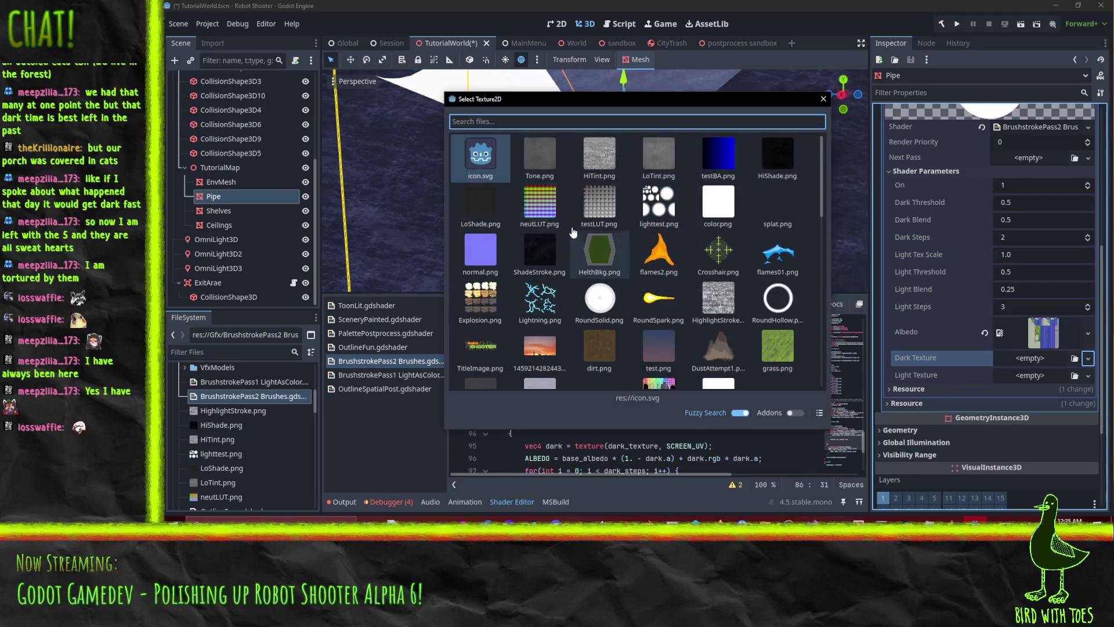
{"action": "double_click", "coordinate": [540, 259]}
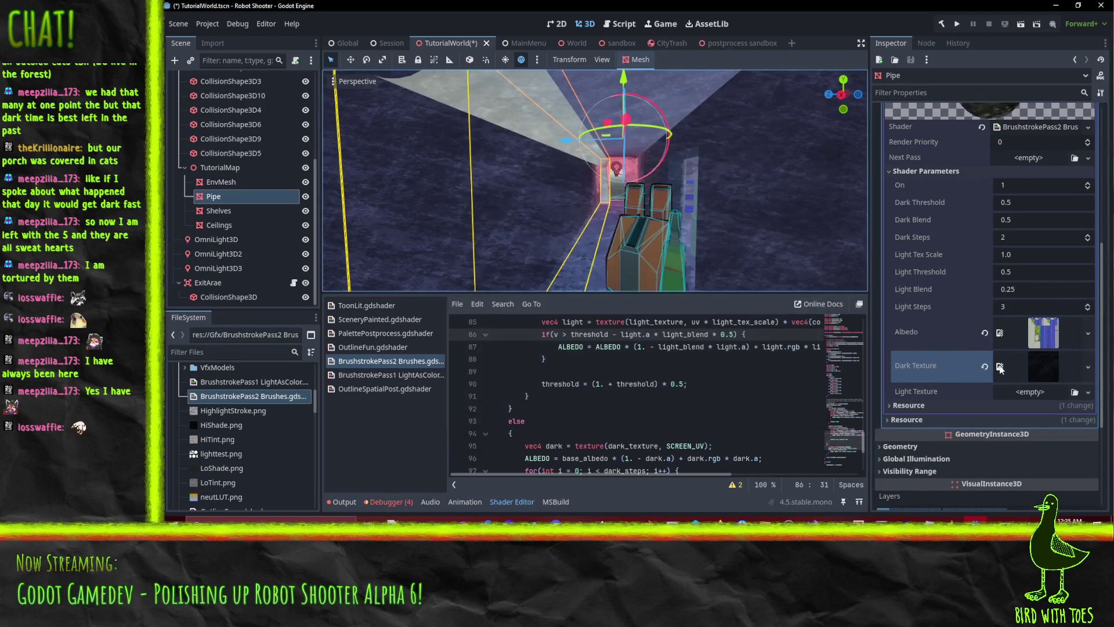
{"action": "left_click", "coordinate": [1089, 392]}
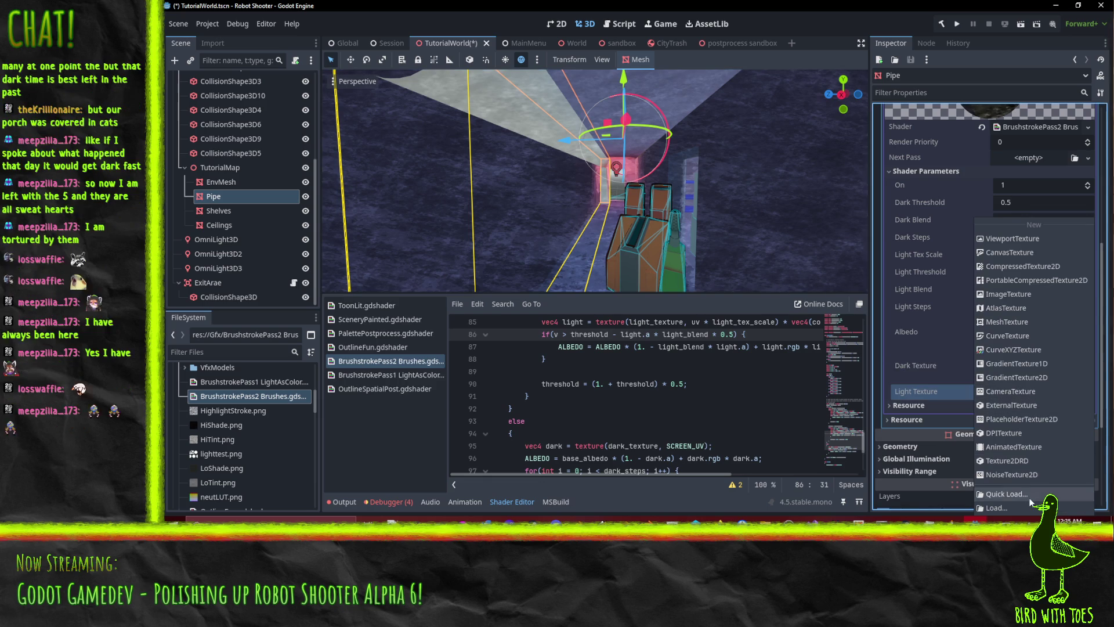
{"action": "left_click", "coordinate": [1033, 445]}
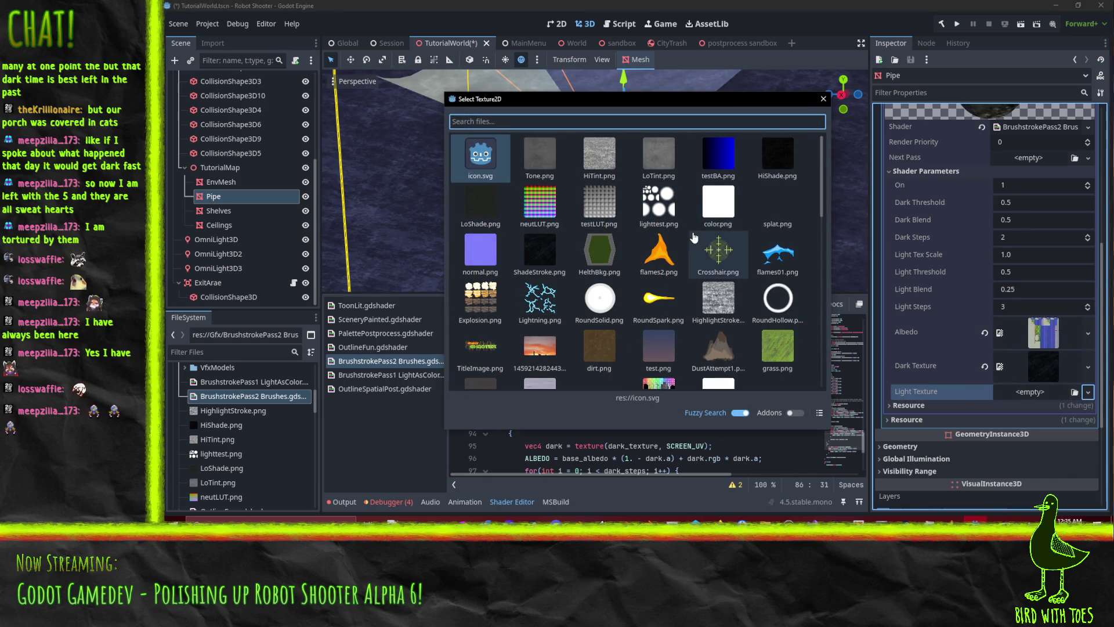
{"action": "double_click", "coordinate": [720, 301]}
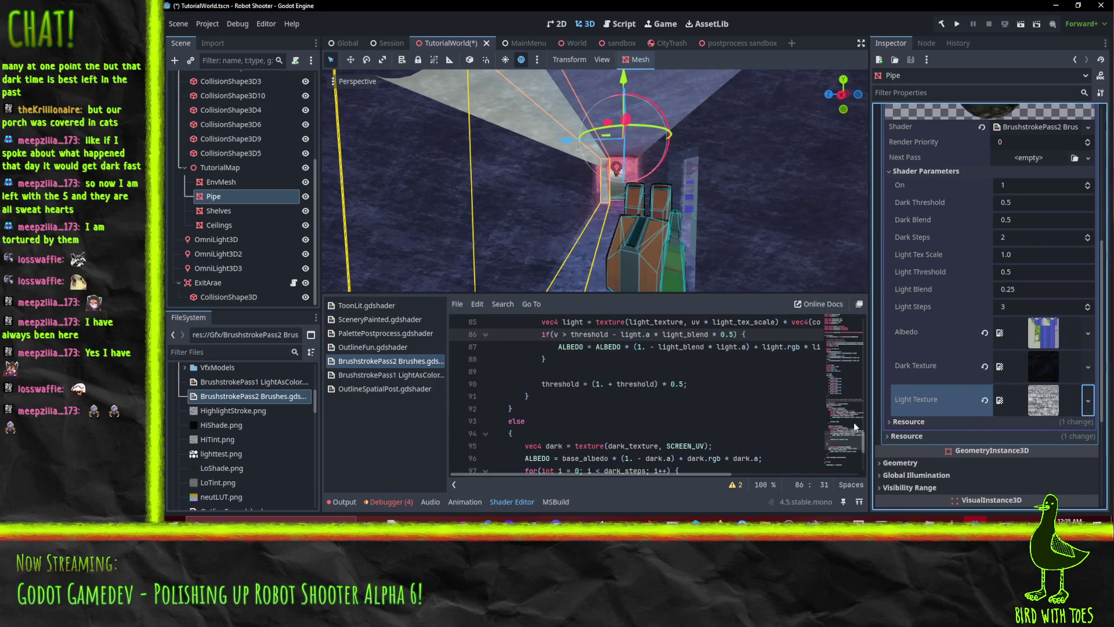
{"action": "mouse_move", "coordinate": [666, 217]}
{"action": "left_mouse_down"}
{"action": "mouse_move", "coordinate": [701, 223]}
{"action": "mouse_move", "coordinate": [714, 212]}
{"action": "mouse_move", "coordinate": [678, 218]}
{"action": "mouse_move", "coordinate": [707, 207]}
{"action": "mouse_move", "coordinate": [622, 100]}
{"action": "left_mouse_up"}
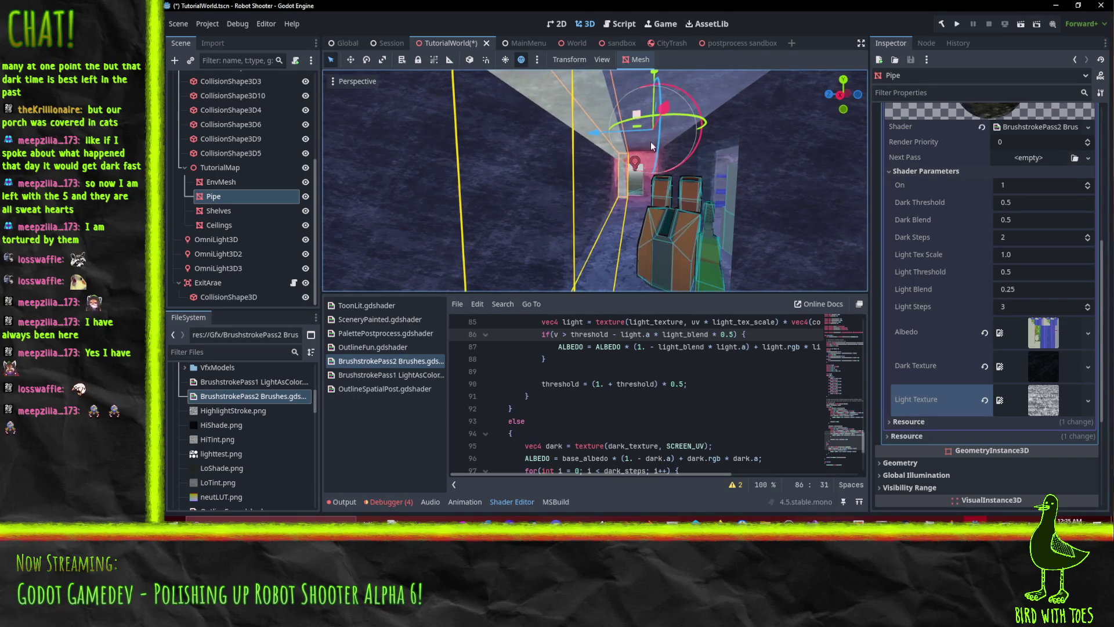
- Set Light Tex Scale to 7.0 after first trying 10.0
{"action": "mouse_move", "coordinate": [679, 120]}
{"action": "left_mouse_down"}
{"action": "mouse_move", "coordinate": [650, 155]}
{"action": "mouse_move", "coordinate": [487, 128]}
{"action": "left_mouse_up"}
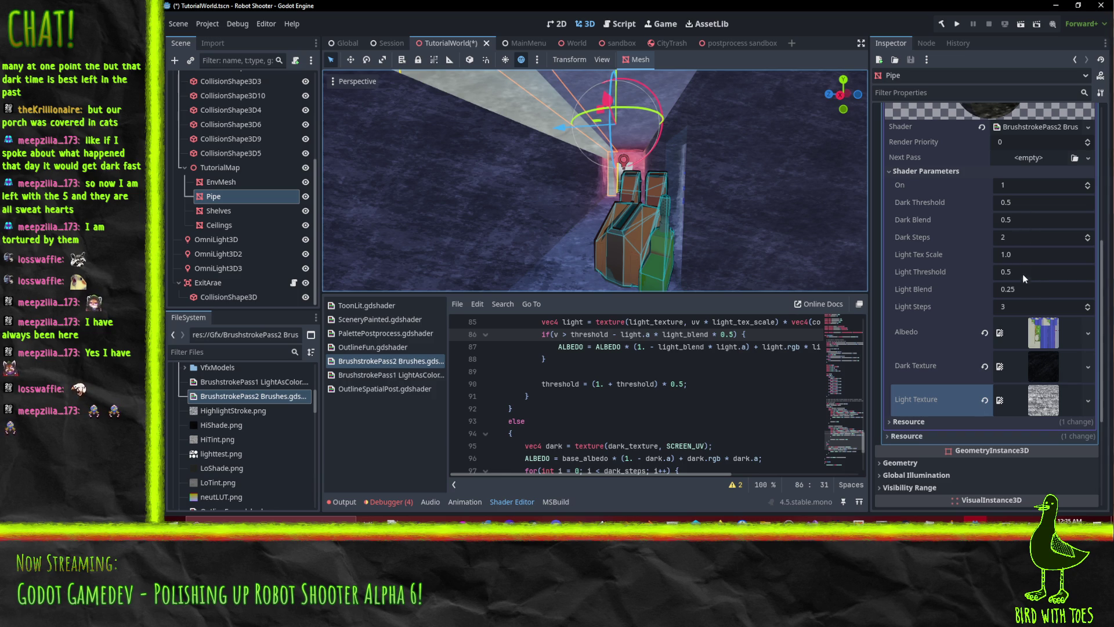
{"action": "left_click", "coordinate": [1032, 256]}
{"action": "type", "text": "10.0"}
{"action": "mouse_move", "coordinate": [792, 264]}
{"action": "left_mouse_down"}
{"action": "mouse_move", "coordinate": [589, 178]}
{"action": "mouse_move", "coordinate": [581, 187]}
{"action": "left_mouse_up"}
{"action": "left_click", "coordinate": [1033, 254]}
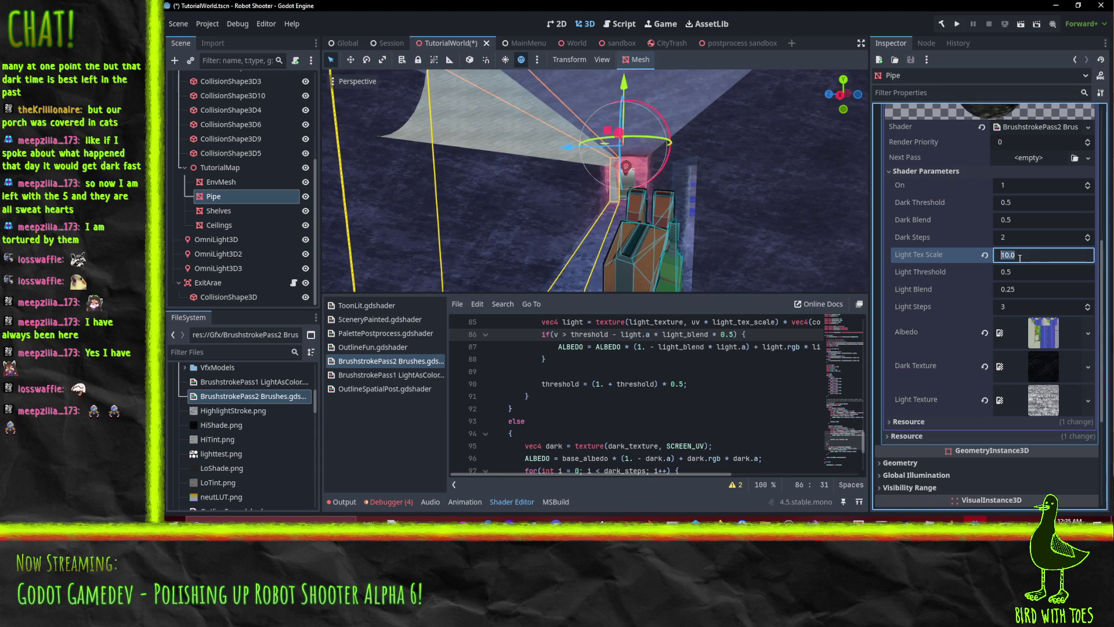
{"action": "type", "text": "7.0"}
{"action": "key", "text": "Return"}
{"action": "left_click_drag", "start_coordinate": [656, 160], "coordinate": [639, 163]}
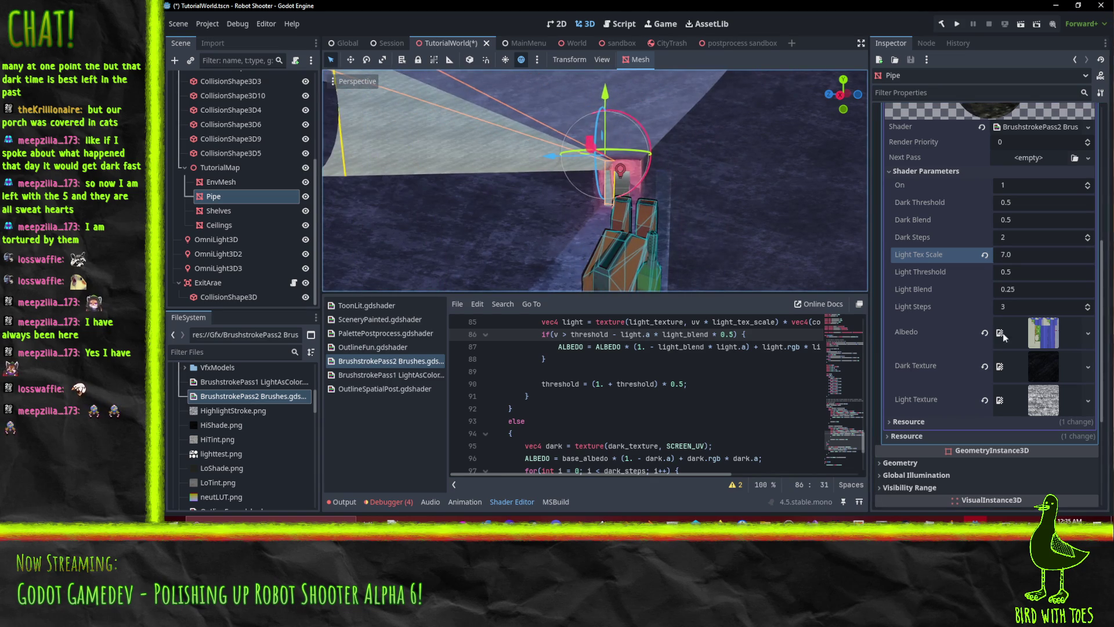
- Set Dark Threshold to 0.7 and try Dark Steps values between 4 and 6
{"action": "left_click", "coordinate": [1040, 204]}
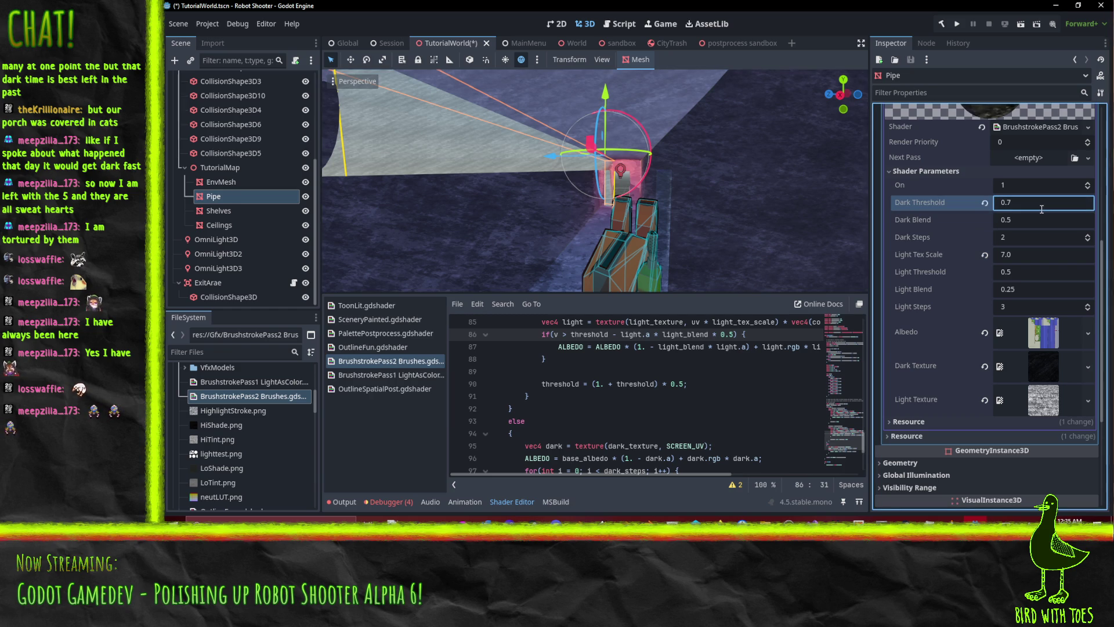
{"action": "left_click", "coordinate": [1087, 236]}
{"action": "left_click", "coordinate": [1088, 235]}
{"action": "left_click", "coordinate": [1088, 236]}
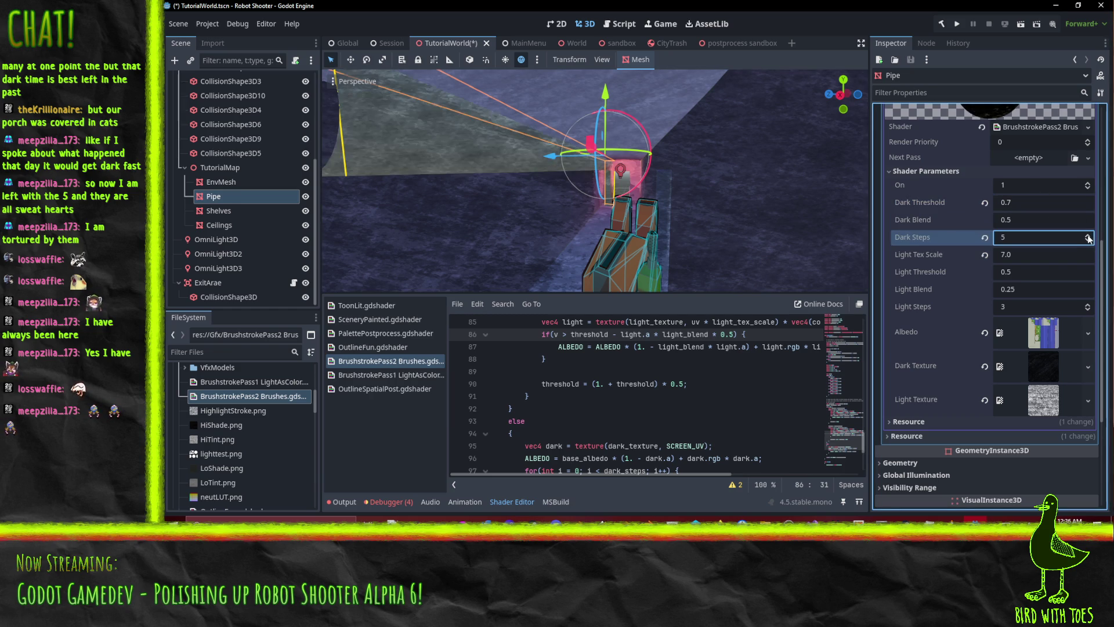
{"action": "left_click", "coordinate": [1089, 235]}
{"action": "mouse_move", "coordinate": [631, 176]}
{"action": "left_mouse_down"}
{"action": "mouse_move", "coordinate": [616, 178]}
{"action": "mouse_move", "coordinate": [641, 183]}
{"action": "mouse_move", "coordinate": [727, 156]}
{"action": "mouse_move", "coordinate": [764, 169]}
{"action": "left_mouse_up"}
{"action": "left_click", "coordinate": [1089, 242]}
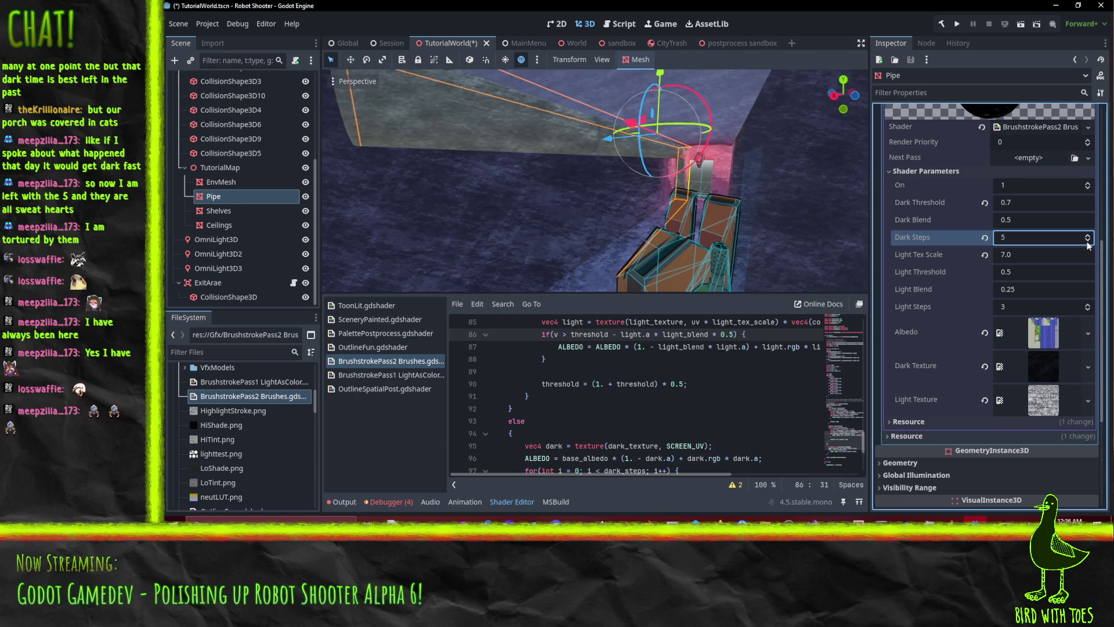
{"action": "left_click", "coordinate": [1088, 243]}
{"action": "mouse_move", "coordinate": [610, 180]}
{"action": "left_mouse_down"}
{"action": "mouse_move", "coordinate": [633, 166]}
{"action": "mouse_move", "coordinate": [638, 187]}
{"action": "mouse_move", "coordinate": [628, 176]}
{"action": "left_mouse_up"}
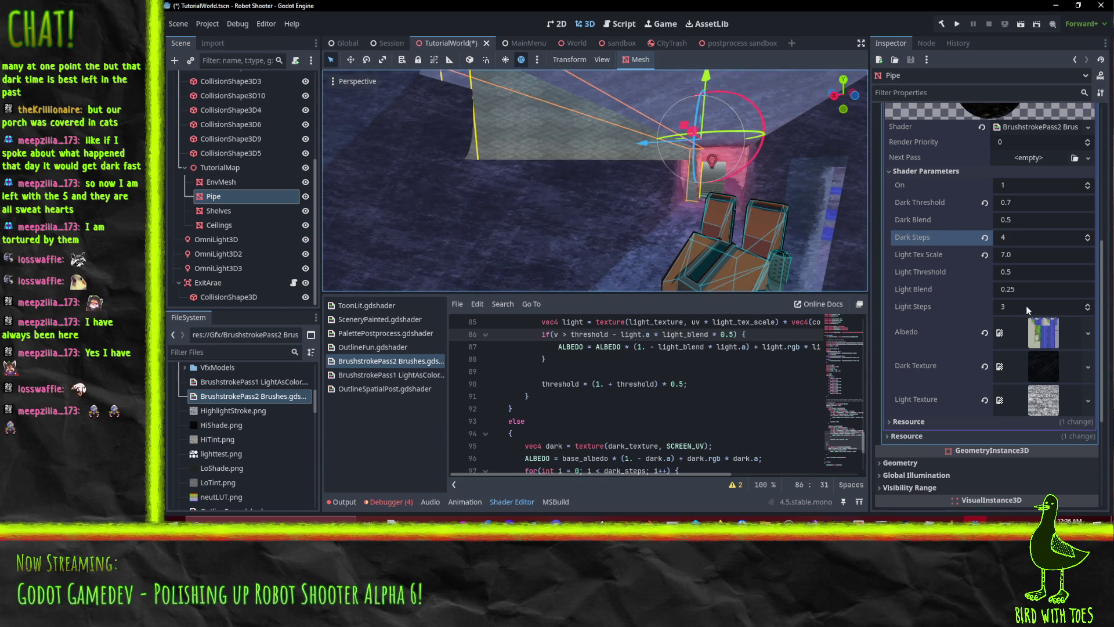
- Set Dark Blend to 0.3 and raise Dark Steps back to 6
{"action": "left_click", "coordinate": [1026, 219]}
{"action": "type", "text": "."}
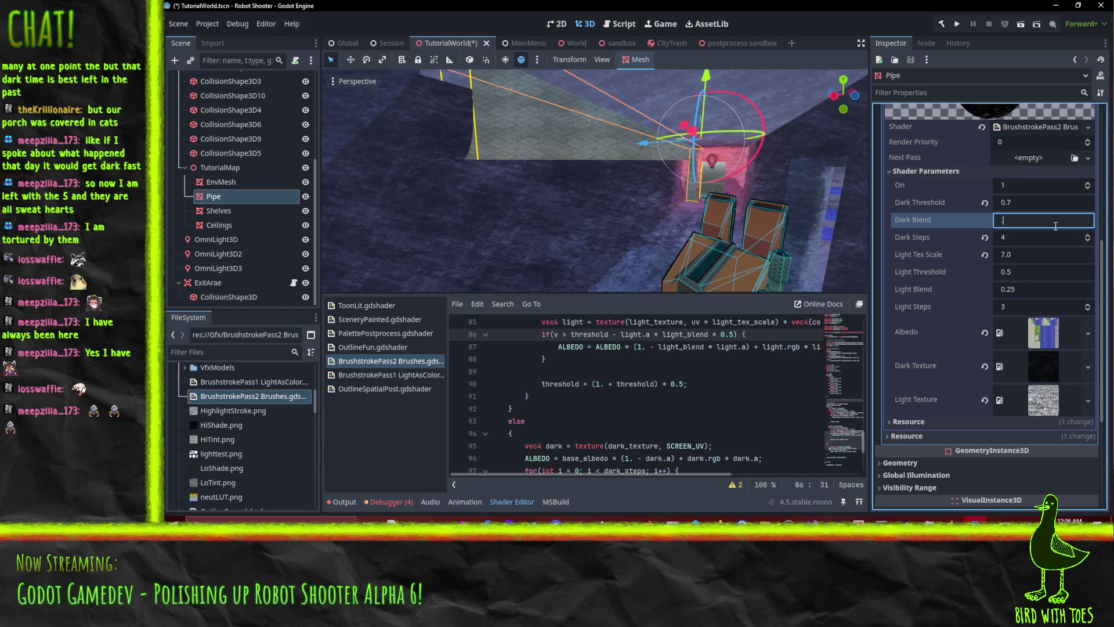
{"action": "type", "text": "3"}
{"action": "key", "text": "Return"}
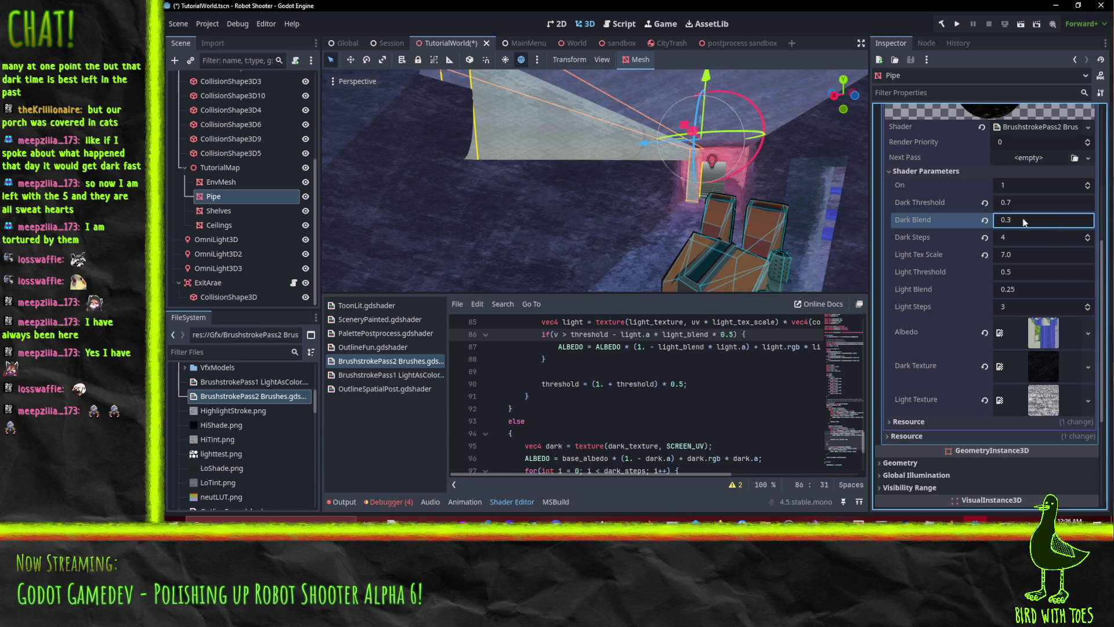
{"action": "left_click_drag", "start_coordinate": [832, 175], "coordinate": [952, 222]}
{"action": "left_click", "coordinate": [1089, 235]}
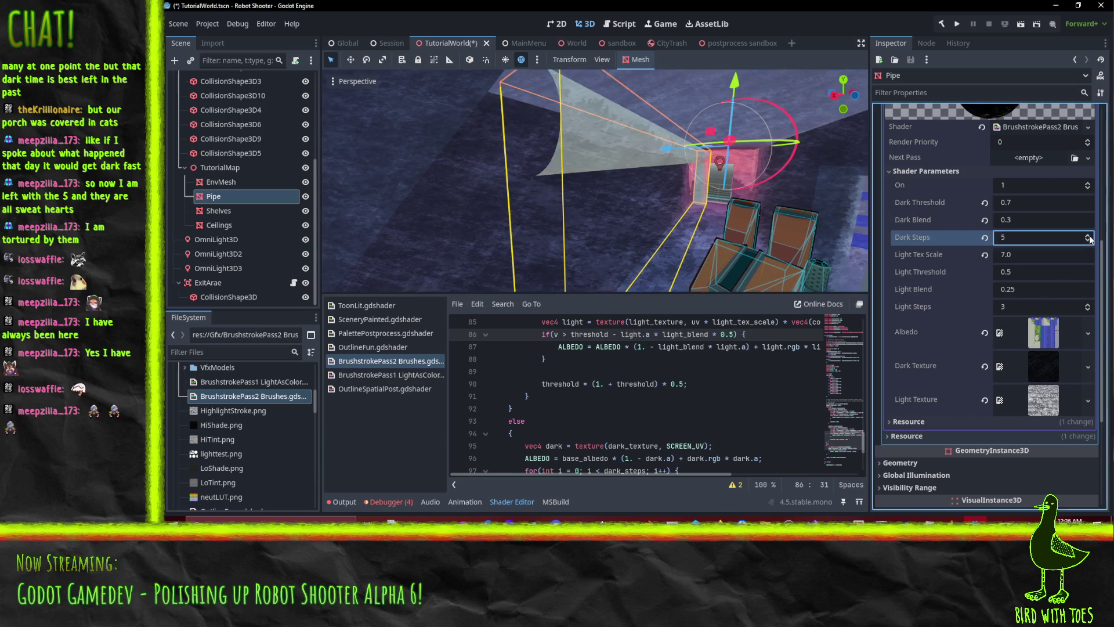
{"action": "left_click_drag", "start_coordinate": [784, 191], "coordinate": [722, 168]}
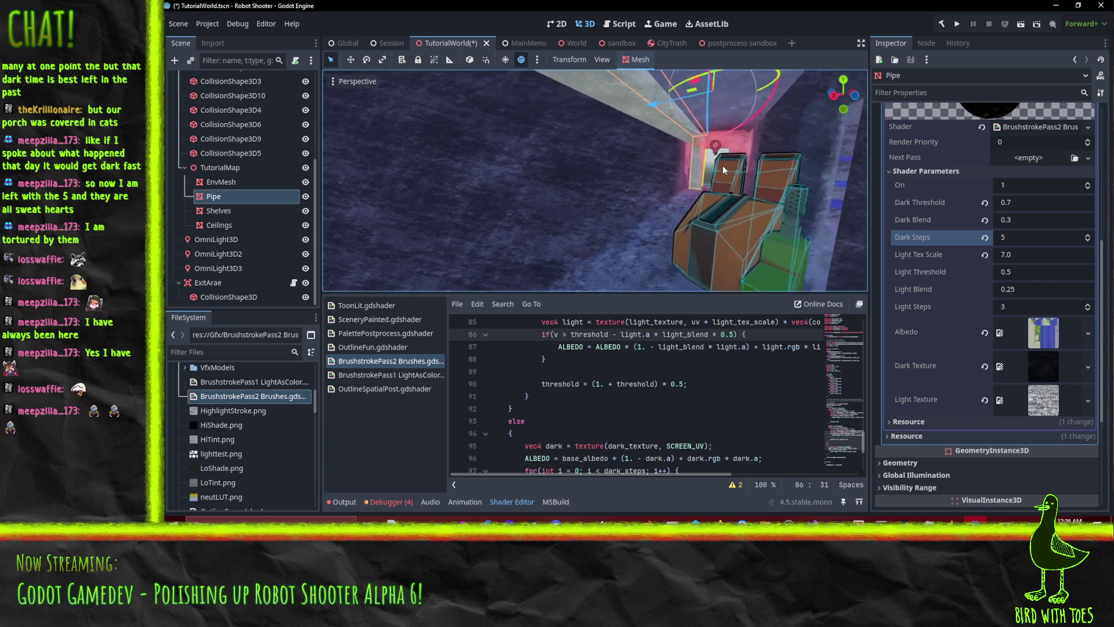
{"action": "scroll", "coordinate": [720, 168], "scroll_direction": "up", "scroll_amount": 5}
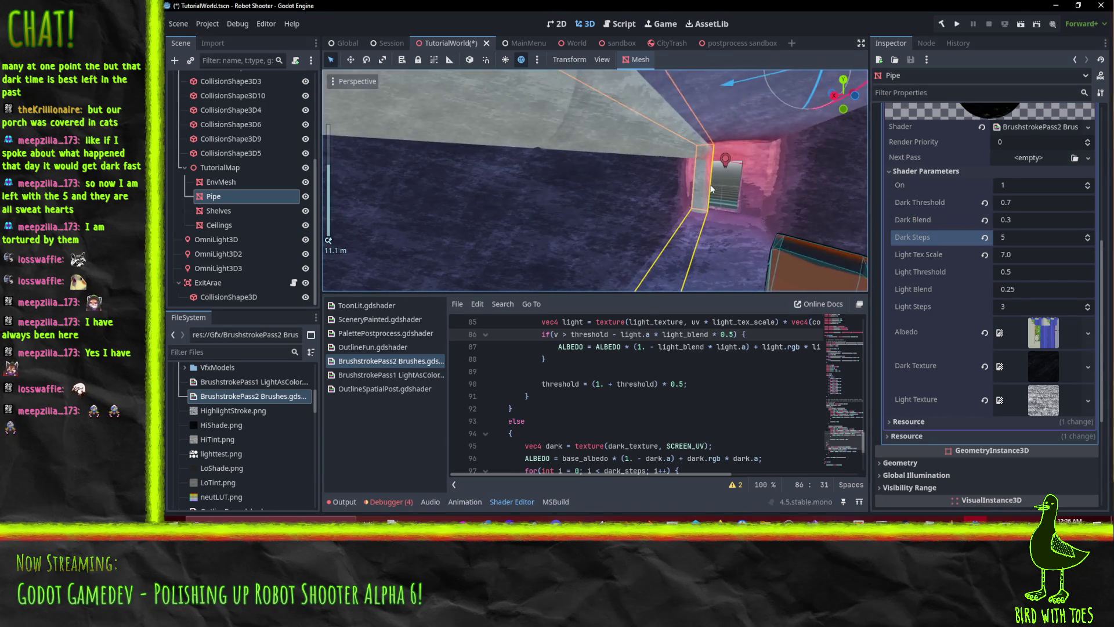
{"action": "left_click", "coordinate": [1088, 235]}
{"action": "mouse_move", "coordinate": [734, 193]}
{"action": "left_mouse_down"}
{"action": "mouse_move", "coordinate": [686, 182]}
{"action": "mouse_move", "coordinate": [684, 160]}
{"action": "mouse_move", "coordinate": [670, 157]}
{"action": "mouse_move", "coordinate": [729, 177]}
{"action": "left_mouse_up"}
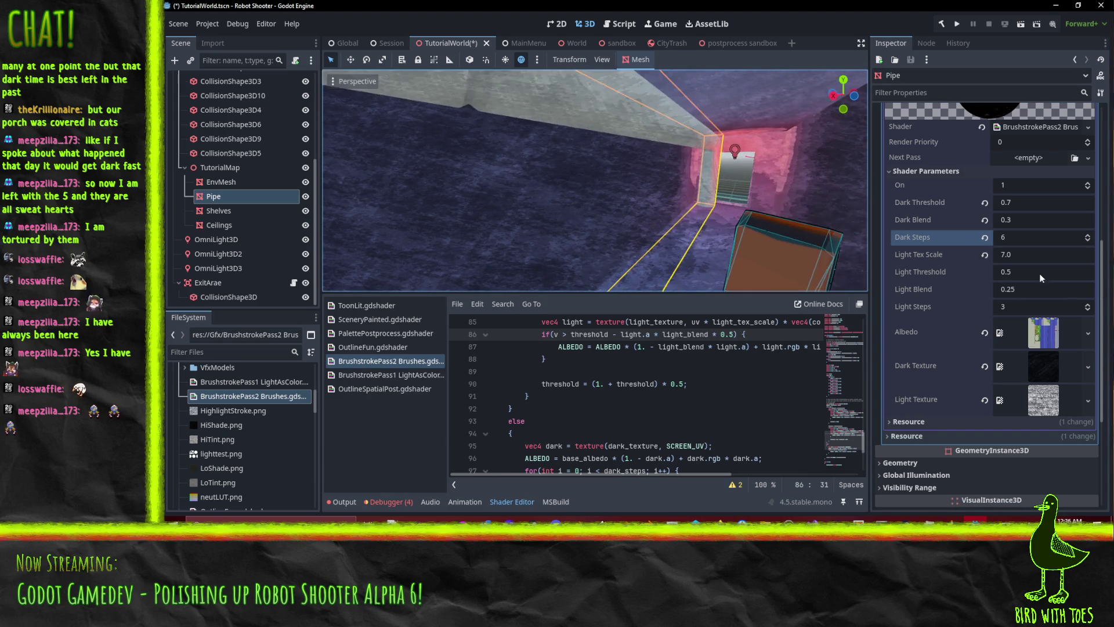
- Set Light Steps to 2, review the pipe bend from several angles, and save the scene
{"action": "left_click", "coordinate": [1089, 304]}
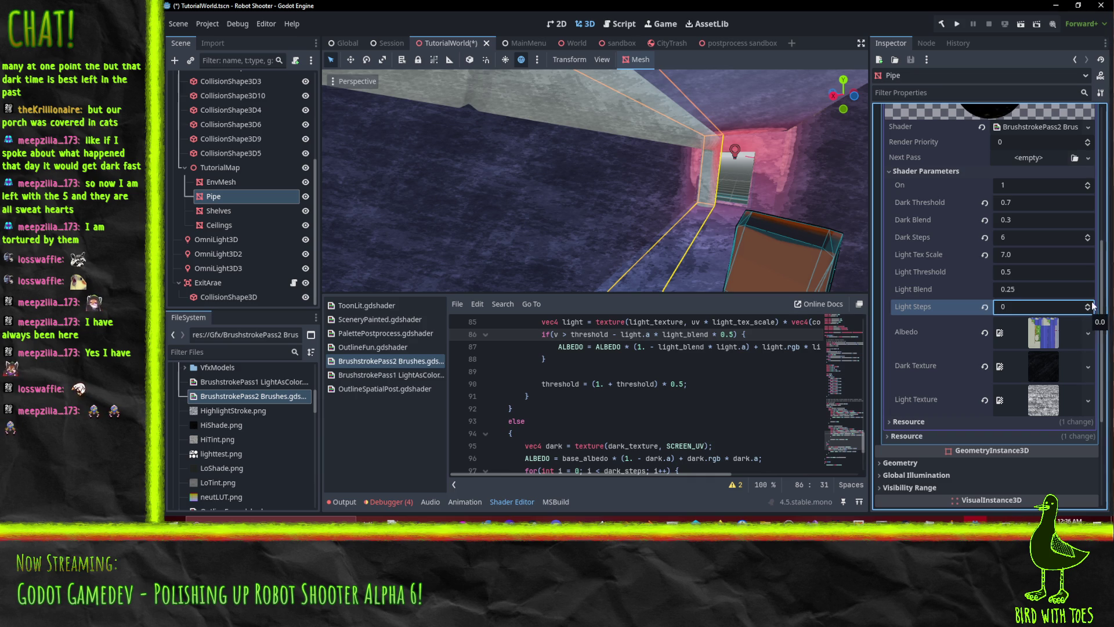
{"action": "mouse_move", "coordinate": [685, 209]}
{"action": "left_mouse_down"}
{"action": "mouse_move", "coordinate": [833, 194]}
{"action": "mouse_move", "coordinate": [690, 190]}
{"action": "mouse_move", "coordinate": [746, 169]}
{"action": "mouse_move", "coordinate": [688, 181]}
{"action": "mouse_move", "coordinate": [707, 183]}
{"action": "left_mouse_up"}
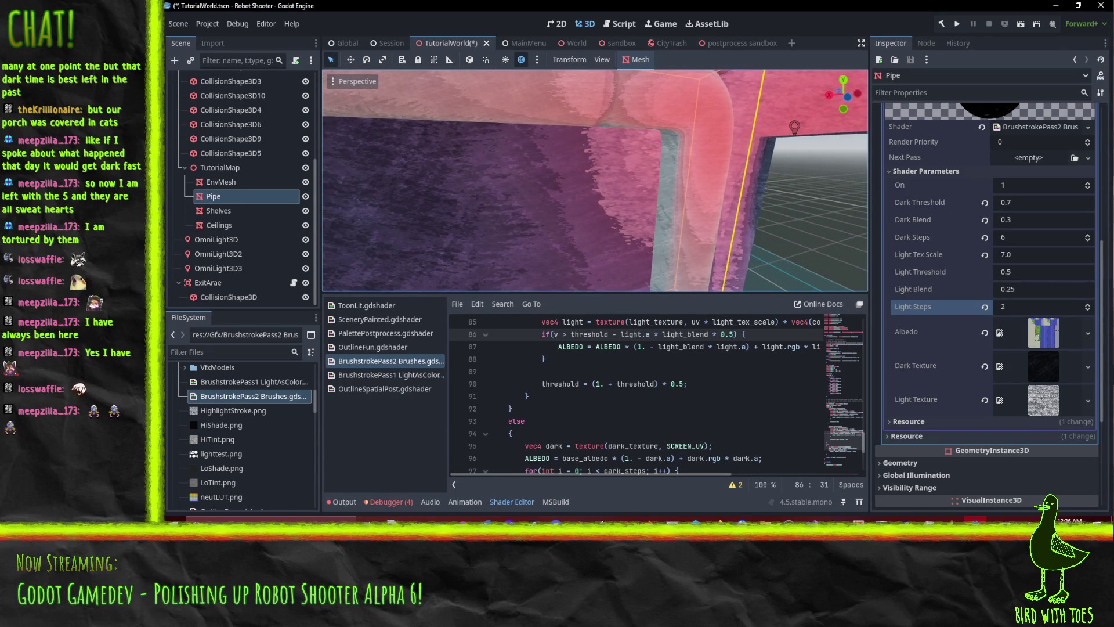
{"action": "mouse_move", "coordinate": [861, 104]}
{"action": "left_mouse_down"}
{"action": "mouse_move", "coordinate": [712, 166]}
{"action": "mouse_move", "coordinate": [810, 120]}
{"action": "mouse_move", "coordinate": [827, 135]}
{"action": "mouse_move", "coordinate": [760, 156]}
{"action": "mouse_move", "coordinate": [827, 166]}
{"action": "mouse_move", "coordinate": [806, 172]}
{"action": "mouse_move", "coordinate": [768, 146]}
{"action": "mouse_move", "coordinate": [785, 145]}
{"action": "left_mouse_up"}
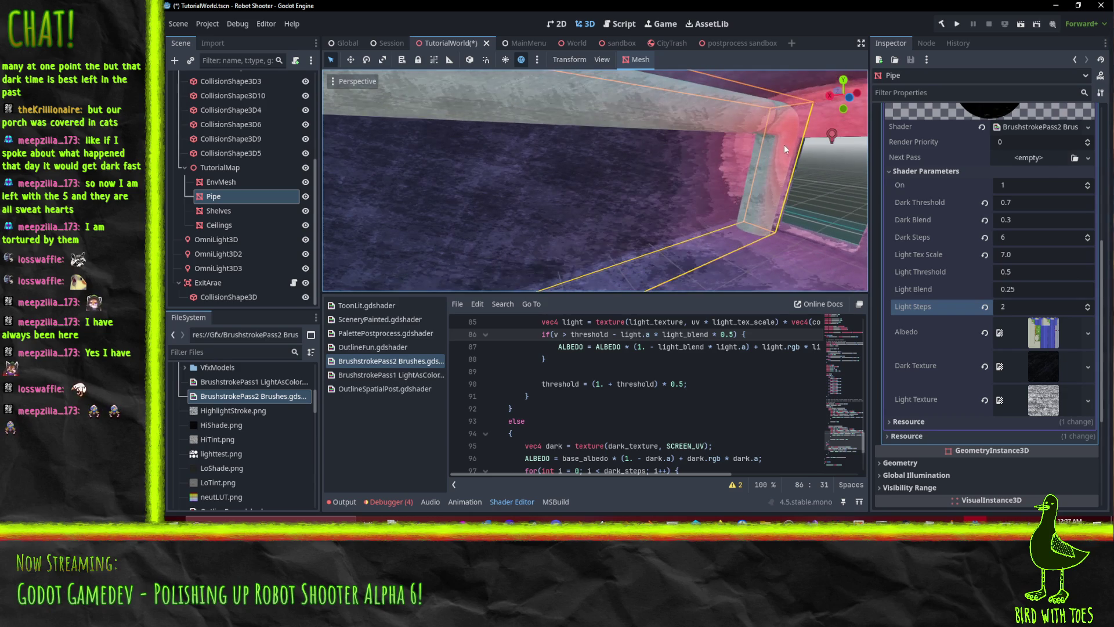
{"action": "mouse_move", "coordinate": [853, 119]}
{"action": "left_mouse_down"}
{"action": "mouse_move", "coordinate": [822, 179]}
{"action": "mouse_move", "coordinate": [788, 166]}
{"action": "mouse_move", "coordinate": [830, 164]}
{"action": "mouse_move", "coordinate": [865, 179]}
{"action": "mouse_move", "coordinate": [845, 156]}
{"action": "mouse_move", "coordinate": [755, 174]}
{"action": "left_mouse_up"}
{"action": "mouse_move", "coordinate": [834, 144]}
{"action": "left_mouse_down"}
{"action": "mouse_move", "coordinate": [823, 143]}
{"action": "mouse_move", "coordinate": [831, 153]}
{"action": "left_mouse_up"}
{"action": "mouse_move", "coordinate": [742, 144]}
{"action": "left_mouse_down"}
{"action": "mouse_move", "coordinate": [726, 145]}
{"action": "mouse_move", "coordinate": [761, 147]}
{"action": "mouse_move", "coordinate": [779, 132]}
{"action": "left_mouse_up"}
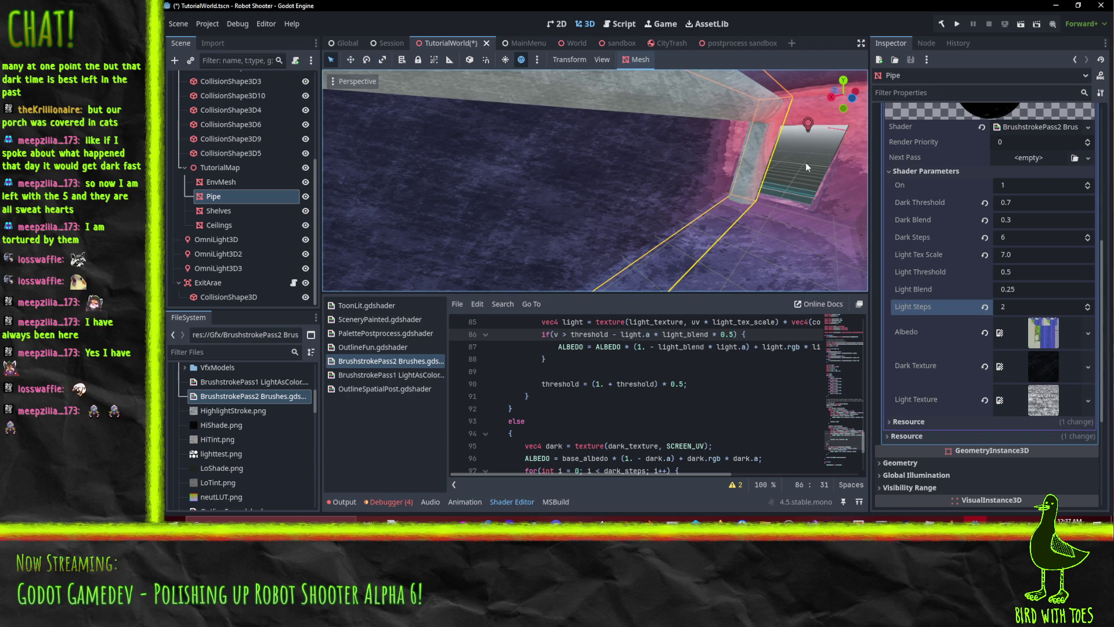
{"action": "mouse_move", "coordinate": [738, 249]}
{"action": "left_mouse_down"}
{"action": "mouse_move", "coordinate": [718, 220]}
{"action": "mouse_move", "coordinate": [767, 218]}
{"action": "mouse_move", "coordinate": [722, 211]}
{"action": "mouse_move", "coordinate": [783, 214]}
{"action": "mouse_move", "coordinate": [734, 223]}
{"action": "mouse_move", "coordinate": [750, 220]}
{"action": "mouse_move", "coordinate": [748, 204]}
{"action": "mouse_move", "coordinate": [767, 193]}
{"action": "mouse_move", "coordinate": [741, 235]}
{"action": "mouse_move", "coordinate": [761, 222]}
{"action": "mouse_move", "coordinate": [733, 238]}
{"action": "mouse_move", "coordinate": [759, 228]}
{"action": "mouse_move", "coordinate": [727, 236]}
{"action": "mouse_move", "coordinate": [754, 213]}
{"action": "mouse_move", "coordinate": [692, 218]}
{"action": "mouse_move", "coordinate": [648, 204]}
{"action": "mouse_move", "coordinate": [722, 229]}
{"action": "mouse_move", "coordinate": [688, 240]}
{"action": "mouse_move", "coordinate": [510, 214]}
{"action": "mouse_move", "coordinate": [584, 202]}
{"action": "mouse_move", "coordinate": [592, 222]}
{"action": "mouse_move", "coordinate": [754, 215]}
{"action": "mouse_move", "coordinate": [734, 216]}
{"action": "mouse_move", "coordinate": [747, 192]}
{"action": "mouse_move", "coordinate": [774, 208]}
{"action": "mouse_move", "coordinate": [655, 205]}
{"action": "mouse_move", "coordinate": [720, 202]}
{"action": "left_mouse_up"}
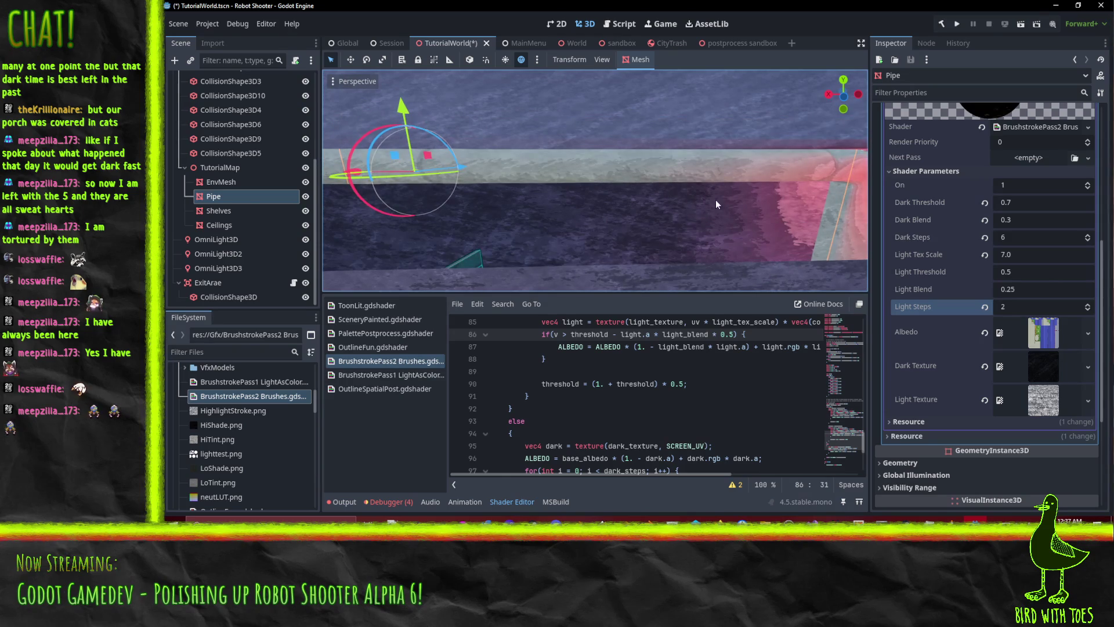
{"action": "key", "text": "ctrl+s"}
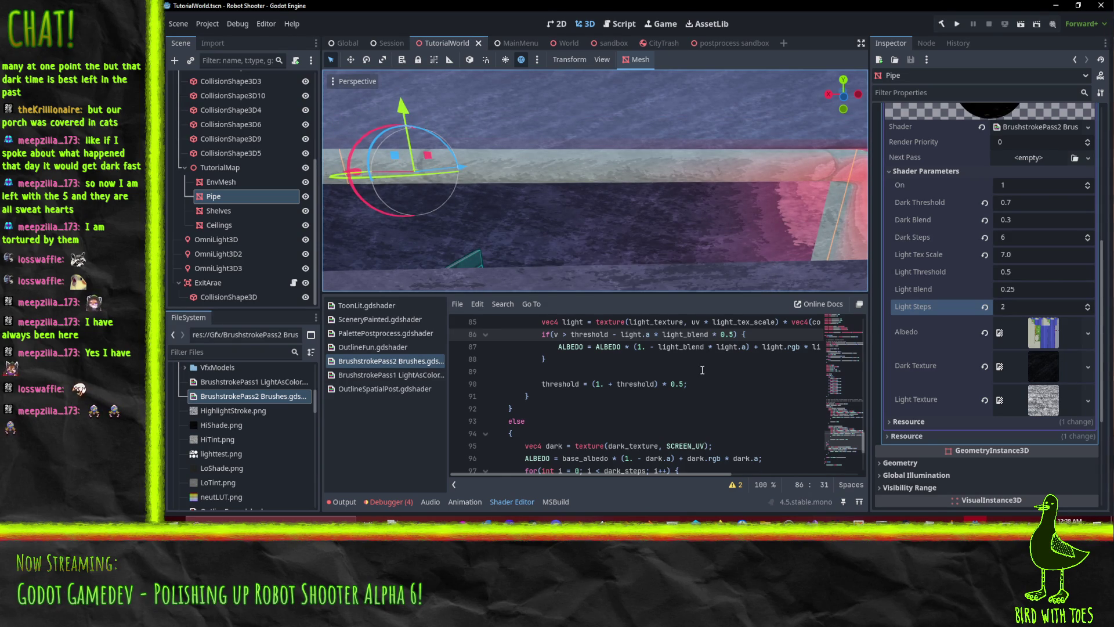
- Scroll the shader code up to the first TODO comment near line 63
{"action": "scroll", "coordinate": [710, 377], "scroll_direction": "up", "scroll_amount": 2}
{"action": "scroll", "coordinate": [711, 377], "scroll_direction": "up", "scroll_amount": 1}
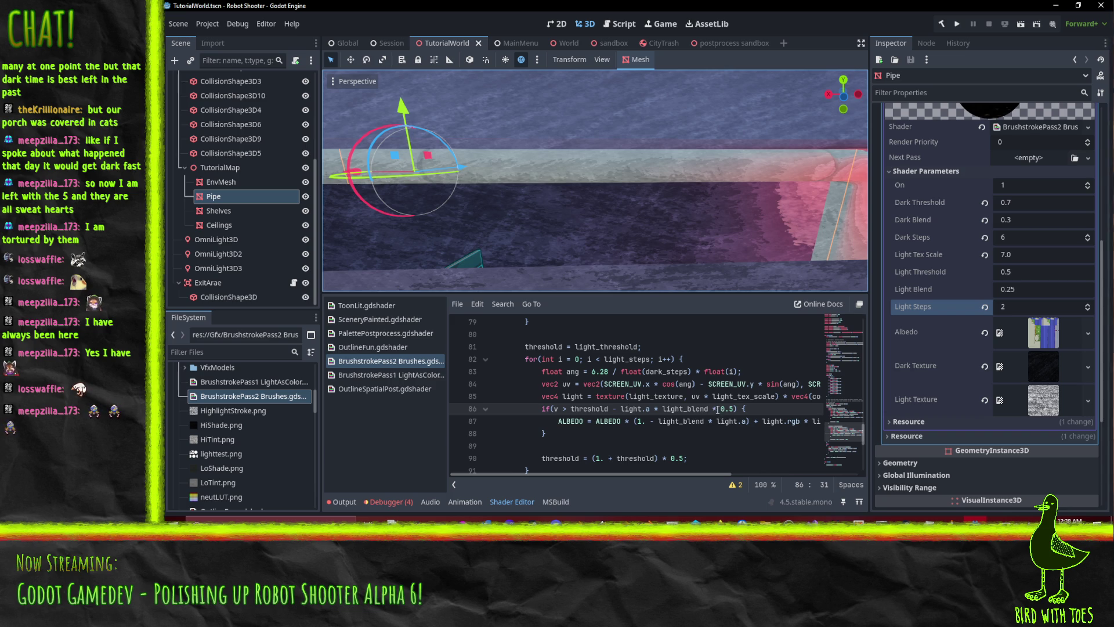
{"action": "scroll", "coordinate": [717, 406], "scroll_direction": "up", "scroll_amount": 1}
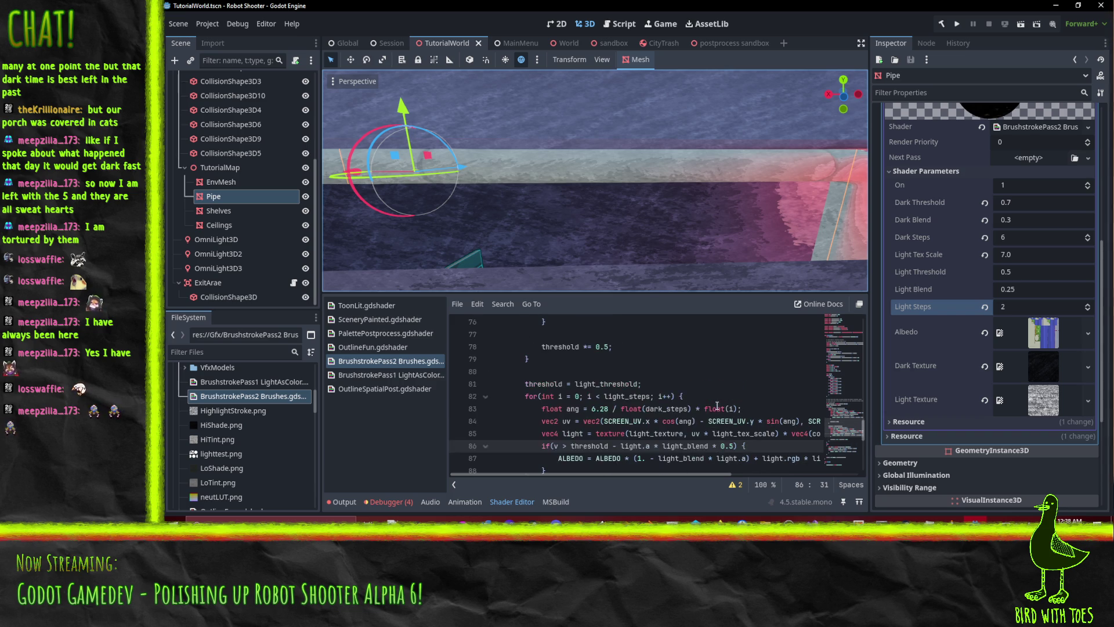
{"action": "left_click", "coordinate": [571, 373]}
{"action": "scroll", "coordinate": [607, 380], "scroll_direction": "up", "scroll_amount": 5}
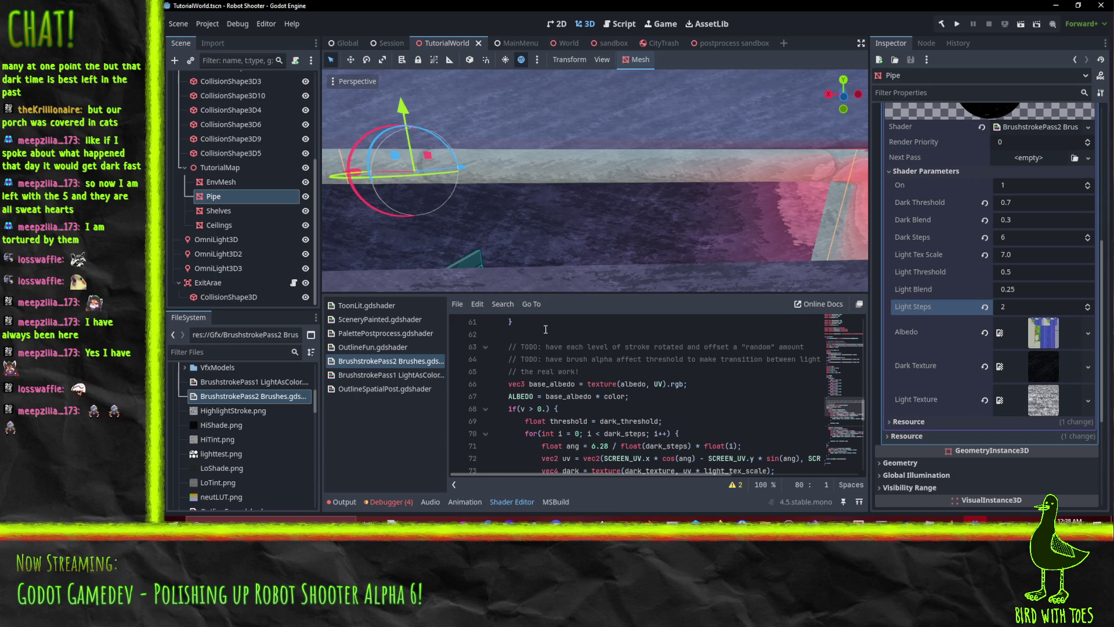
{"action": "left_click", "coordinate": [658, 348]}
- Delete the brush-alpha TODO comment lines, keeping the base_albedo line intact
{"action": "key", "text": "Home"}
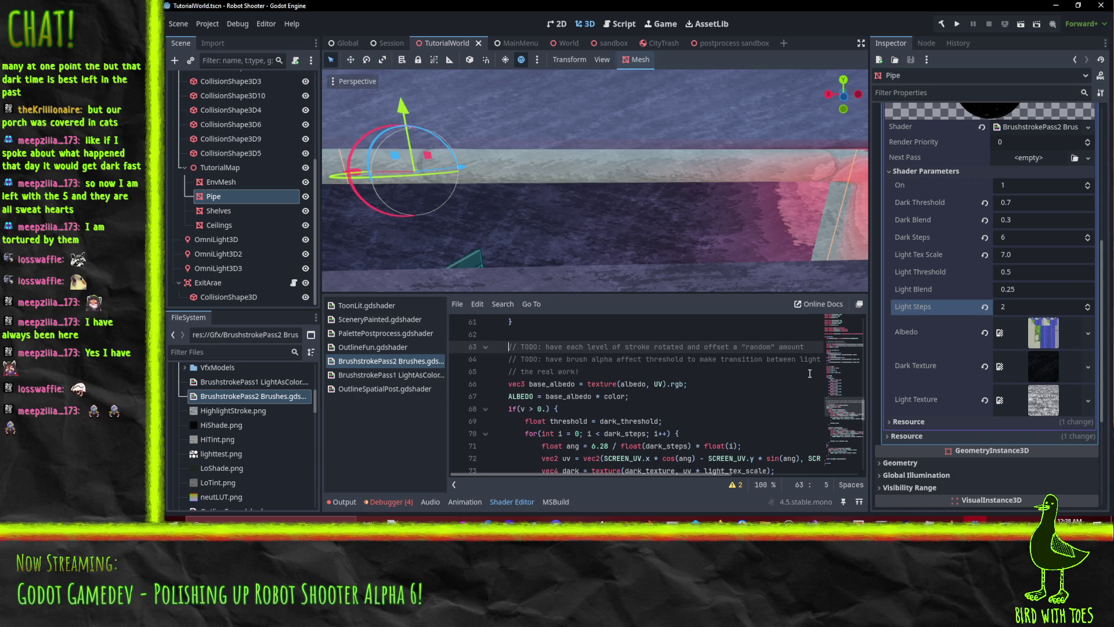
{"action": "key", "text": "shift+Down"}
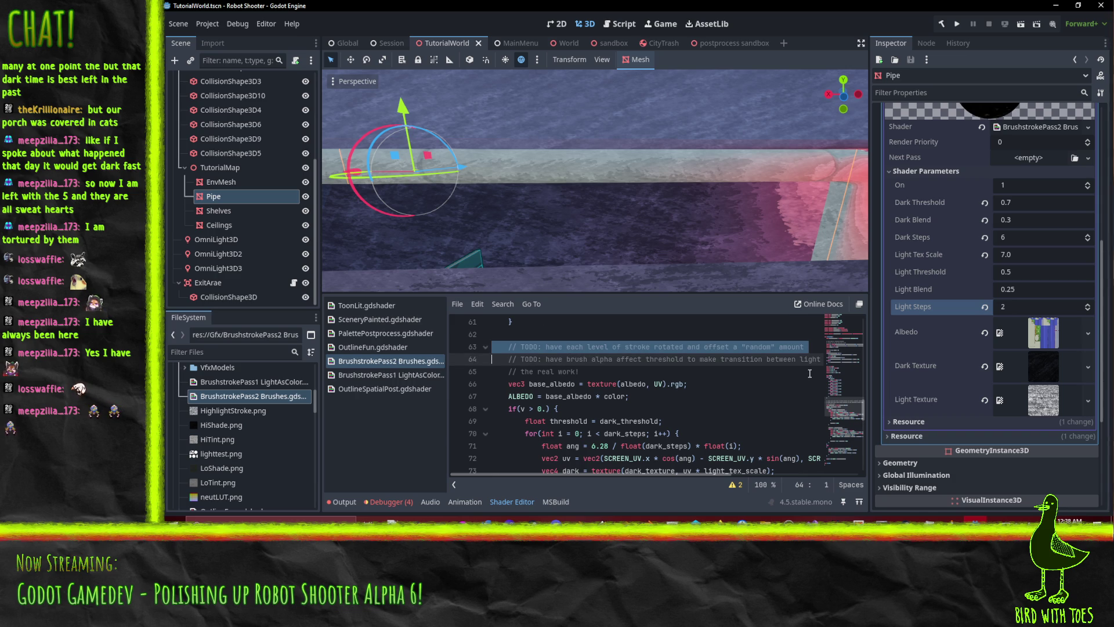
{"action": "key", "text": "ctrl+shift+k"}
{"action": "key", "text": "ctrl+shift+k"}
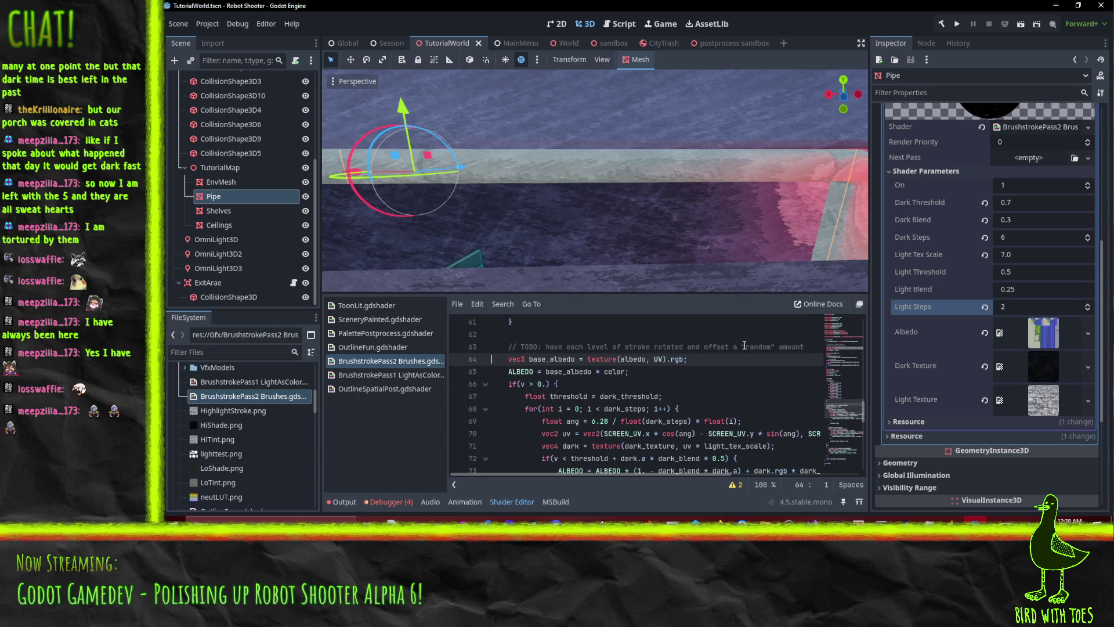
{"action": "scroll", "coordinate": [741, 346], "scroll_direction": "down", "scroll_amount": 4}
{"action": "scroll", "coordinate": [742, 350], "scroll_direction": "up", "scroll_amount": 3}
{"action": "scroll", "coordinate": [742, 350], "scroll_direction": "up", "scroll_amount": 2}
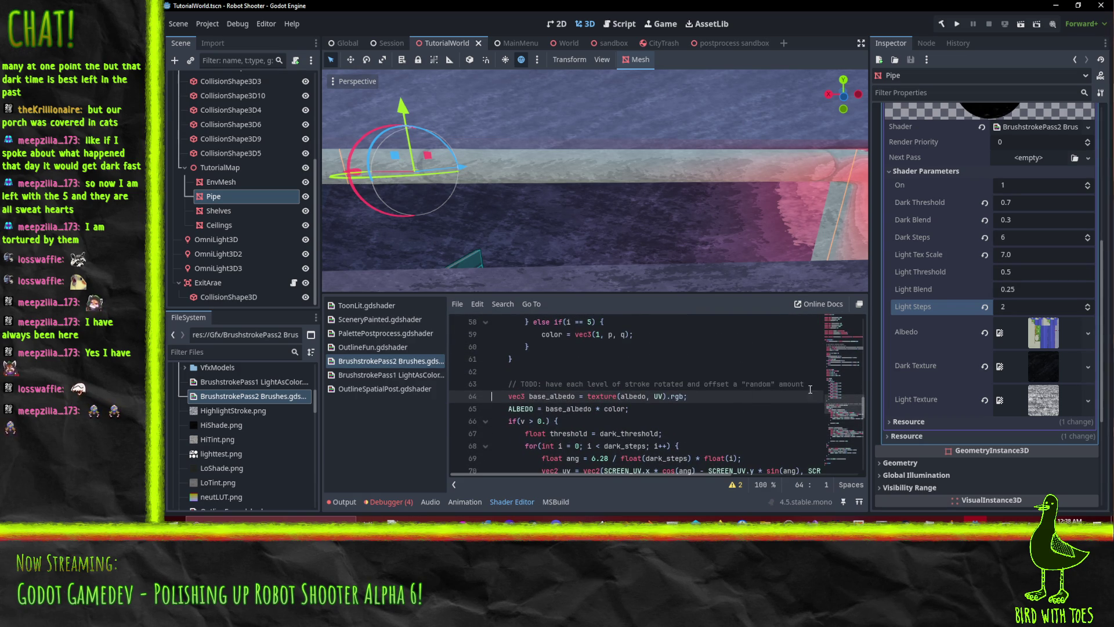
{"action": "left_click", "coordinate": [804, 386]}
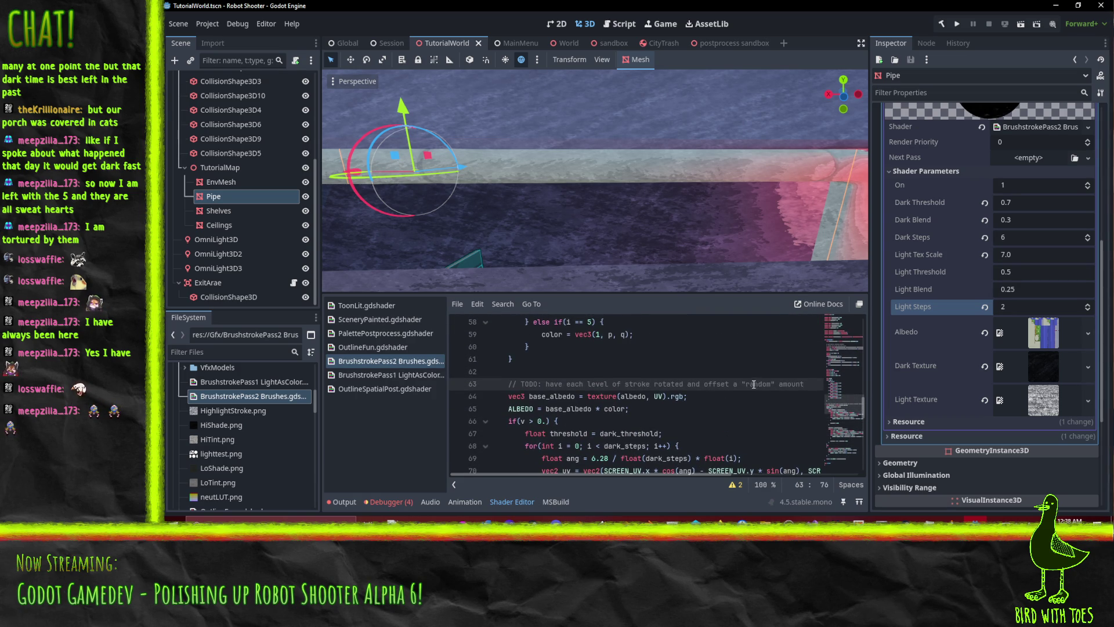
{"action": "key", "text": "ctrl+z"}
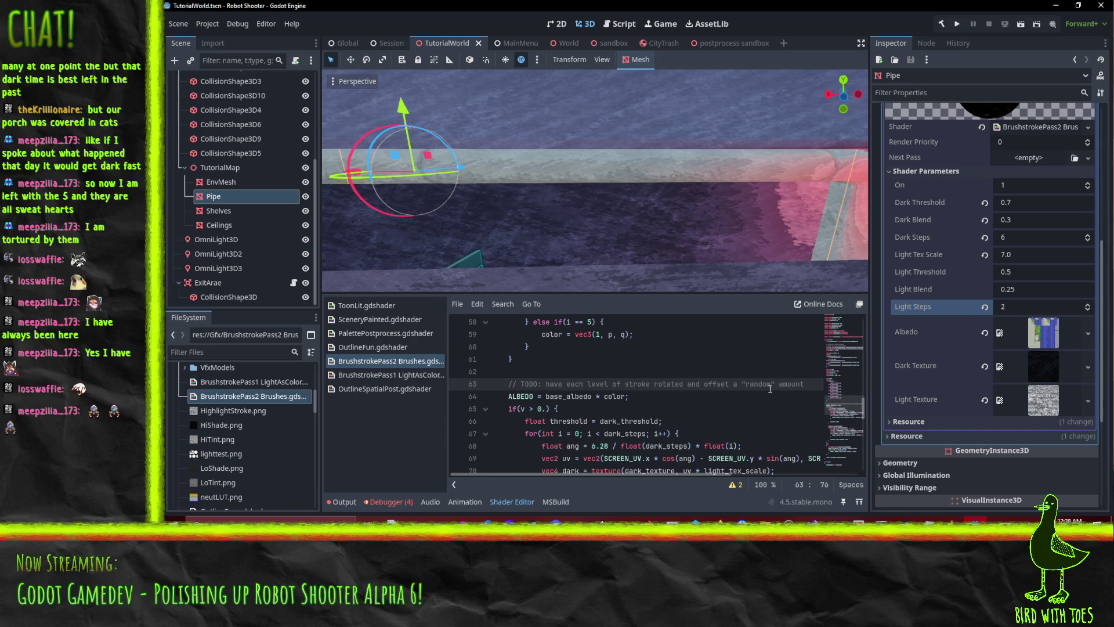
{"action": "key", "text": "ctrl+y"}
- Add TODOs 'scroll brush stroke with camera' and 'consider altering brush stroke angle with surface normal', then save
{"action": "key", "text": "Return"}
{"action": "type", "text": "// TODO: rotat"}
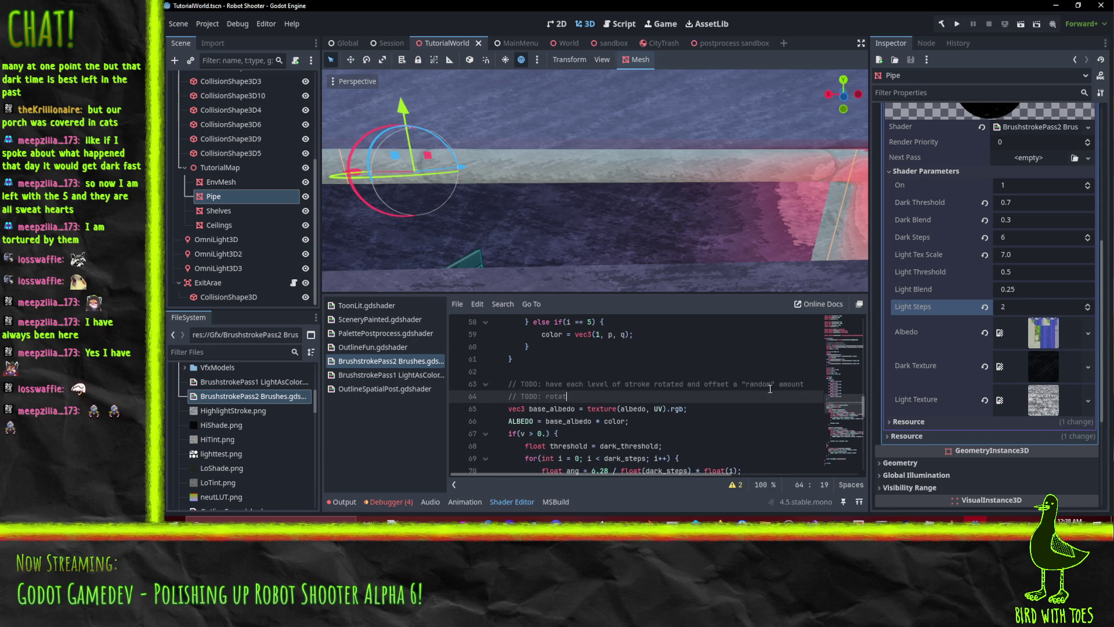
{"action": "key", "text": "BackSpace"}
{"action": "key", "text": "BackSpace"}
{"action": "key", "text": "BackSpace"}
{"action": "type", "text": "scroll "}
{"action": "type", "text": "bre"}
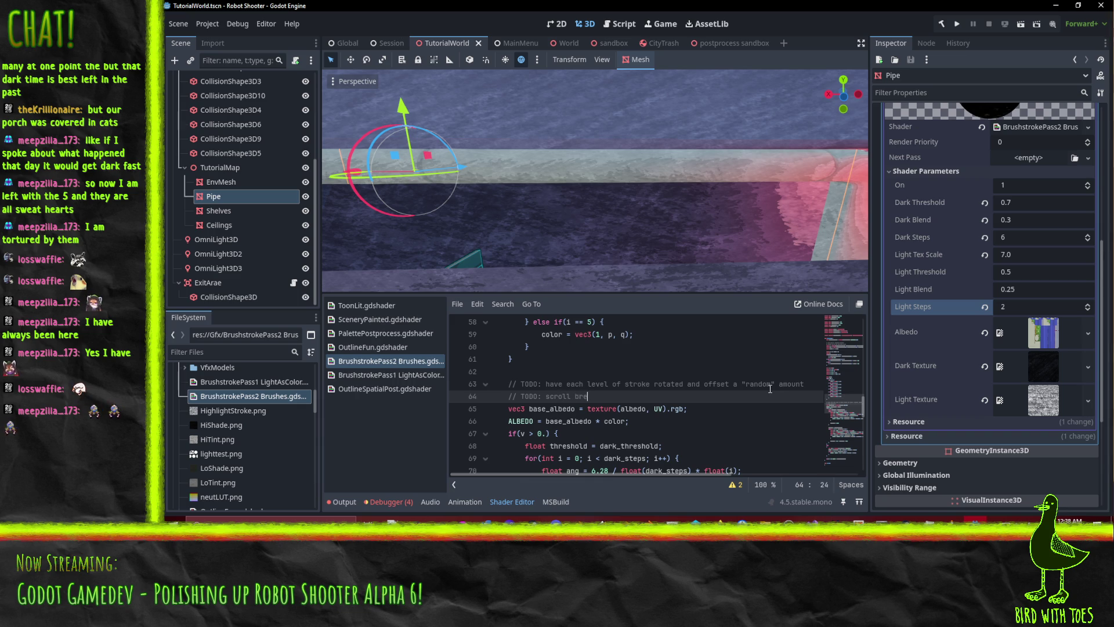
{"action": "key", "text": "BackSpace"}
{"action": "type", "text": "ush stor"}
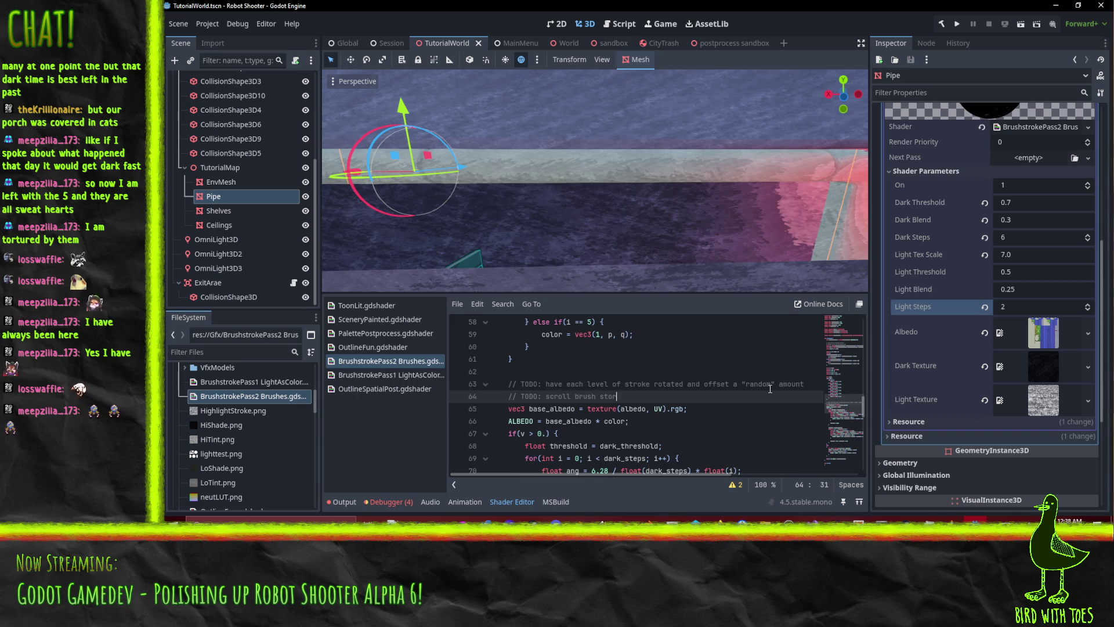
{"action": "key", "text": "BackSpace"}
{"action": "key", "text": "BackSpace"}
{"action": "type", "text": "roke"}
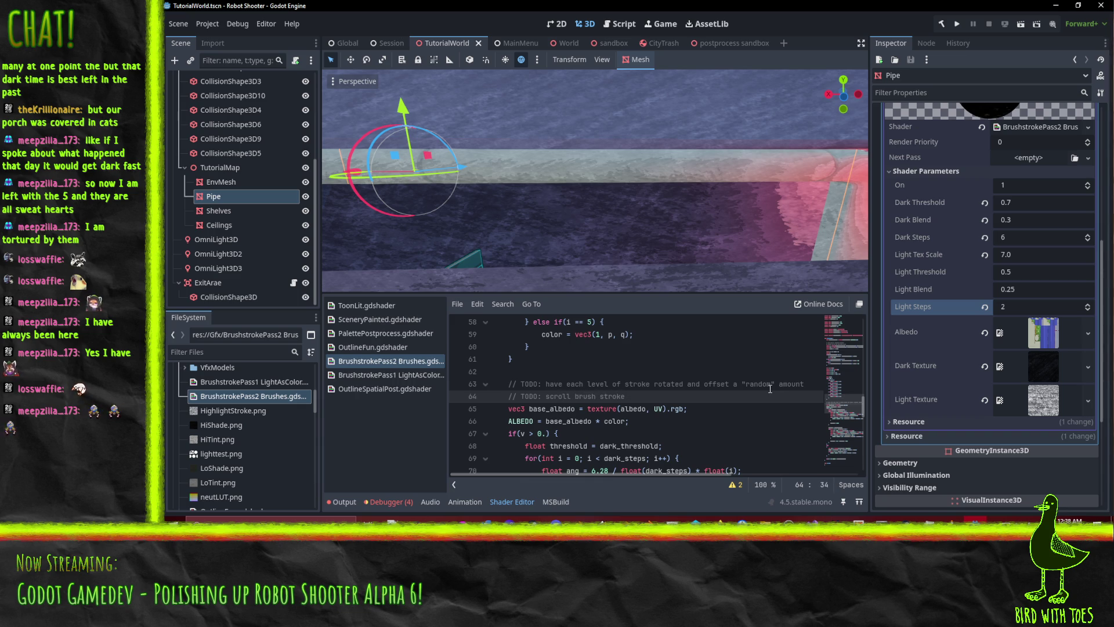
{"action": "type", "text": "with camera"}
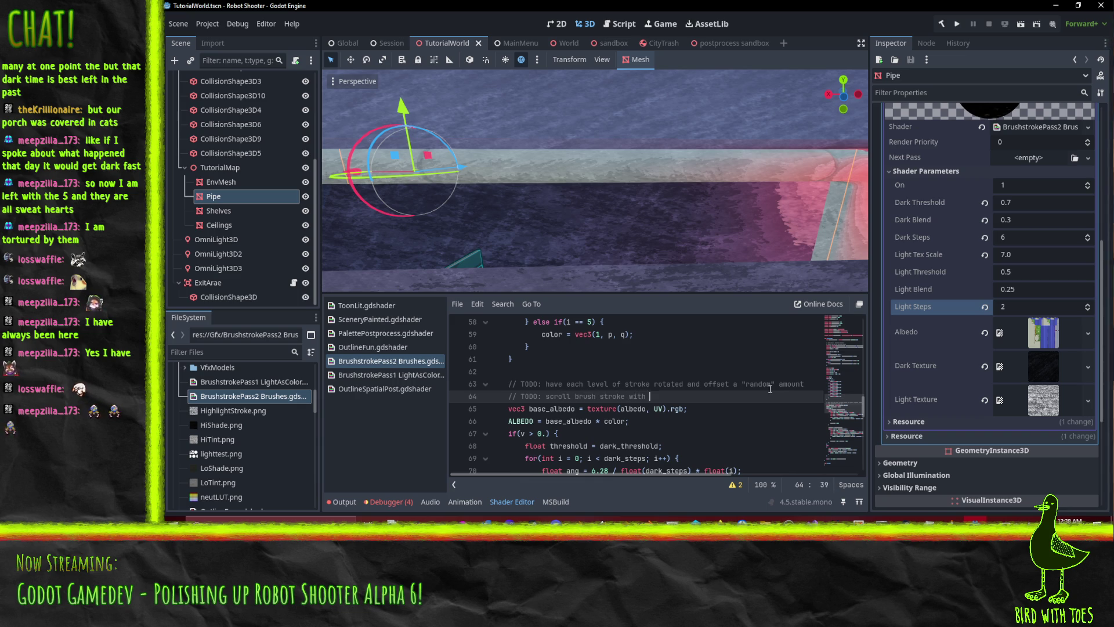
{"action": "key", "text": "Return"}
{"action": "type", "text": "// TODO: "}
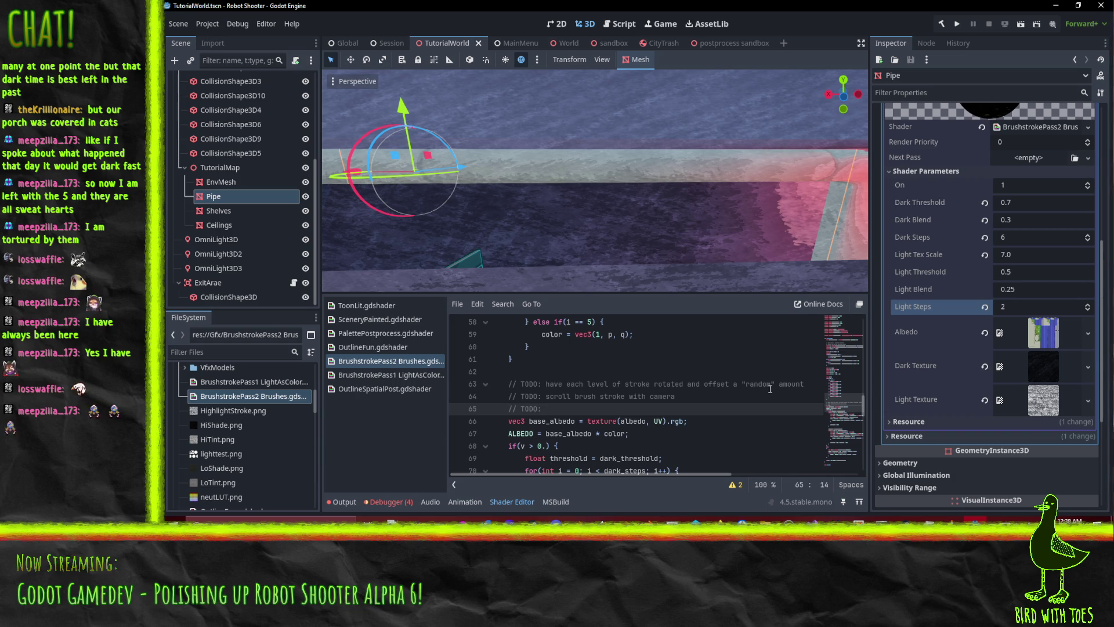
{"action": "type", "text": "conside"}
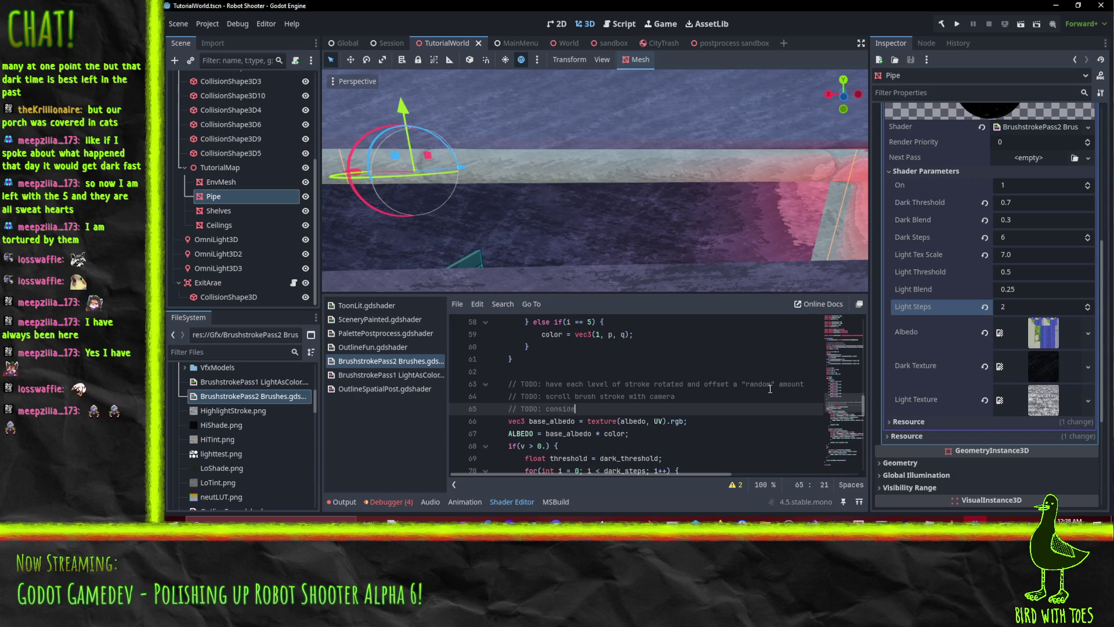
{"action": "type", "text": "r alteri"}
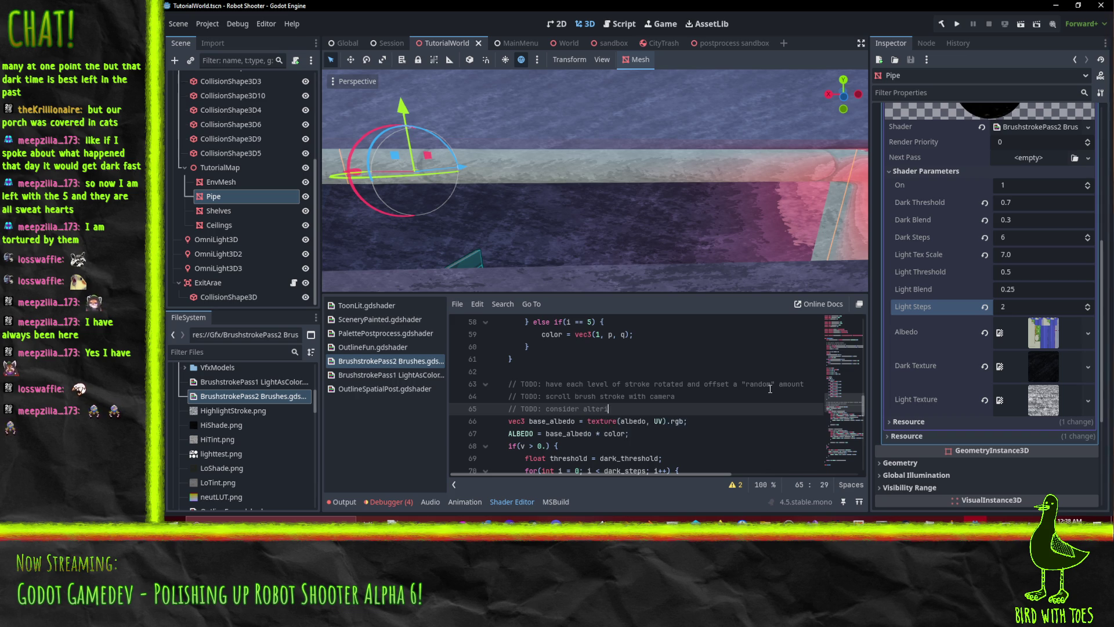
{"action": "type", "text": "ng brush stroke angle with "}
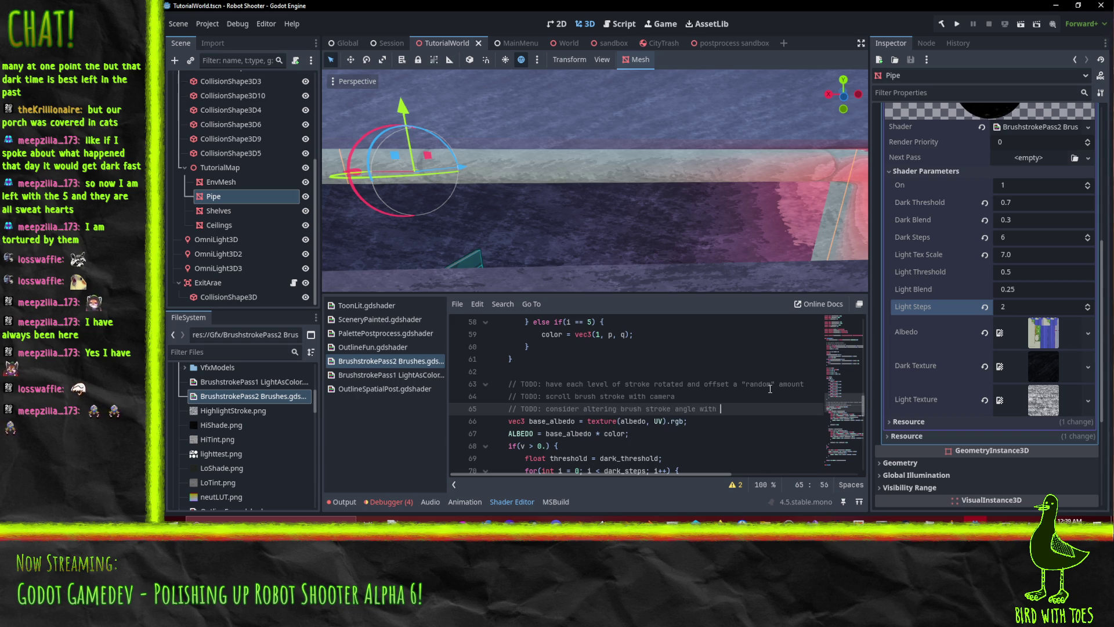
{"action": "type", "text": "surface normal"}
{"action": "key", "text": "ctrl+s"}
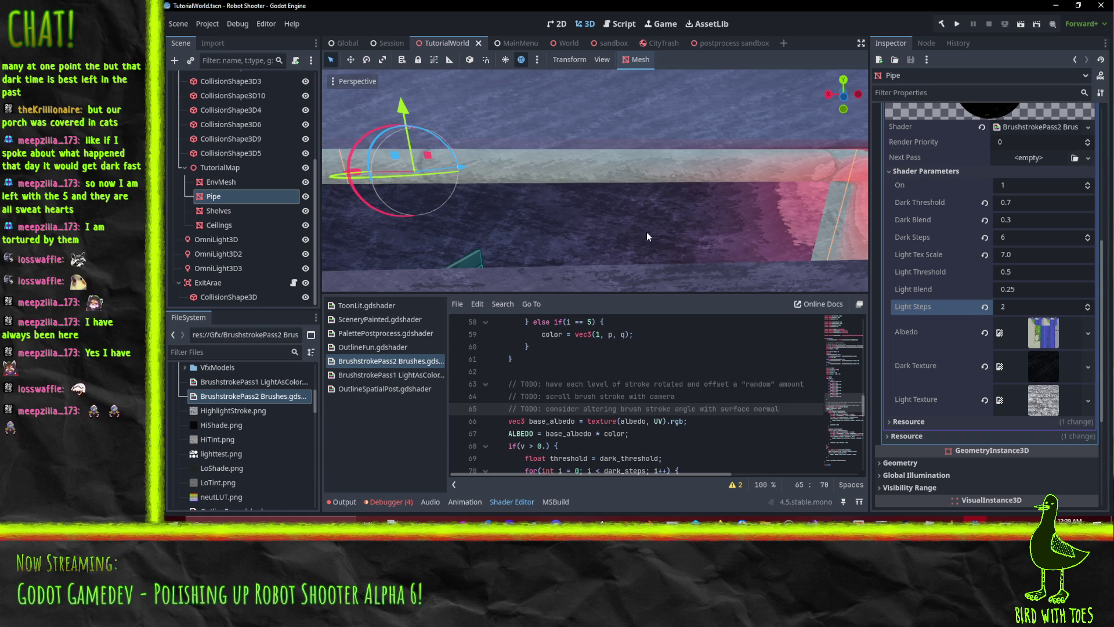
- Switch from TutorialWorld to the MainMenu scene tab
{"action": "scroll", "coordinate": [648, 239], "scroll_direction": "up", "scroll_amount": 5}
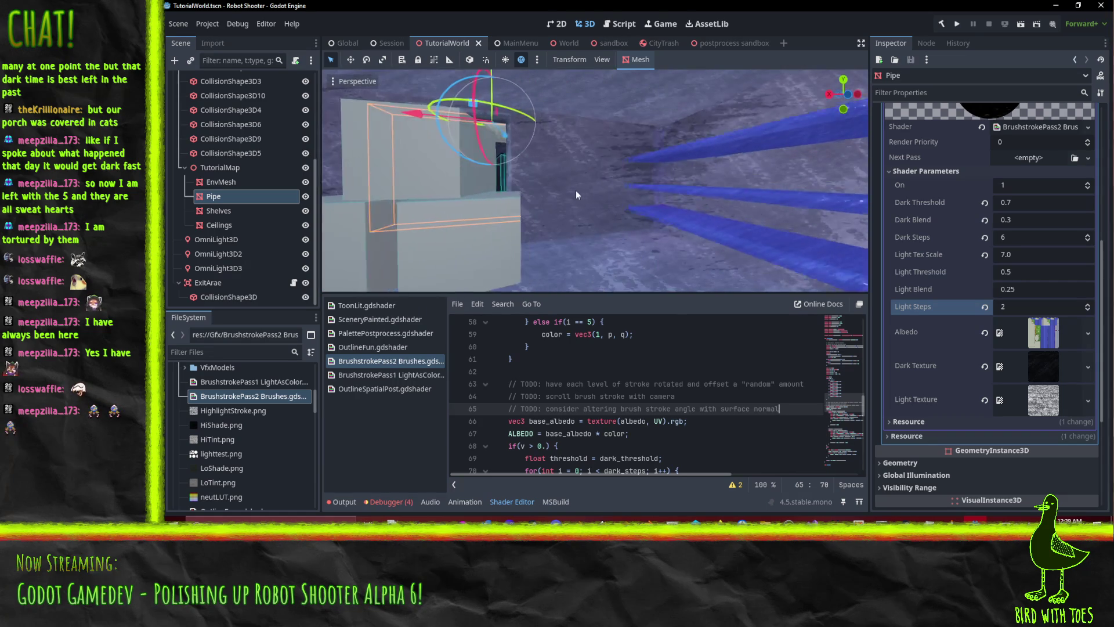
{"action": "scroll", "coordinate": [578, 195], "scroll_direction": "up", "scroll_amount": 3}
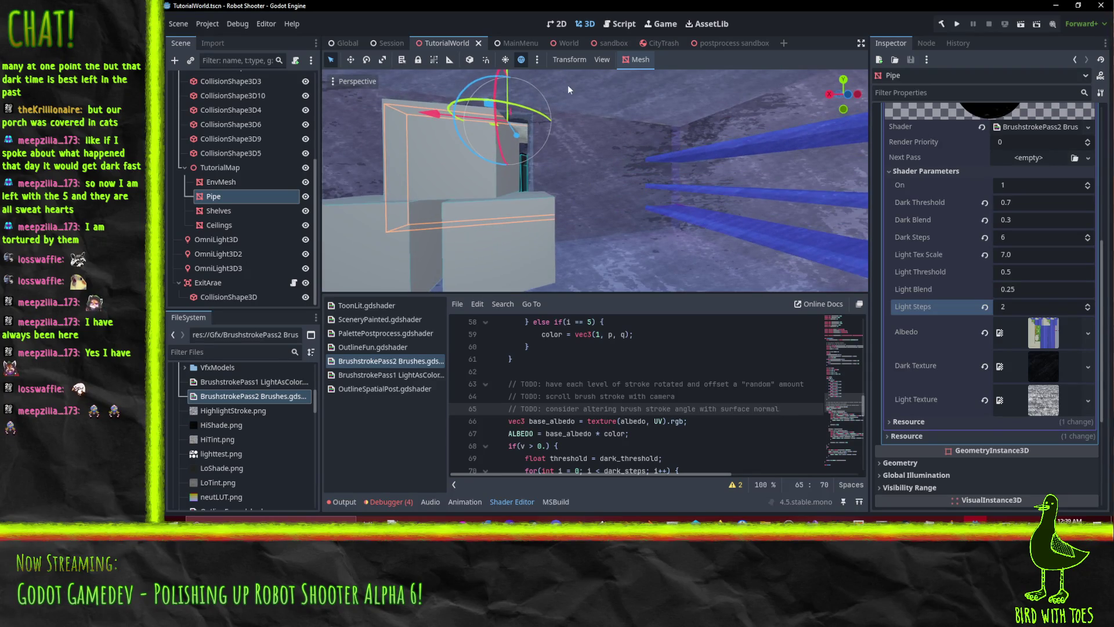
{"action": "scroll", "coordinate": [668, 166], "scroll_direction": "up", "scroll_amount": 3}
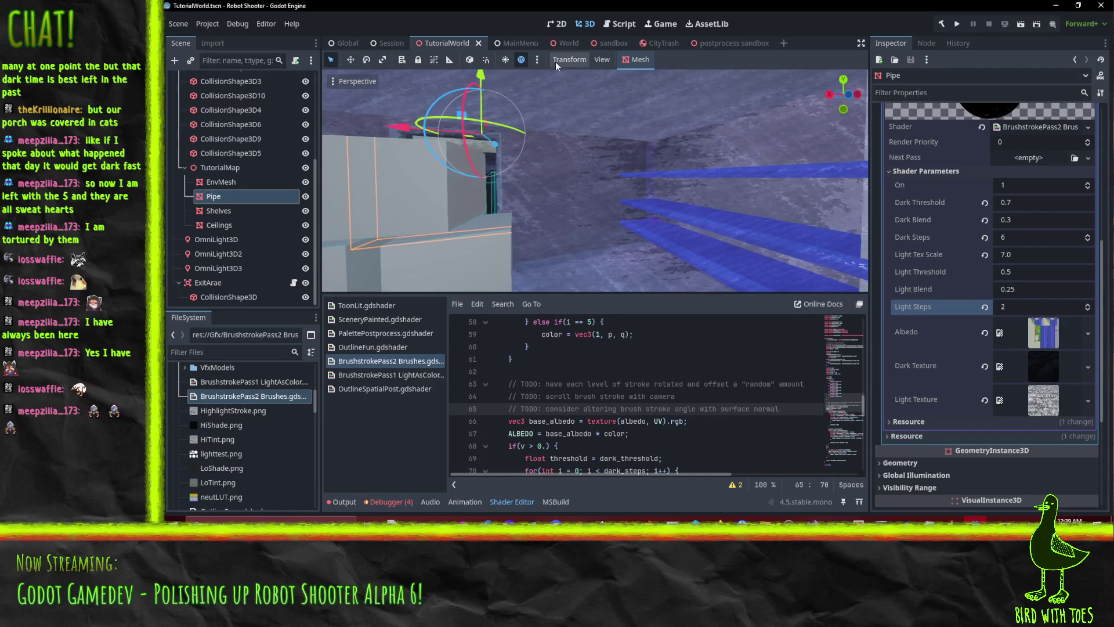
{"action": "left_click", "coordinate": [517, 44]}
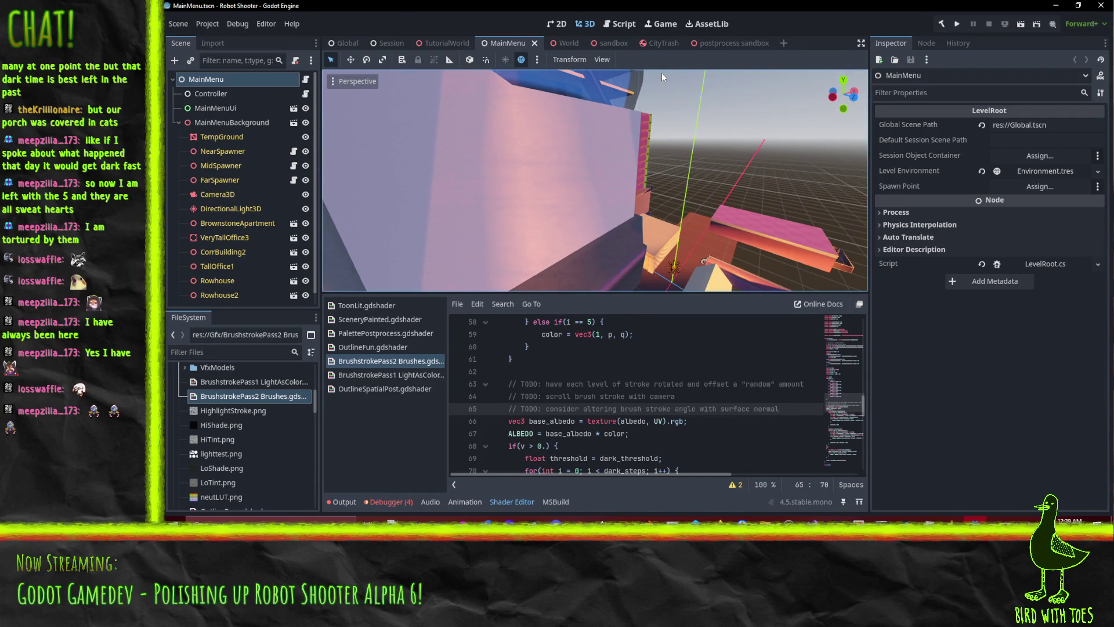
- Glance at the World scene, then return to TutorialWorld and view the blue pipes
{"action": "left_click", "coordinate": [558, 45]}
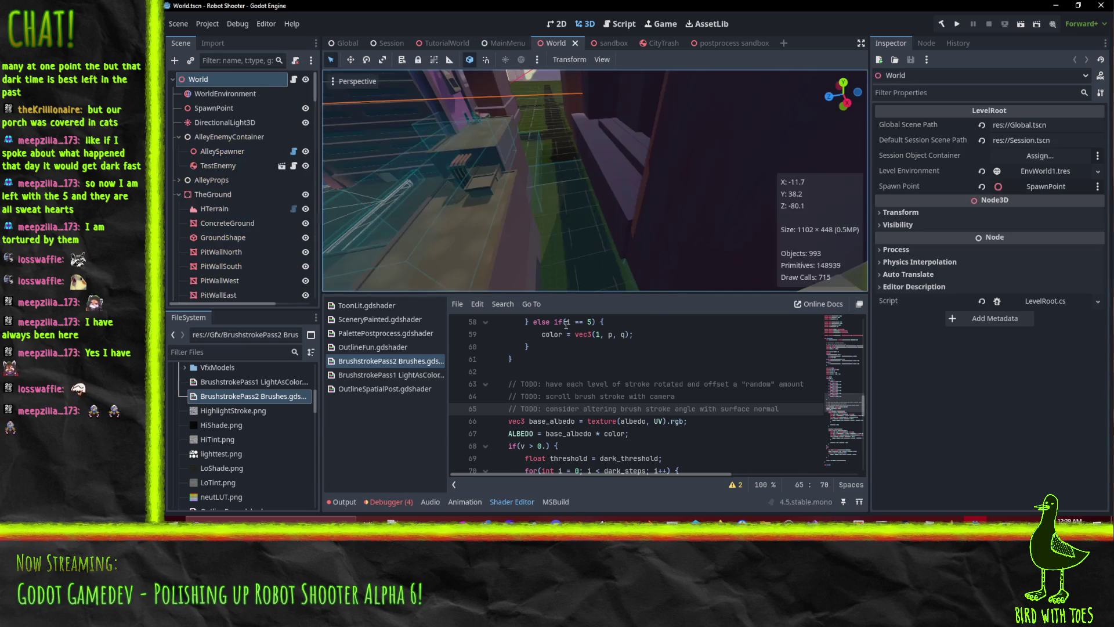
{"action": "mouse_move", "coordinate": [633, 185]}
{"action": "left_mouse_down"}
{"action": "mouse_move", "coordinate": [736, 162]}
{"action": "mouse_move", "coordinate": [637, 153]}
{"action": "mouse_move", "coordinate": [726, 154]}
{"action": "mouse_move", "coordinate": [573, 188]}
{"action": "mouse_move", "coordinate": [701, 194]}
{"action": "mouse_move", "coordinate": [632, 221]}
{"action": "mouse_move", "coordinate": [475, 71]}
{"action": "mouse_move", "coordinate": [549, 150]}
{"action": "mouse_move", "coordinate": [738, 183]}
{"action": "mouse_move", "coordinate": [537, 110]}
{"action": "mouse_move", "coordinate": [608, 137]}
{"action": "mouse_move", "coordinate": [657, 137]}
{"action": "mouse_move", "coordinate": [588, 102]}
{"action": "mouse_move", "coordinate": [663, 118]}
{"action": "mouse_move", "coordinate": [592, 116]}
{"action": "mouse_move", "coordinate": [604, 108]}
{"action": "mouse_move", "coordinate": [621, 177]}
{"action": "mouse_move", "coordinate": [601, 191]}
{"action": "mouse_move", "coordinate": [711, 225]}
{"action": "left_mouse_up"}
{"action": "scroll", "coordinate": [738, 183], "scroll_direction": "up", "scroll_amount": 3}
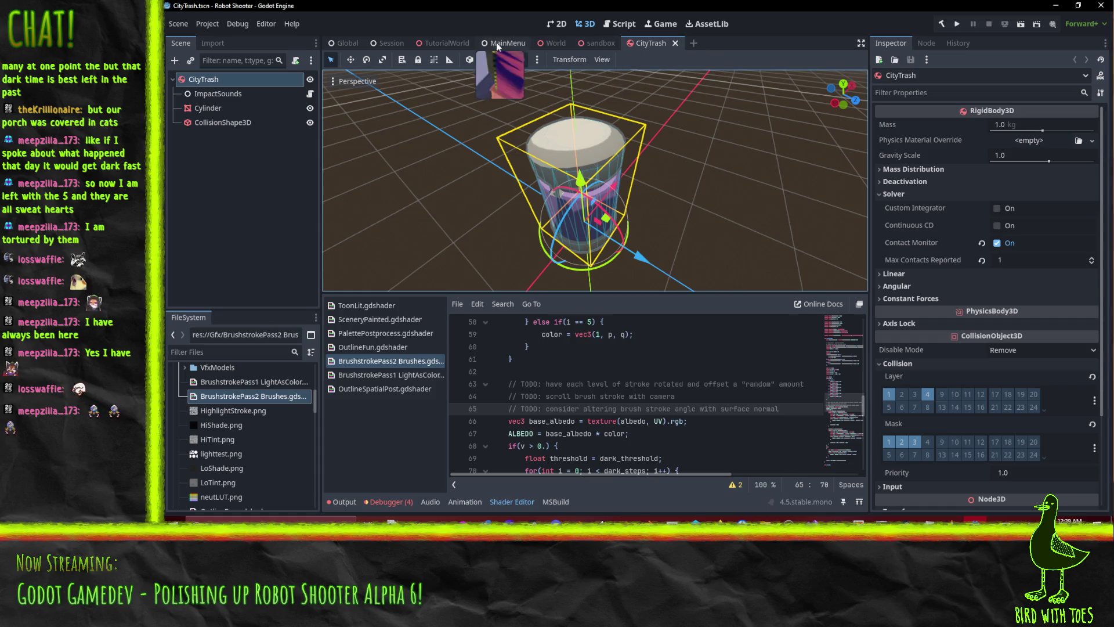
{"action": "left_click", "coordinate": [444, 41]}
{"action": "mouse_move", "coordinate": [564, 176]}
{"action": "left_mouse_down"}
{"action": "mouse_move", "coordinate": [659, 171]}
{"action": "mouse_move", "coordinate": [618, 160]}
{"action": "mouse_move", "coordinate": [615, 202]}
{"action": "left_mouse_up"}
{"action": "scroll", "coordinate": [626, 161], "scroll_direction": "down", "scroll_amount": 4}
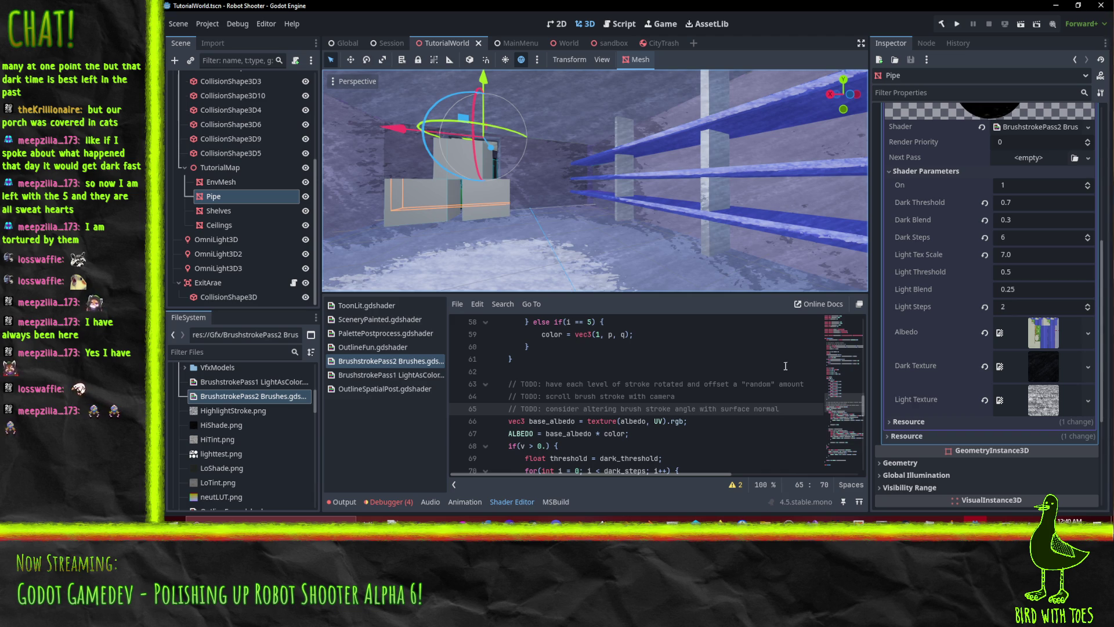
- Expand the Pipe material's Light Texture thumbnail in Shader Parameters to preview its image
{"action": "left_click", "coordinate": [1044, 409]}
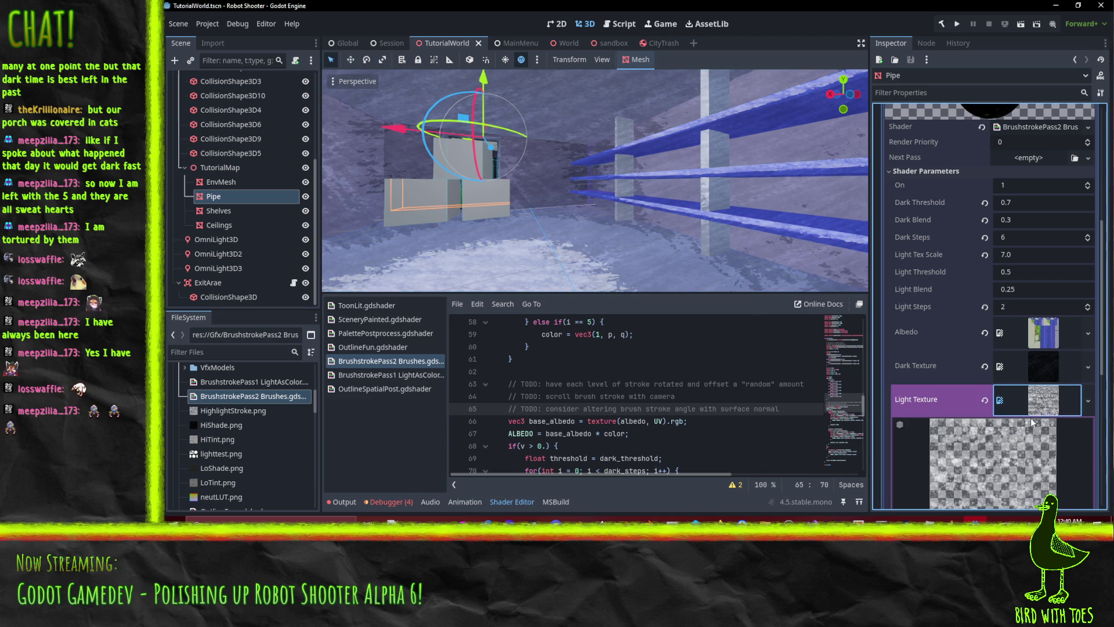
{"action": "scroll", "coordinate": [1044, 377], "scroll_direction": "down", "scroll_amount": 3}
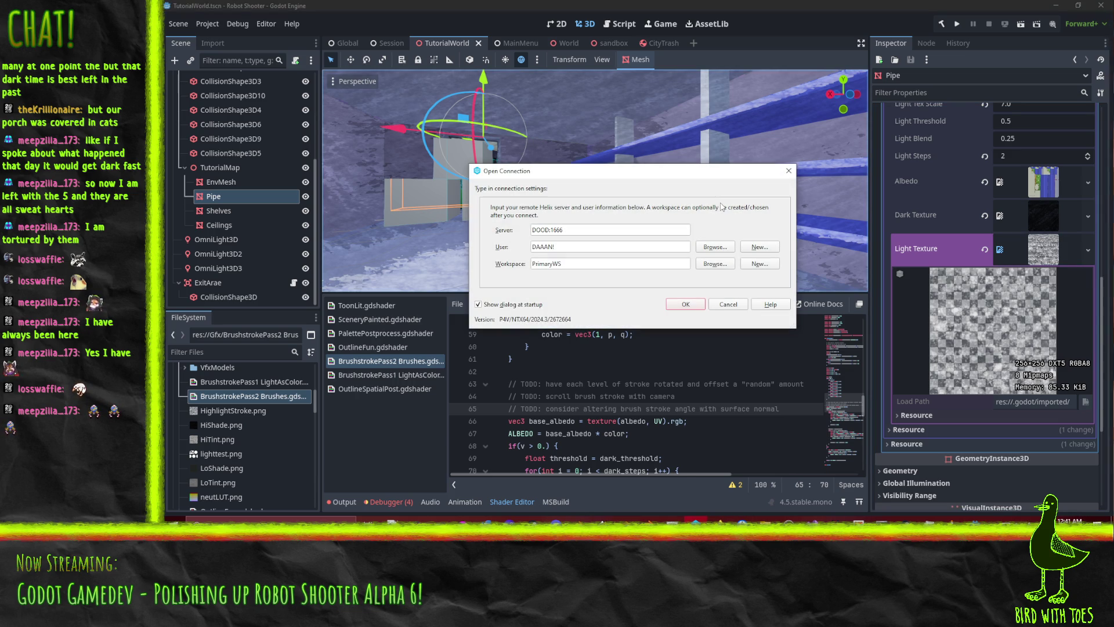
- Connect with the saved settings, allow update checks, and revert unchanged files in the default changelist
{"action": "left_click", "coordinate": [685, 305]}
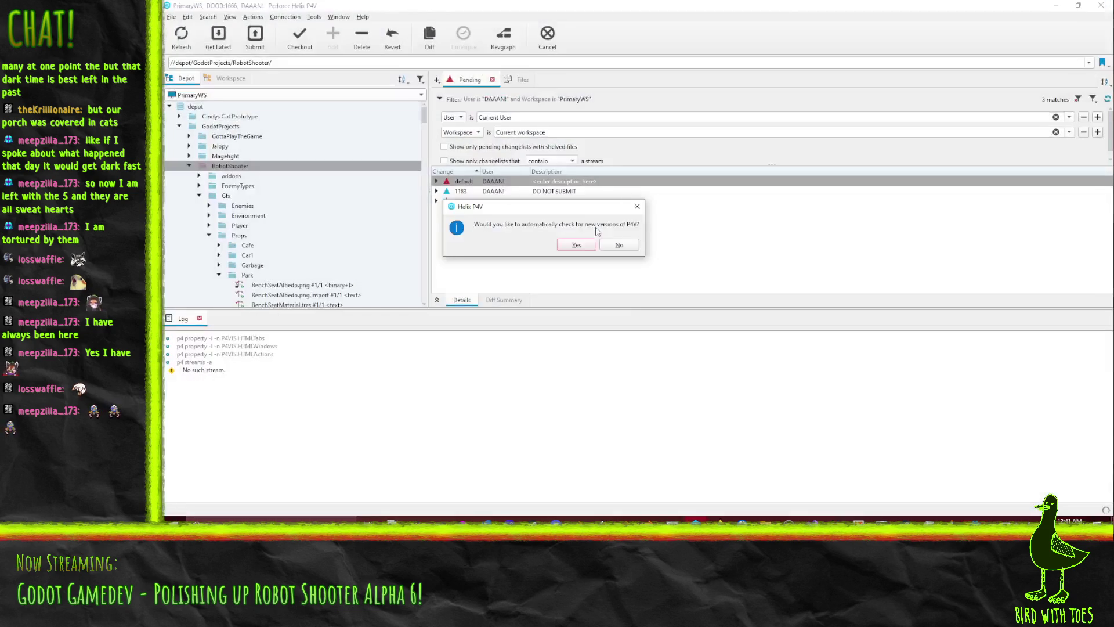
{"action": "left_click", "coordinate": [583, 248]}
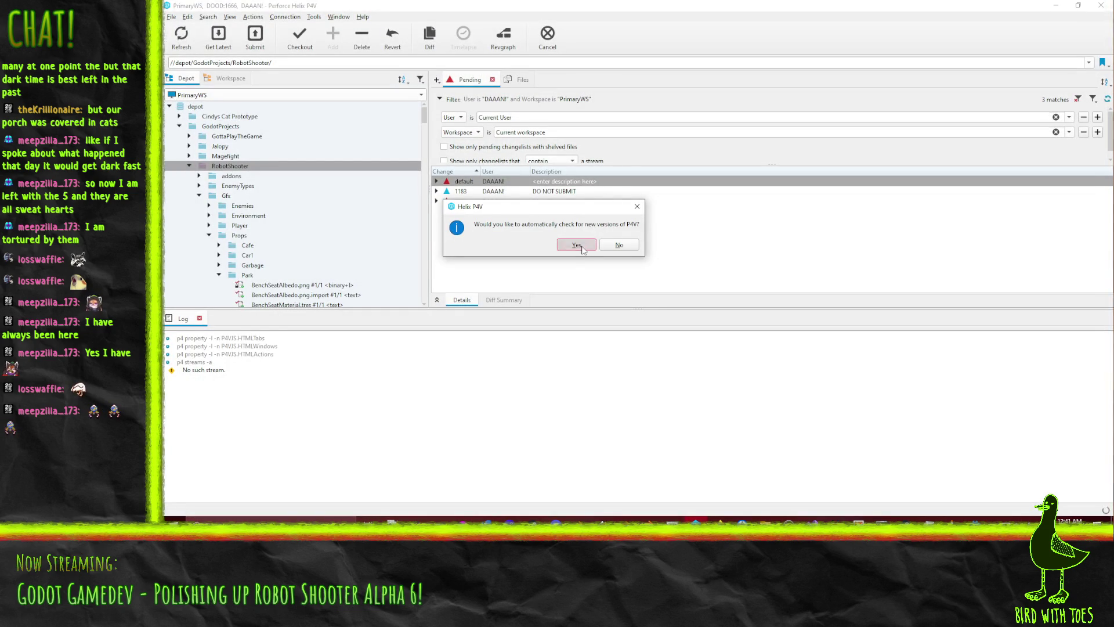
{"action": "left_click", "coordinate": [436, 181]}
{"action": "left_click", "coordinate": [581, 211]}
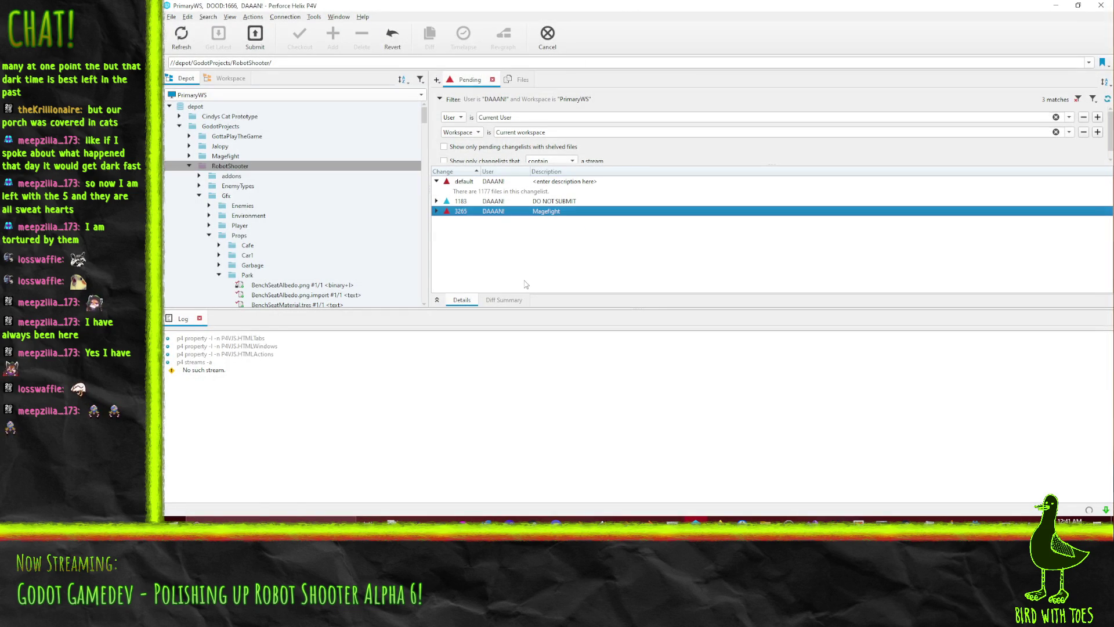
{"action": "right_click", "coordinate": [491, 184]}
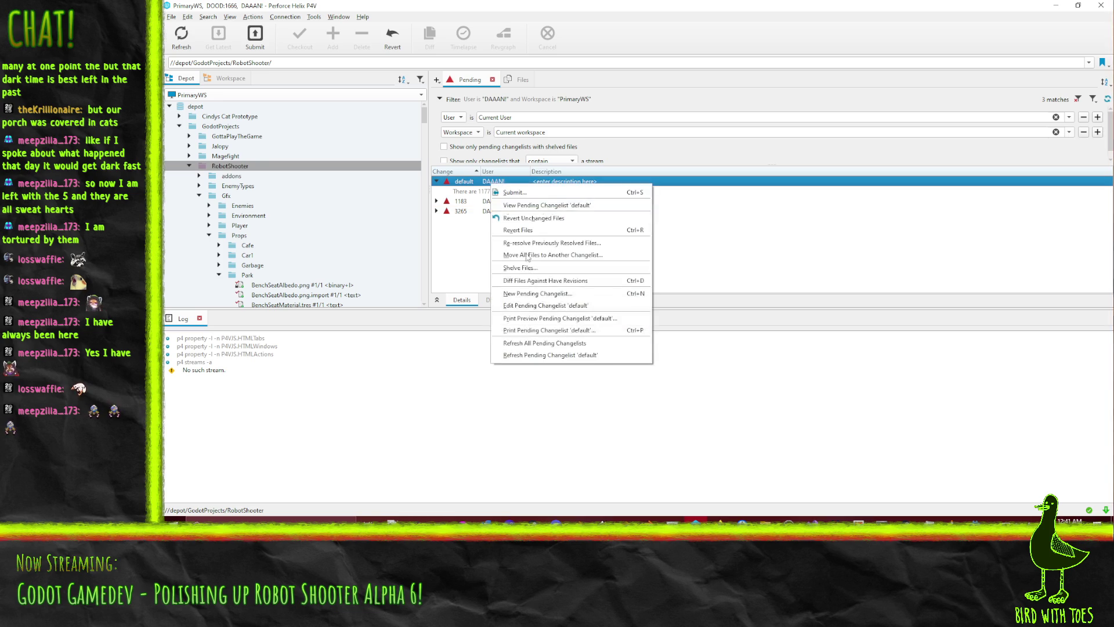
{"action": "left_click", "coordinate": [533, 218]}
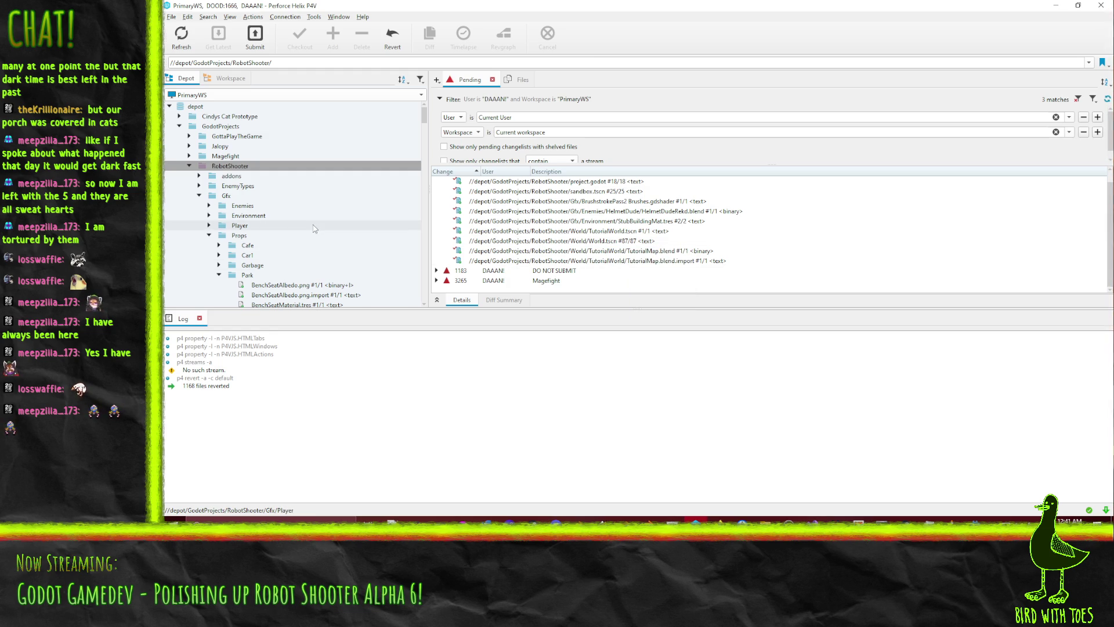
- Collapse the Props folder and select the Gfx folder in the depot tree
{"action": "scroll", "coordinate": [630, 273], "scroll_direction": "up", "scroll_amount": 1}
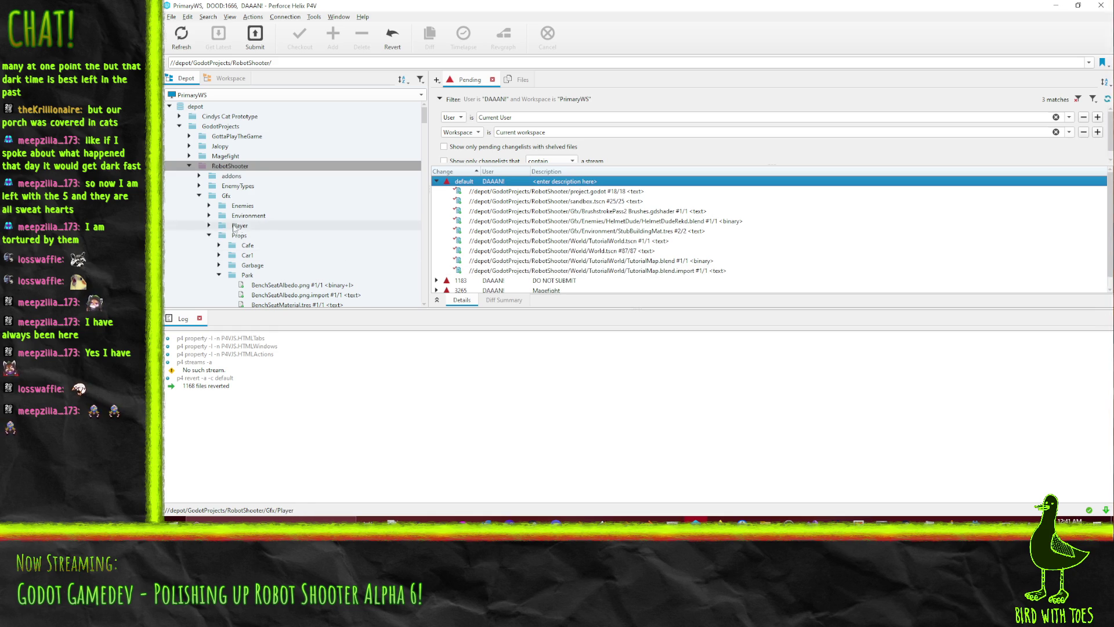
{"action": "scroll", "coordinate": [363, 235], "scroll_direction": "down", "scroll_amount": 2}
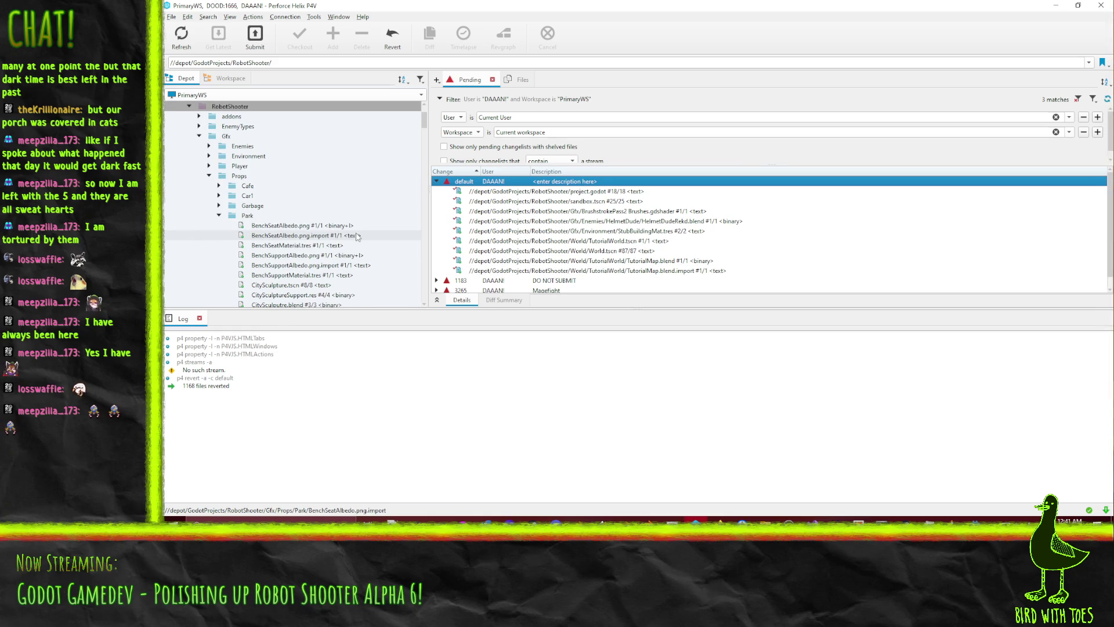
{"action": "left_click", "coordinate": [209, 176]}
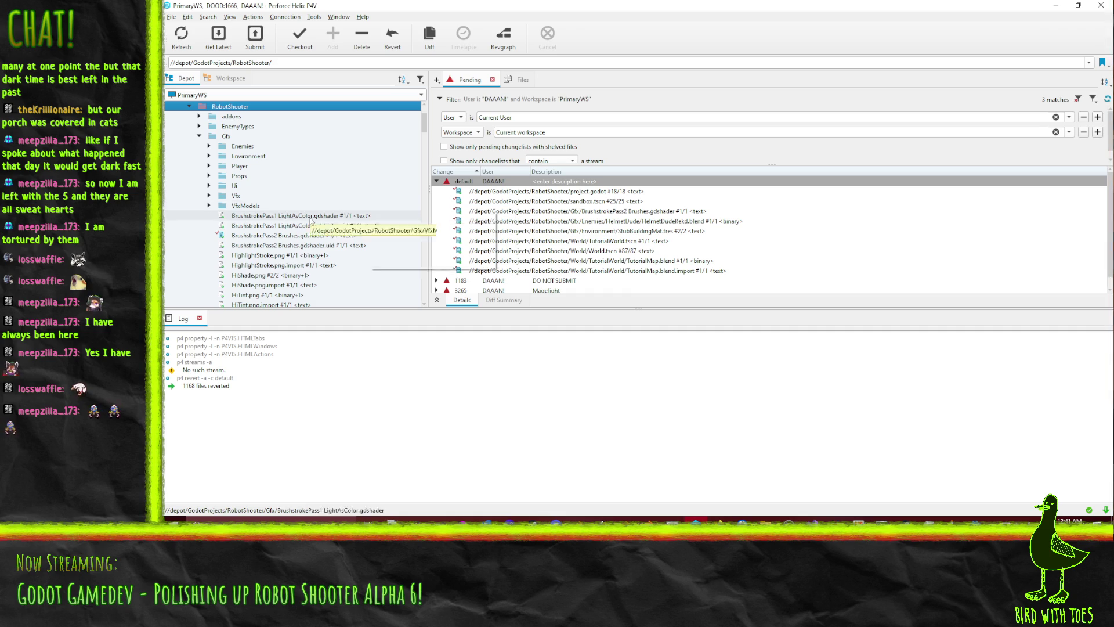
{"action": "left_click", "coordinate": [234, 136]}
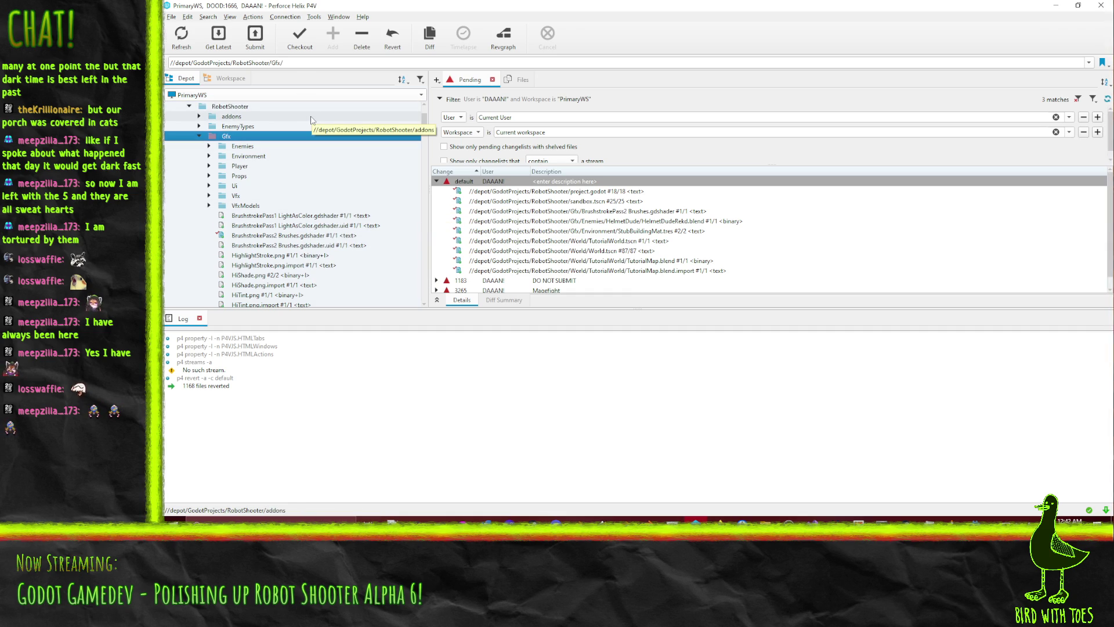
- In the Workspace tree, expand Gfx > Props > Park to list CitySculpture.tscn and its files
{"action": "left_click", "coordinate": [230, 78]}
{"action": "scroll", "coordinate": [297, 264], "scroll_direction": "down", "scroll_amount": 3}
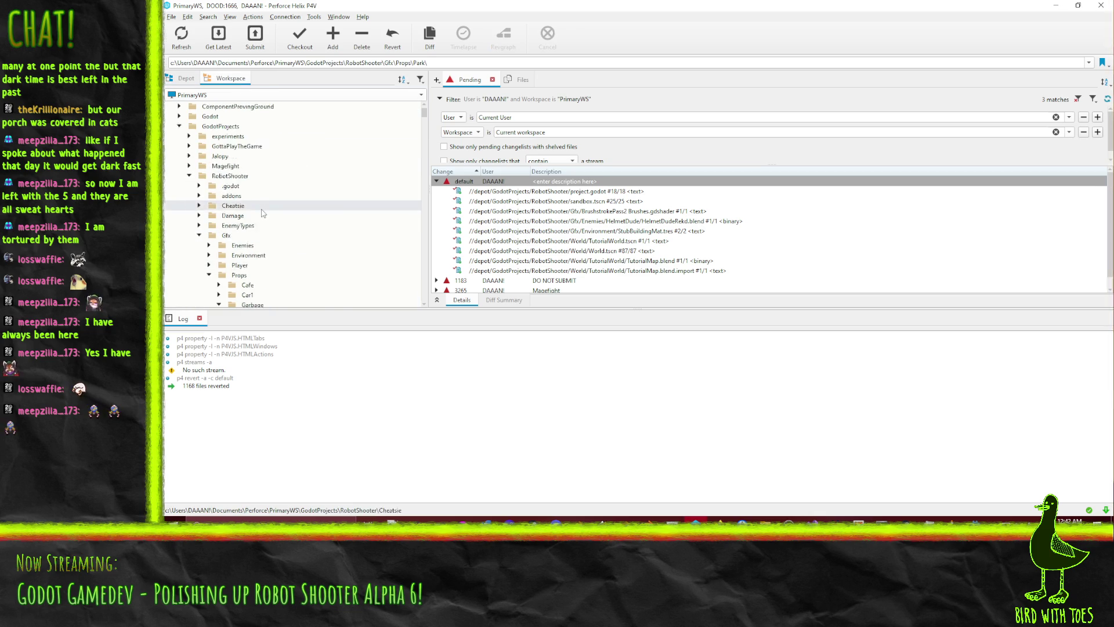
{"action": "left_click", "coordinate": [219, 245]}
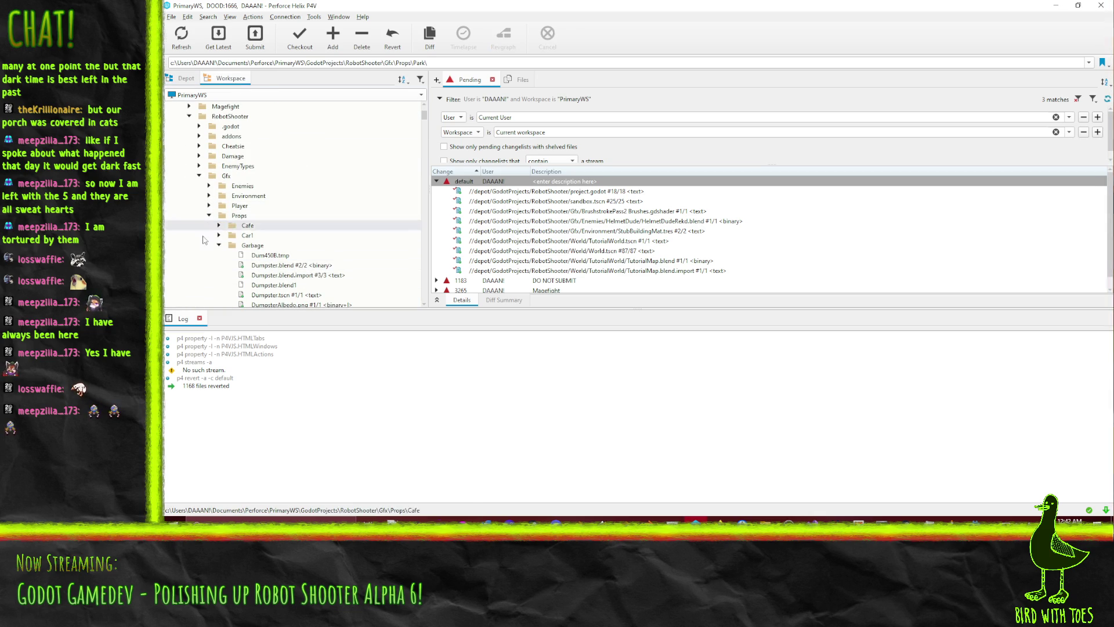
{"action": "double_click", "coordinate": [227, 254]}
{"action": "scroll", "coordinate": [227, 256], "scroll_direction": "down", "scroll_amount": 7}
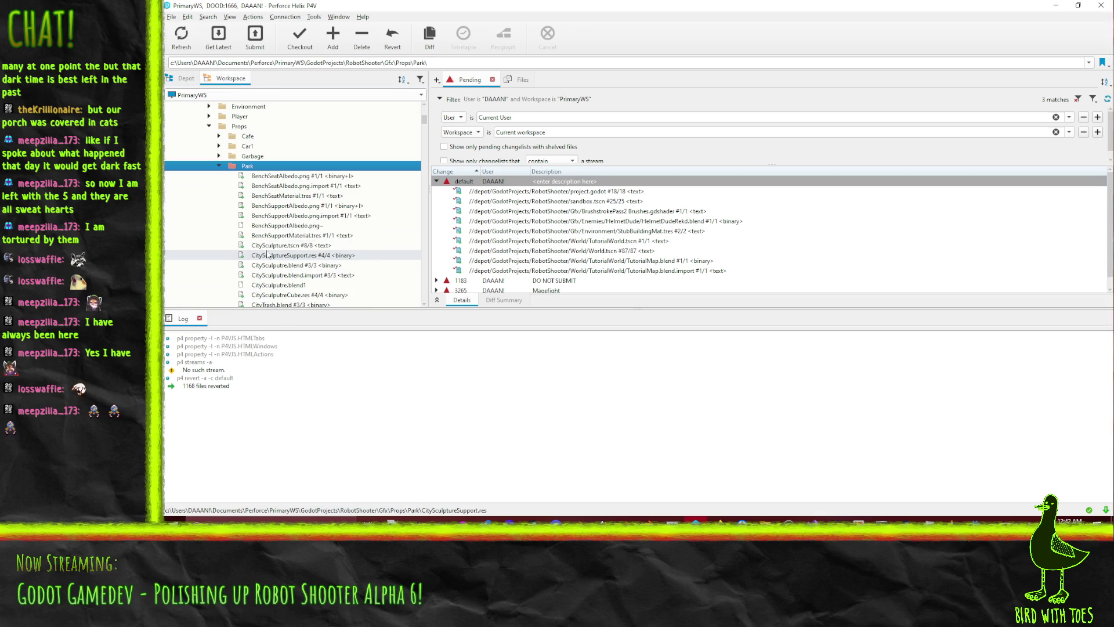
{"action": "scroll", "coordinate": [346, 262], "scroll_direction": "down", "scroll_amount": 1}
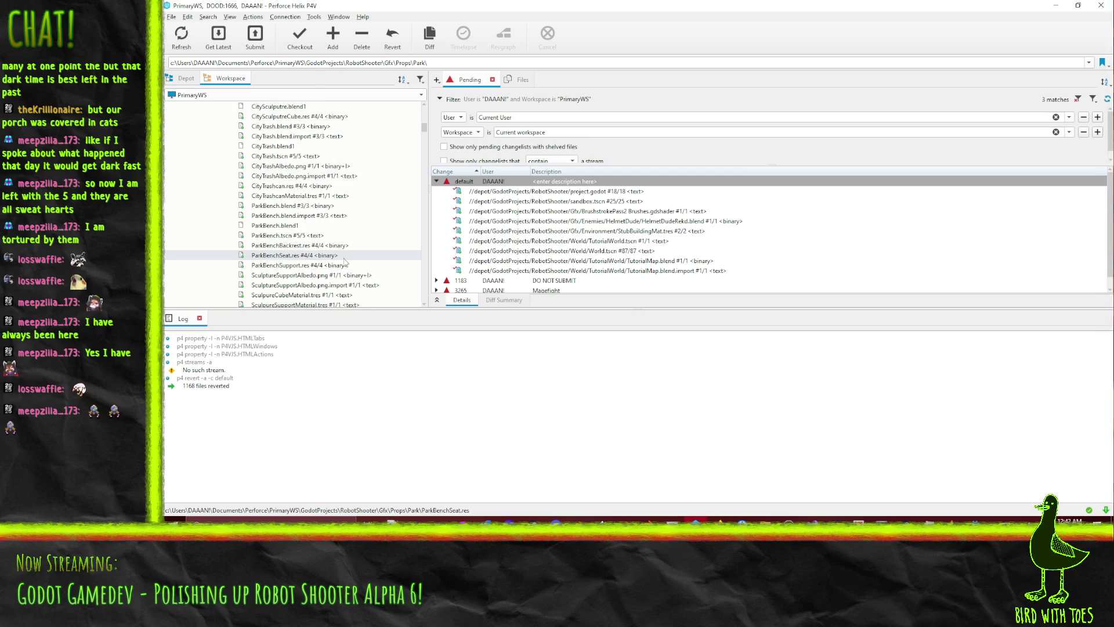
{"action": "scroll", "coordinate": [342, 246], "scroll_direction": "up", "scroll_amount": 2}
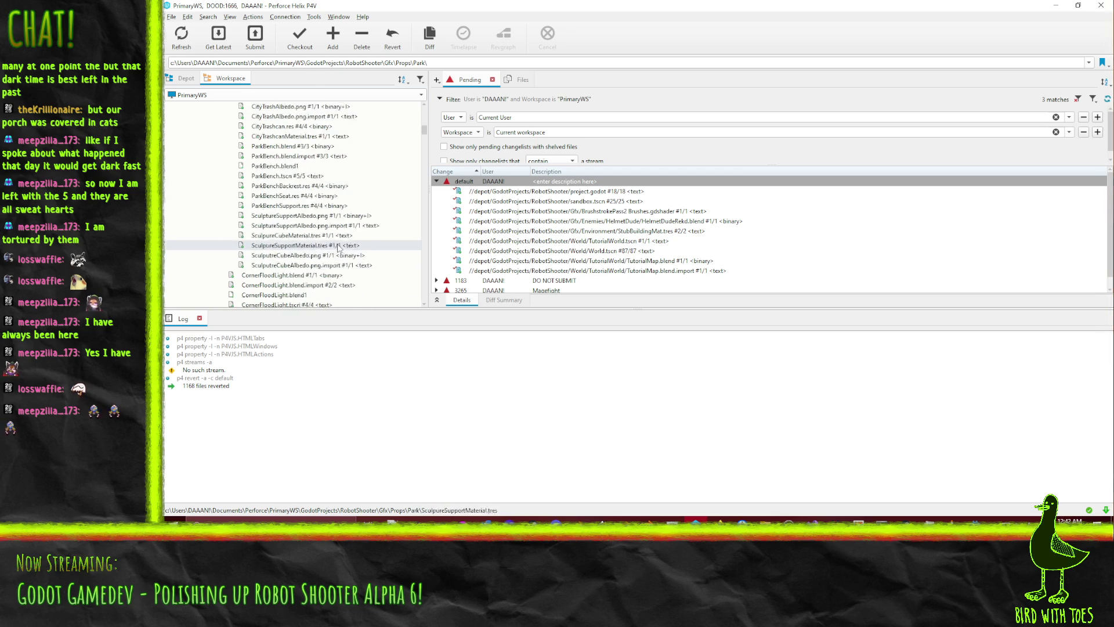
{"action": "scroll", "coordinate": [343, 247], "scroll_direction": "up", "scroll_amount": 4}
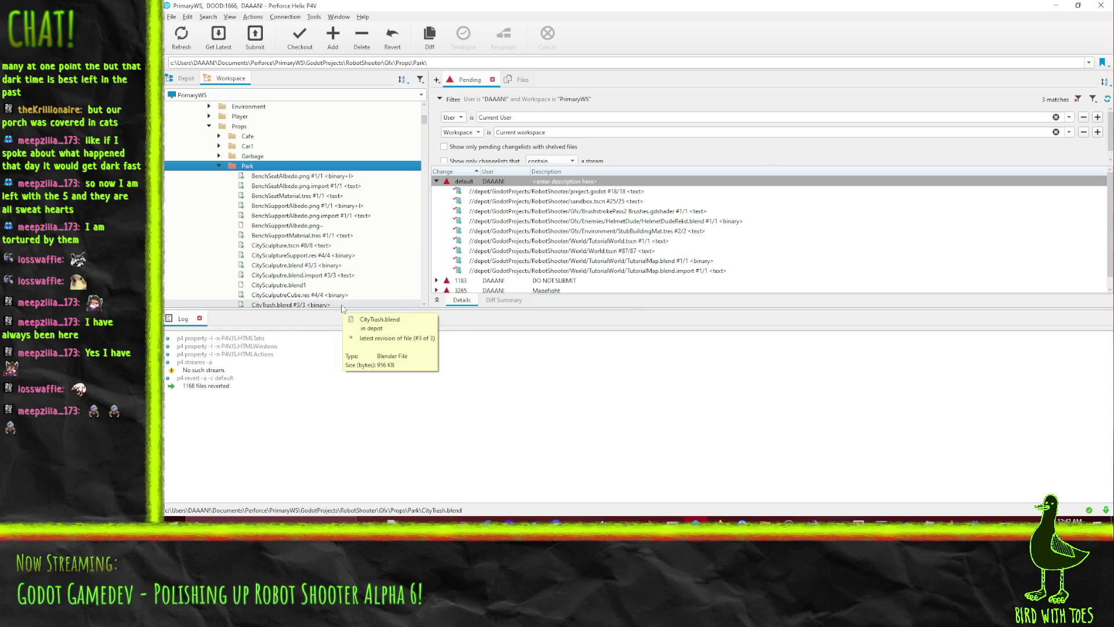
{"action": "mouse_move", "coordinate": [356, 247]}
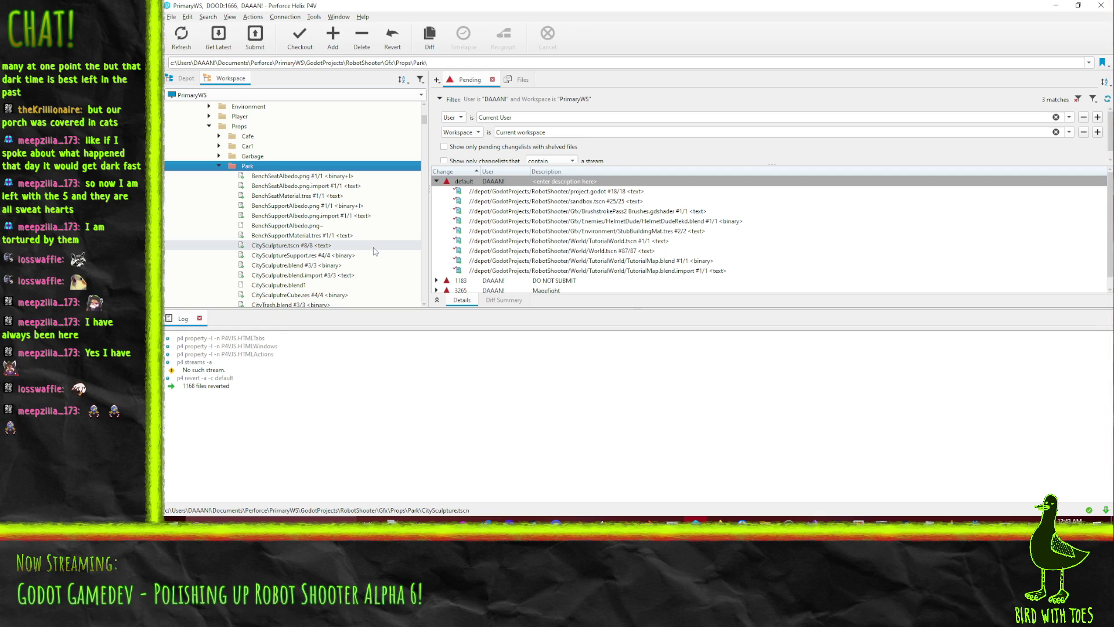
{"action": "mouse_move", "coordinate": [333, 224]}
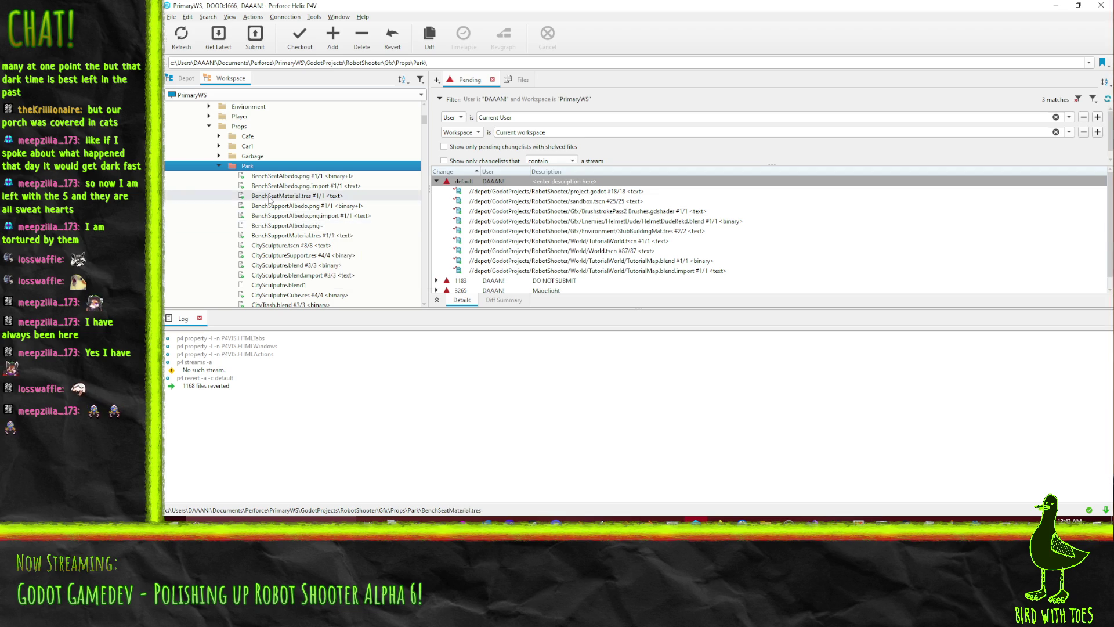
- Collapse the Park and Gfx folders and expand World > TutorialWorld in the Workspace tree
{"action": "key", "text": "Left"}
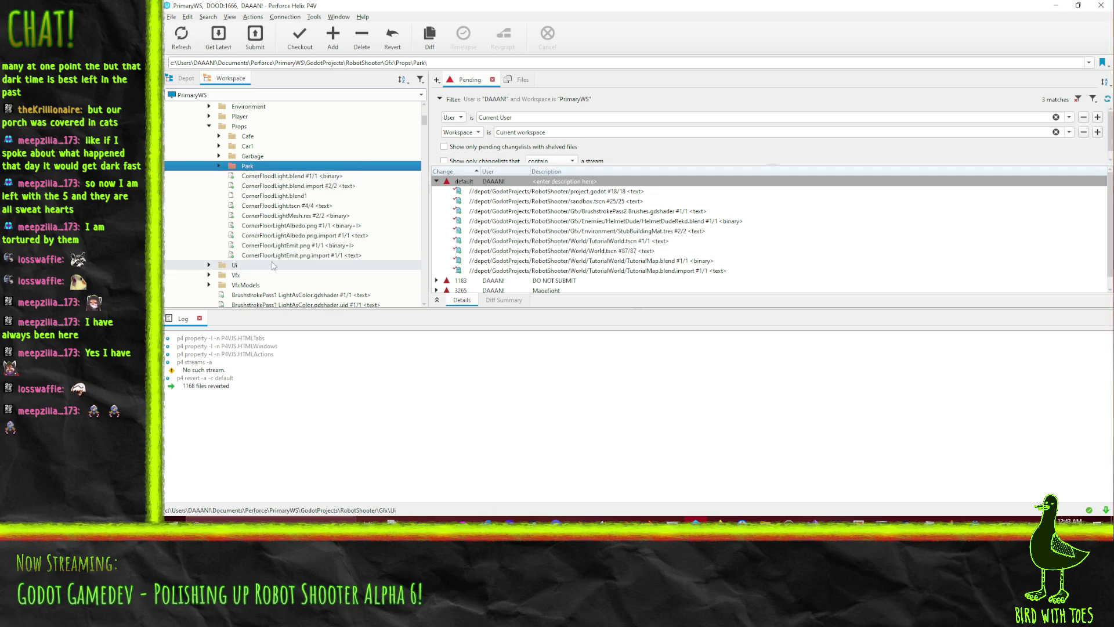
{"action": "scroll", "coordinate": [319, 265], "scroll_direction": "up", "scroll_amount": 2}
{"action": "scroll", "coordinate": [318, 266], "scroll_direction": "up", "scroll_amount": 2}
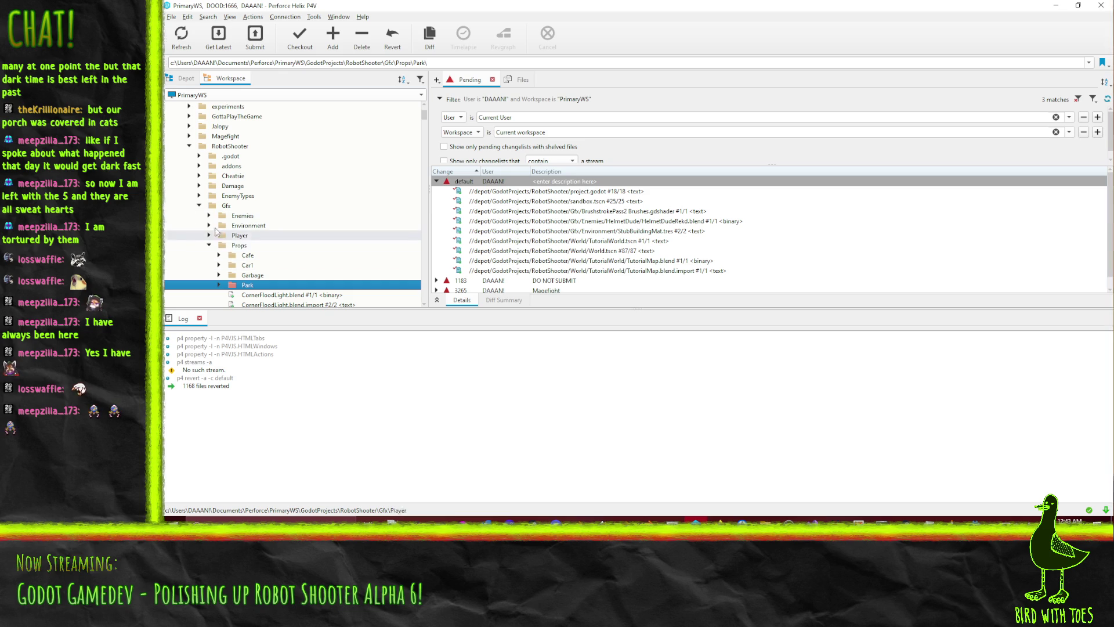
{"action": "left_click", "coordinate": [199, 206]}
{"action": "left_click", "coordinate": [199, 166]}
{"action": "left_click", "coordinate": [198, 167]}
{"action": "left_click", "coordinate": [199, 225]}
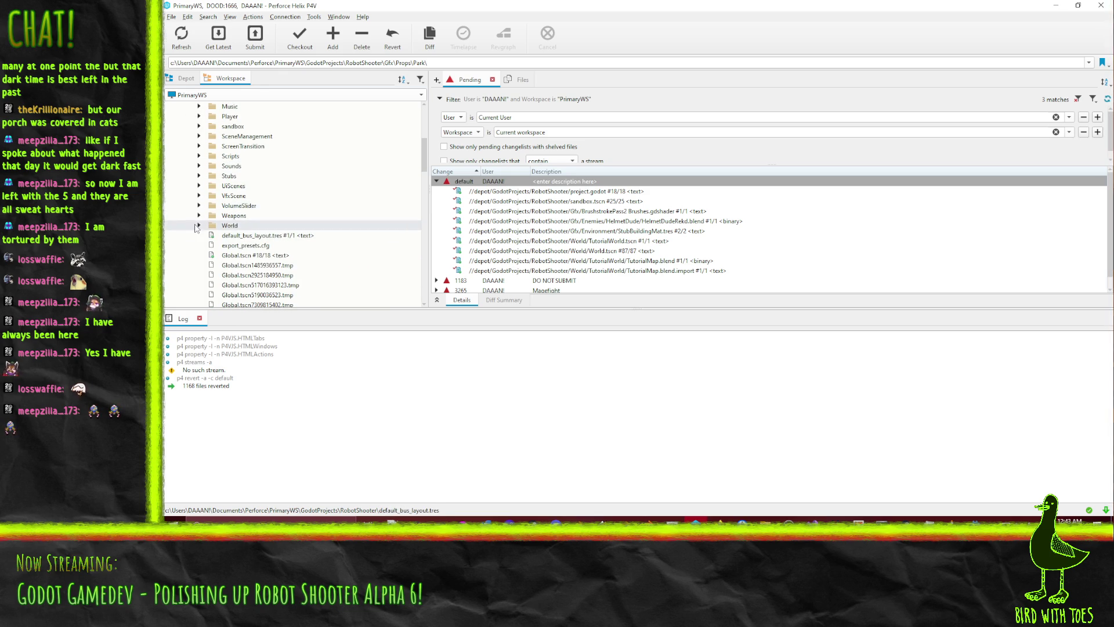
{"action": "scroll", "coordinate": [234, 248], "scroll_direction": "down", "scroll_amount": 4}
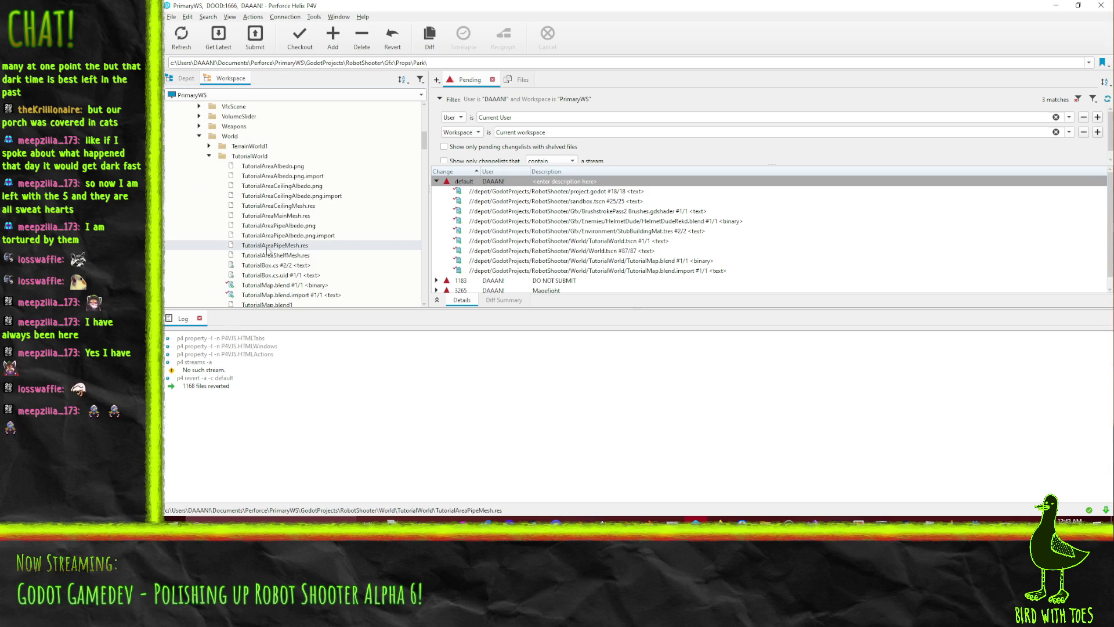
- Select the ten TutorialArea files and drag them onto the default pending changelist for add
{"action": "left_click", "coordinate": [301, 137]}
{"action": "left_click_drag", "start_coordinate": [300, 139], "coordinate": [294, 233]}
{"action": "left_click", "coordinate": [293, 185], "text": "ctrl"}
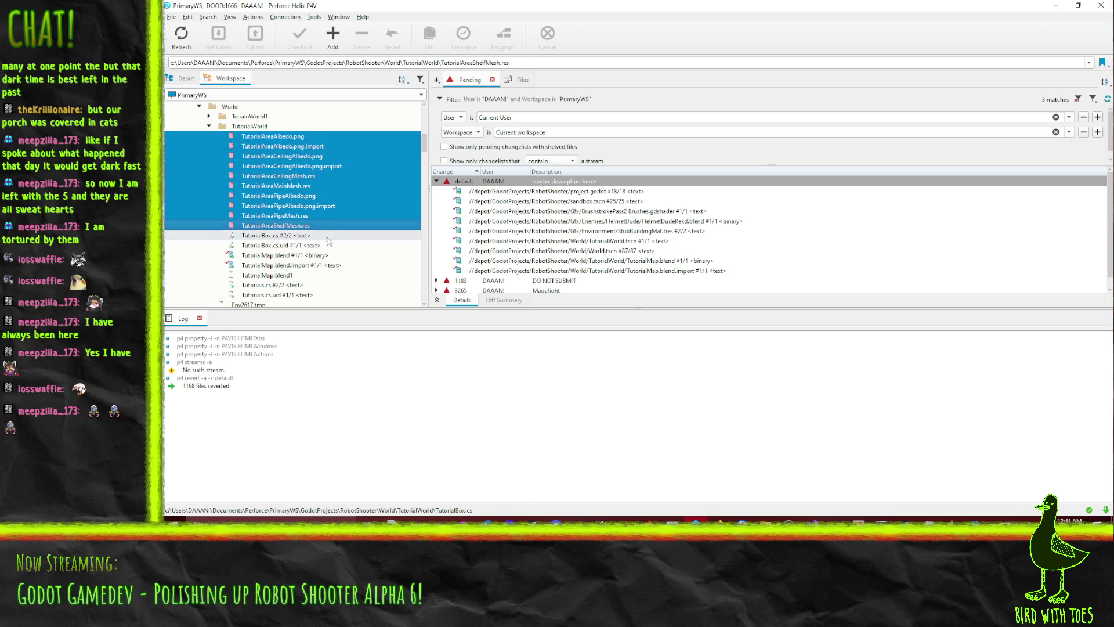
{"action": "scroll", "coordinate": [295, 272], "scroll_direction": "down", "scroll_amount": 1}
{"action": "scroll", "coordinate": [295, 287], "scroll_direction": "up", "scroll_amount": 2}
{"action": "left_click_drag", "start_coordinate": [268, 177], "coordinate": [472, 190]}
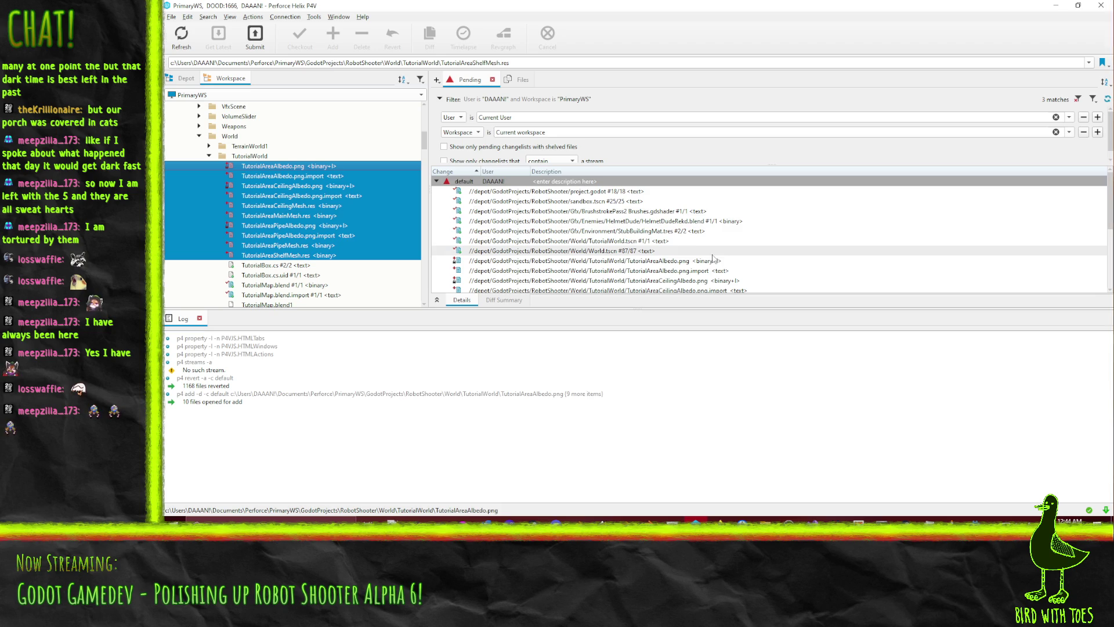
- Select the newly added TutorialArea files in the default pending changelist
{"action": "scroll", "coordinate": [639, 235], "scroll_direction": "down", "scroll_amount": 2}
{"action": "scroll", "coordinate": [644, 234], "scroll_direction": "up", "scroll_amount": 3}
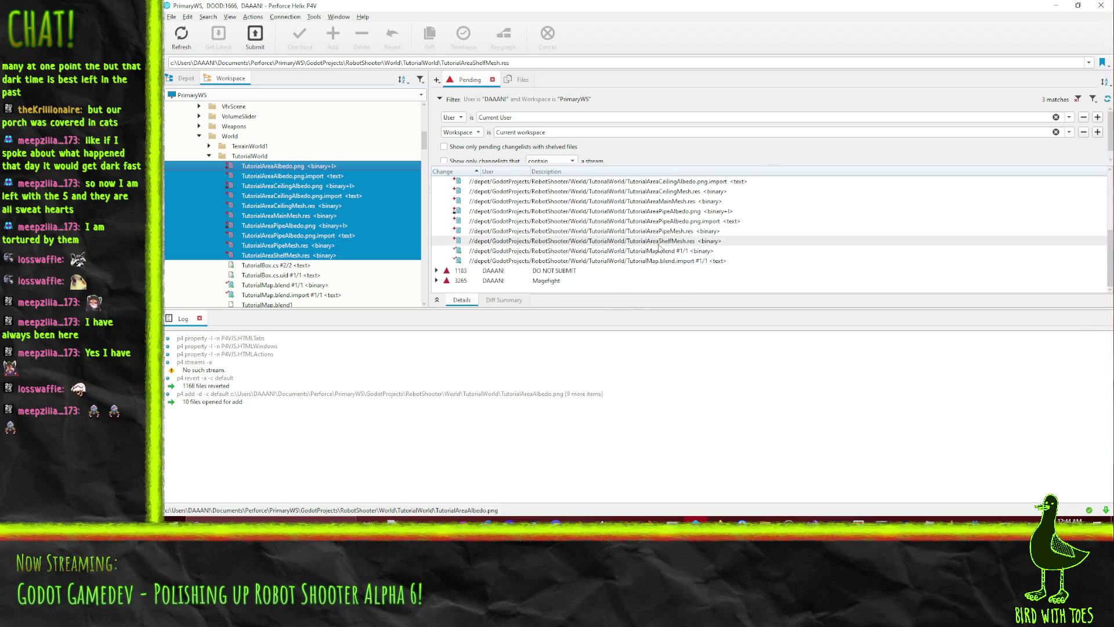
{"action": "left_click", "coordinate": [667, 256]}
{"action": "left_click_drag", "start_coordinate": [692, 261], "coordinate": [692, 292]}
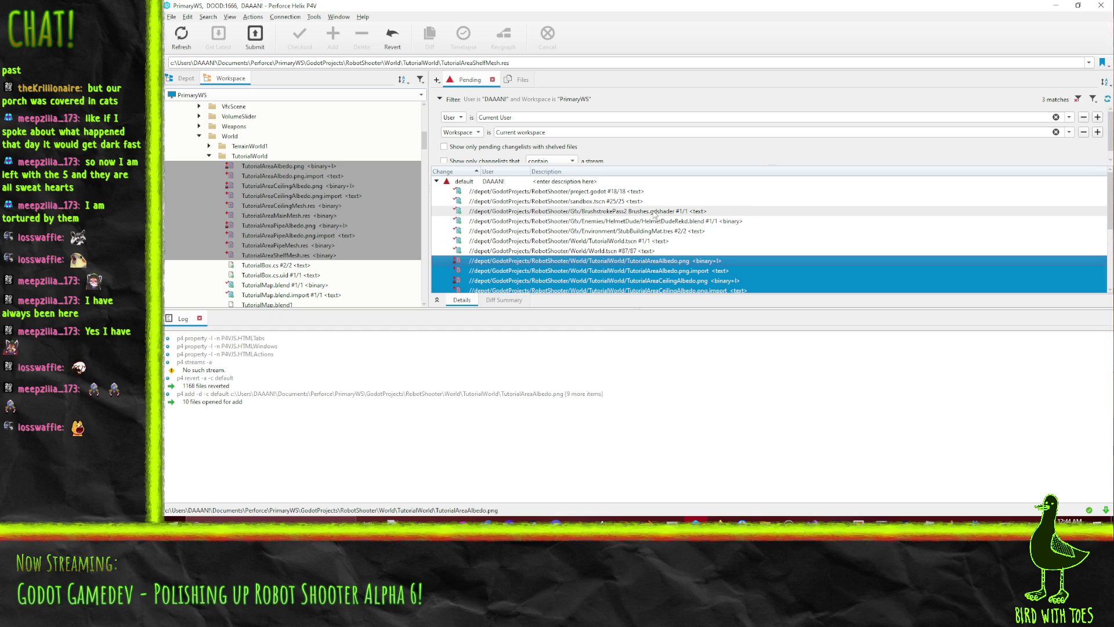
- Add BrushstrokePass2 Brushes.gdshader and TutorialWorld.tscn to the selected pending files and bring up their actions
{"action": "mouse_move", "coordinate": [656, 214]}
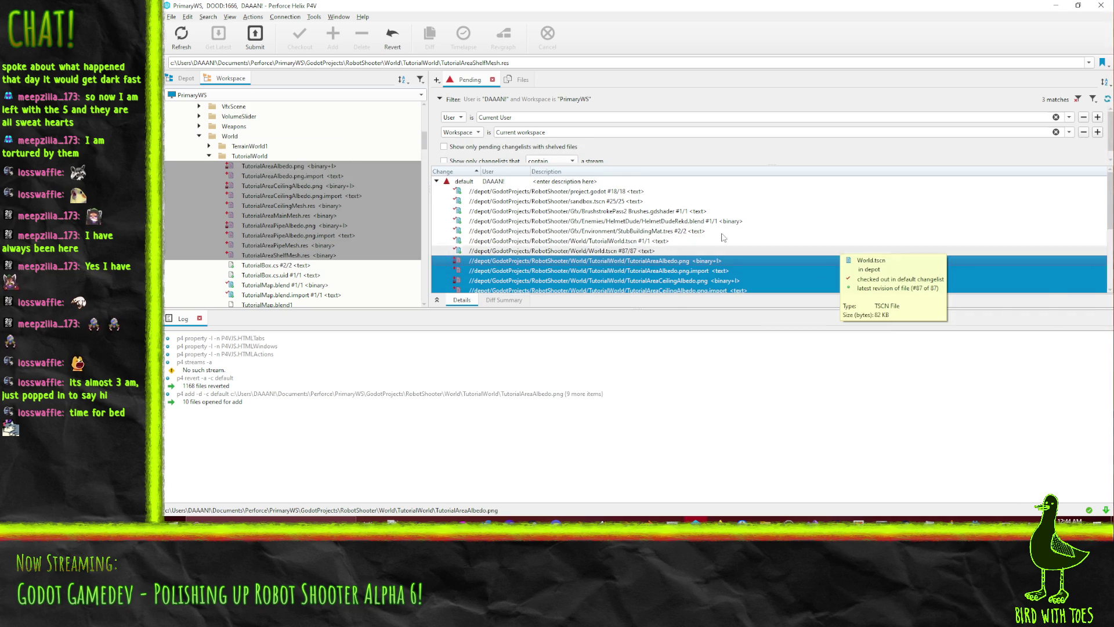
{"action": "left_click", "coordinate": [593, 212], "text": "ctrl"}
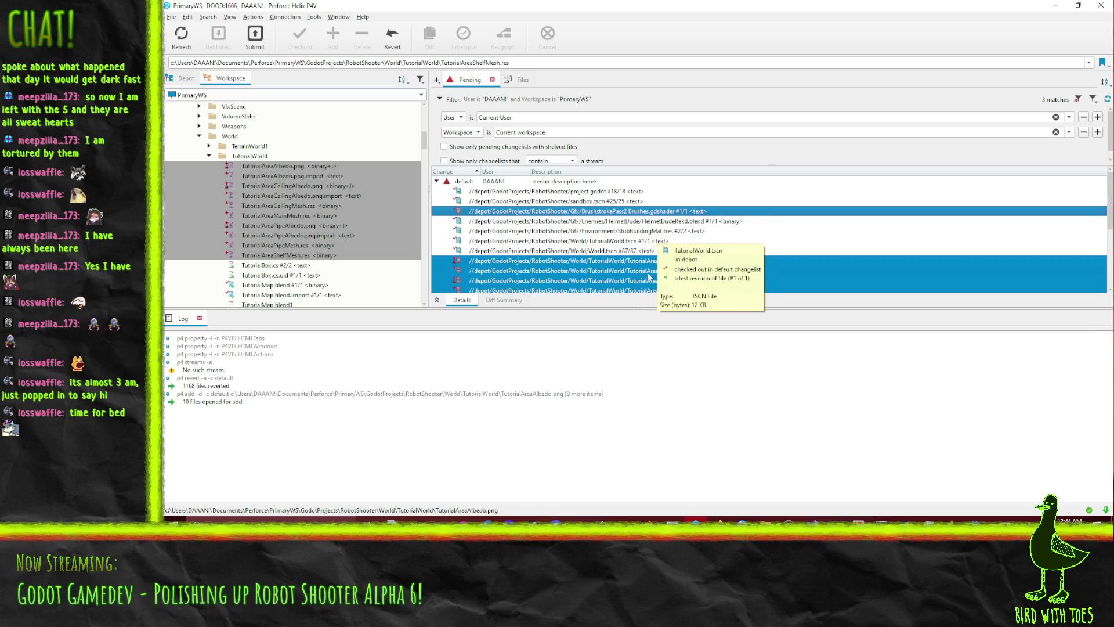
{"action": "left_click", "coordinate": [630, 241], "text": "ctrl"}
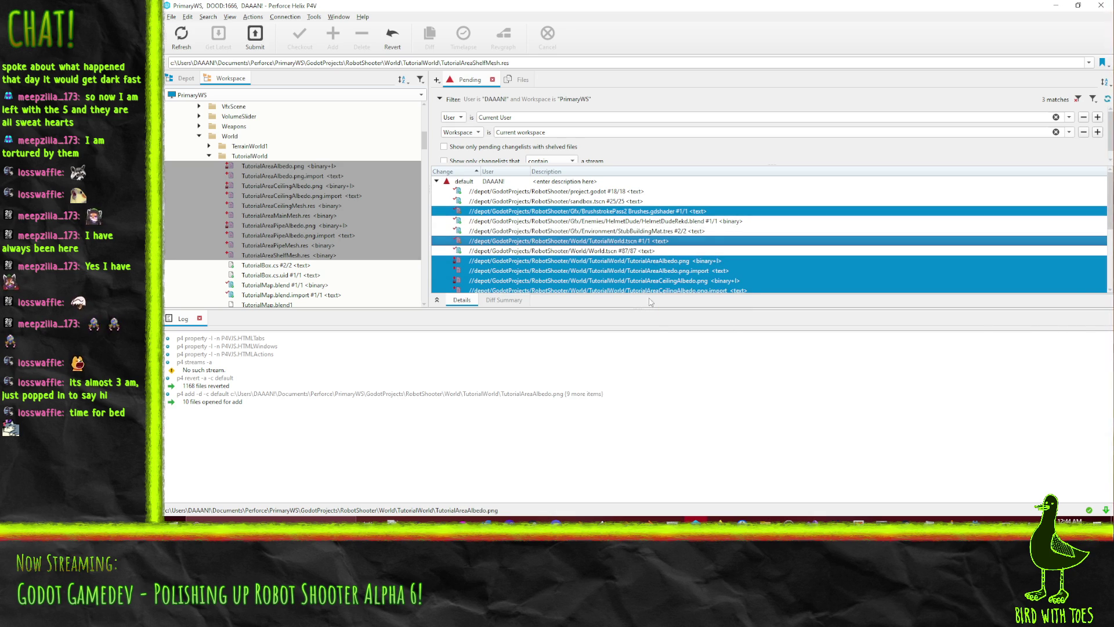
{"action": "right_click", "coordinate": [642, 273]}
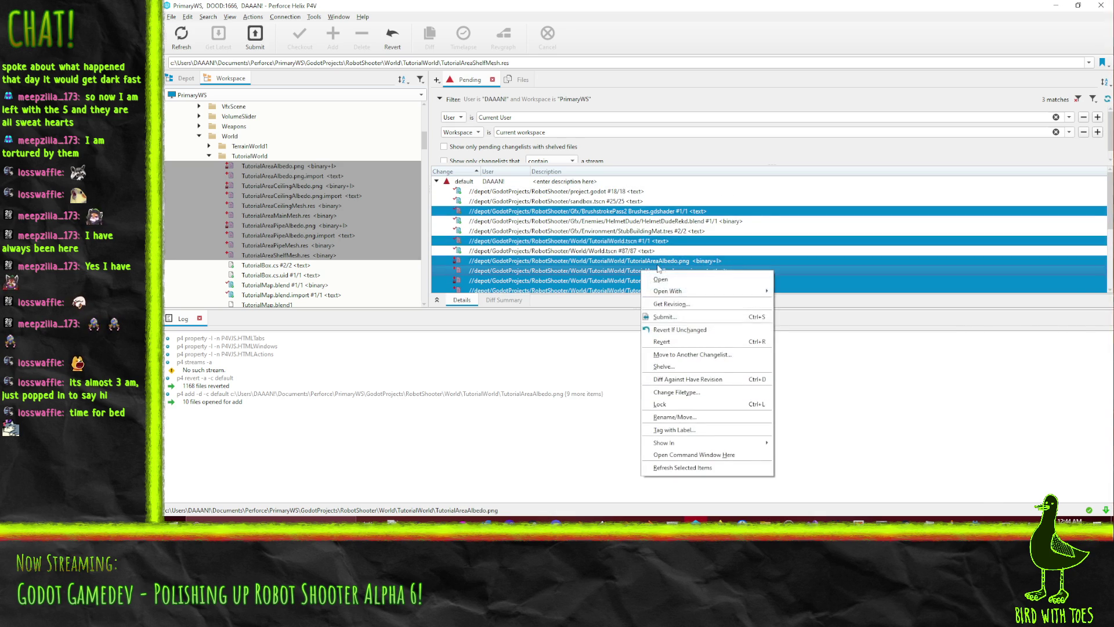
- Submit the files with a description about texturing the tutorial area and improving stroke blending and rotation
{"action": "left_click", "coordinate": [667, 320]}
{"action": "type", "text": "Robot Shooter"}
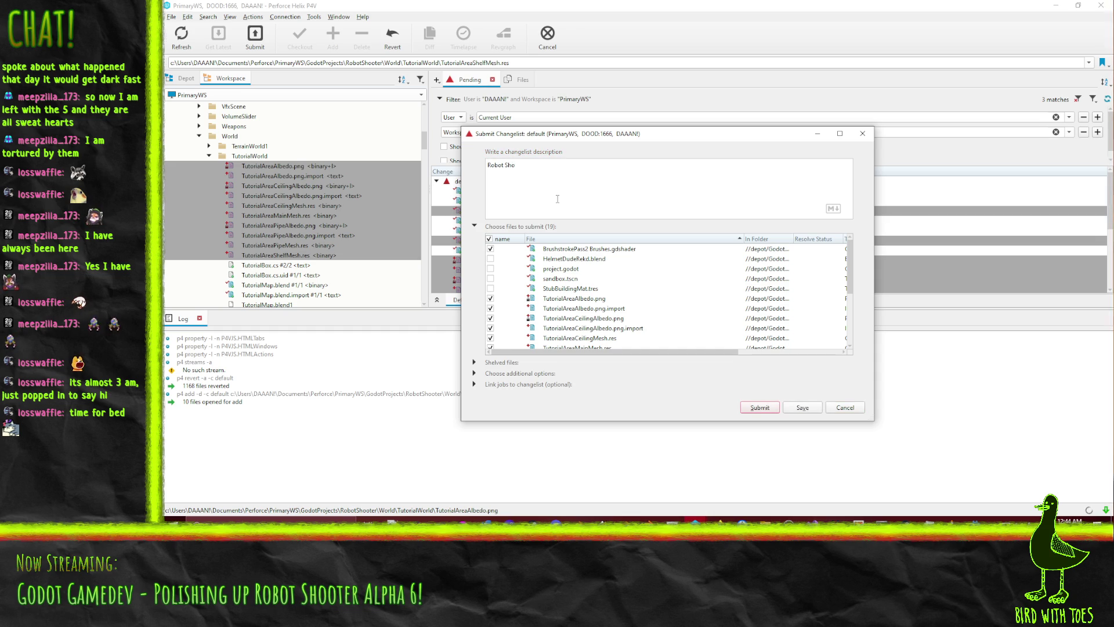
{"action": "type", "text": "Tu"}
{"action": "type", "text": "xture the turori"}
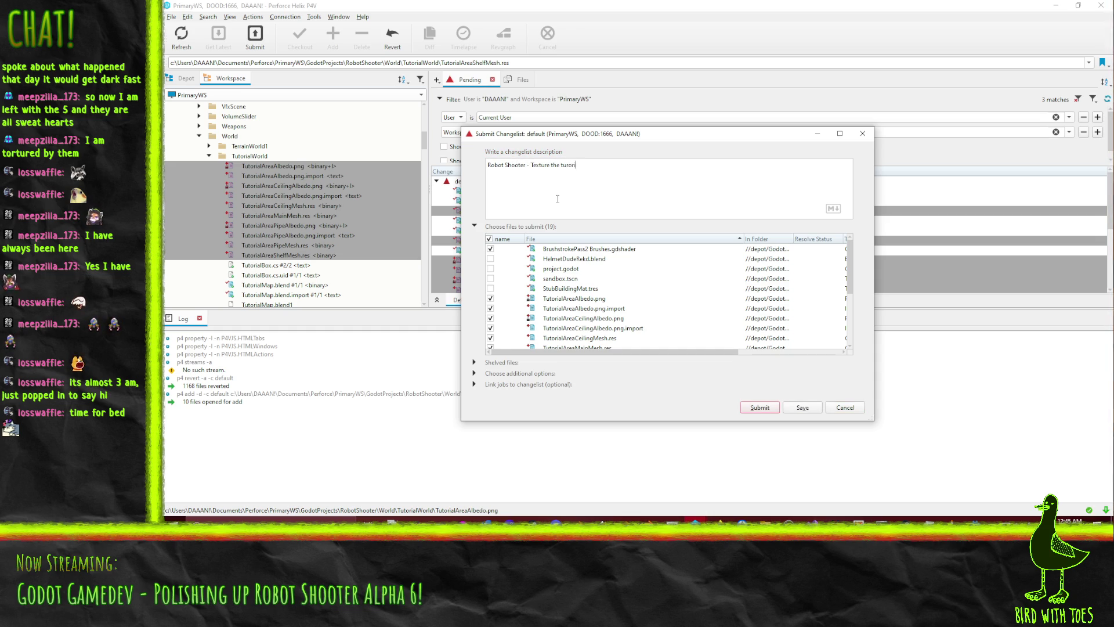
{"action": "key", "text": "BackSpace"}
{"action": "key", "text": "BackSpace"}
{"action": "key", "text": "BackSpace"}
{"action": "type", "text": "torial a"}
{"action": "type", "text": "rea."}
{"action": "type", "text": " Add blend"}
{"action": "type", "text": "ing of"}
{"action": "type", "text": "roke "}
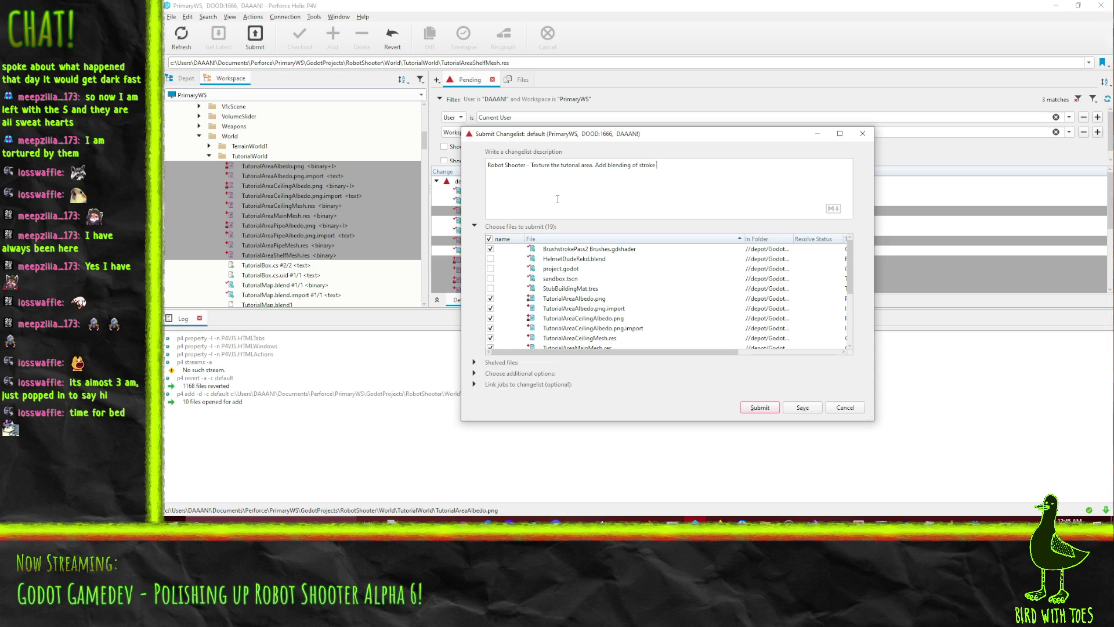
{"action": "type", "text": "thesholds a"}
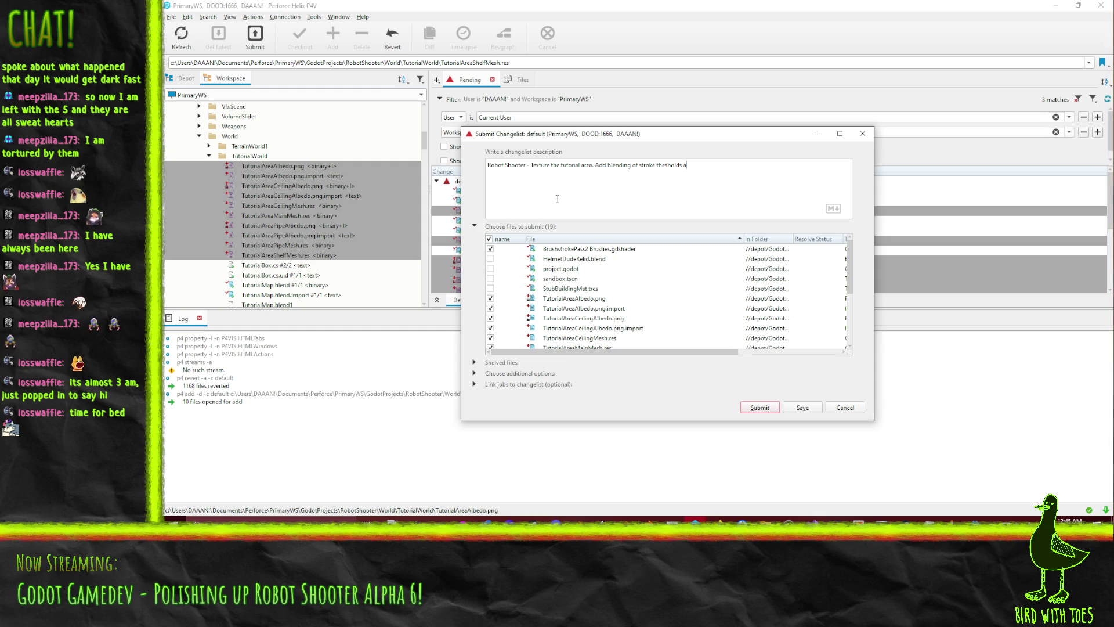
{"action": "type", "text": "hnd"}
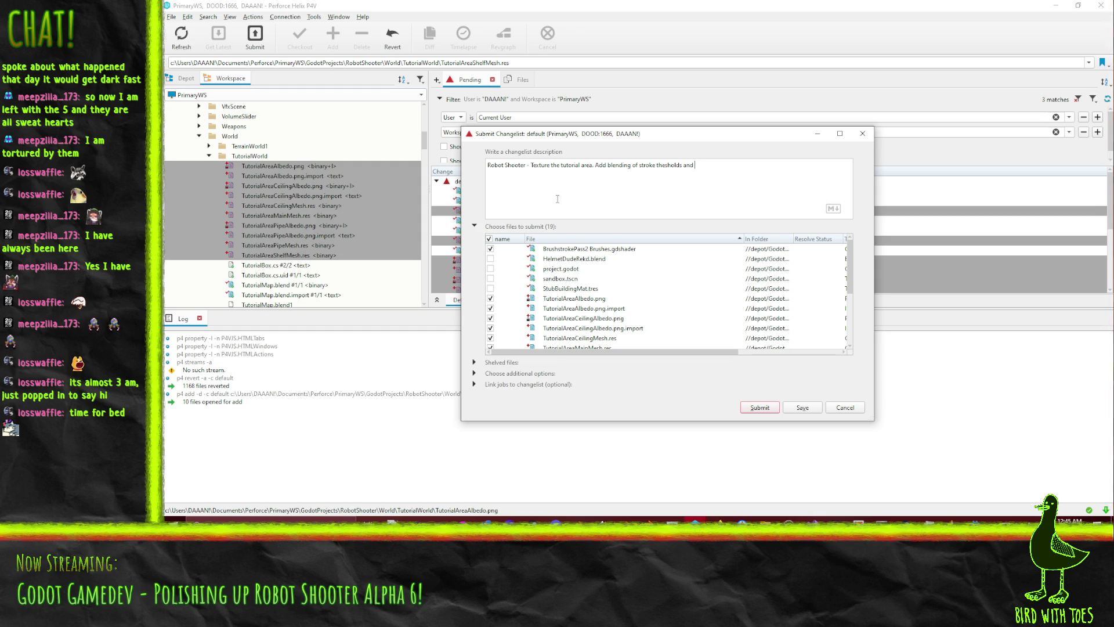
{"action": "type", "text": "tation of s"}
{"action": "type", "text": "trokes so"}
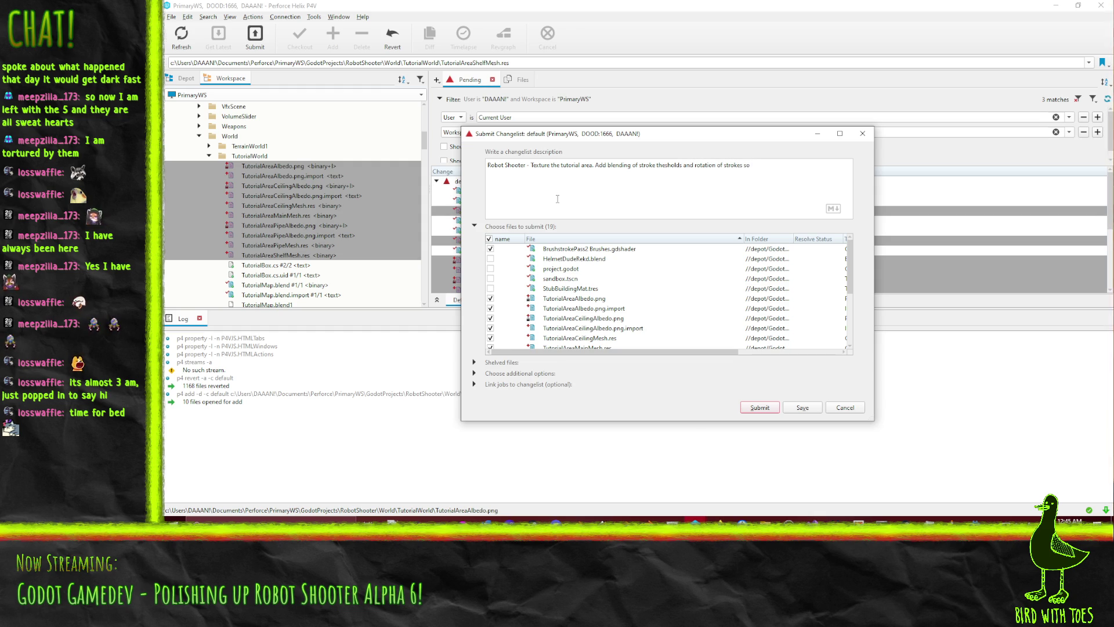
{"action": "type", "text": "ain"}
{"action": "type", "text": "t shade"}
{"action": "type", "text": "r actually looks "}
{"action": "type", "text": "decent now"}
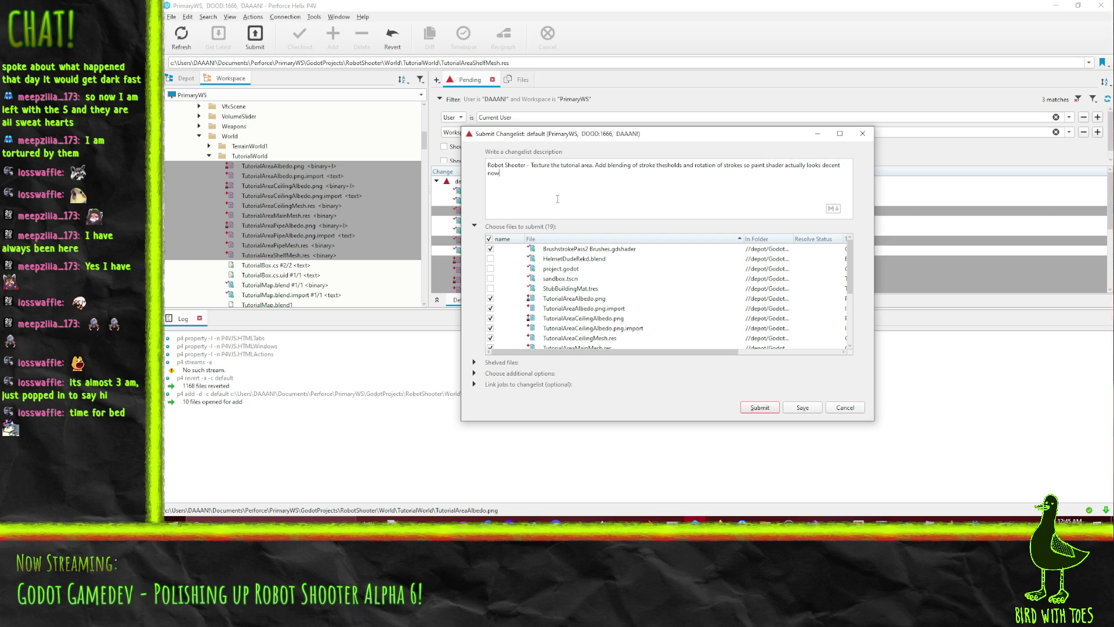
{"action": "left_click", "coordinate": [760, 408]}
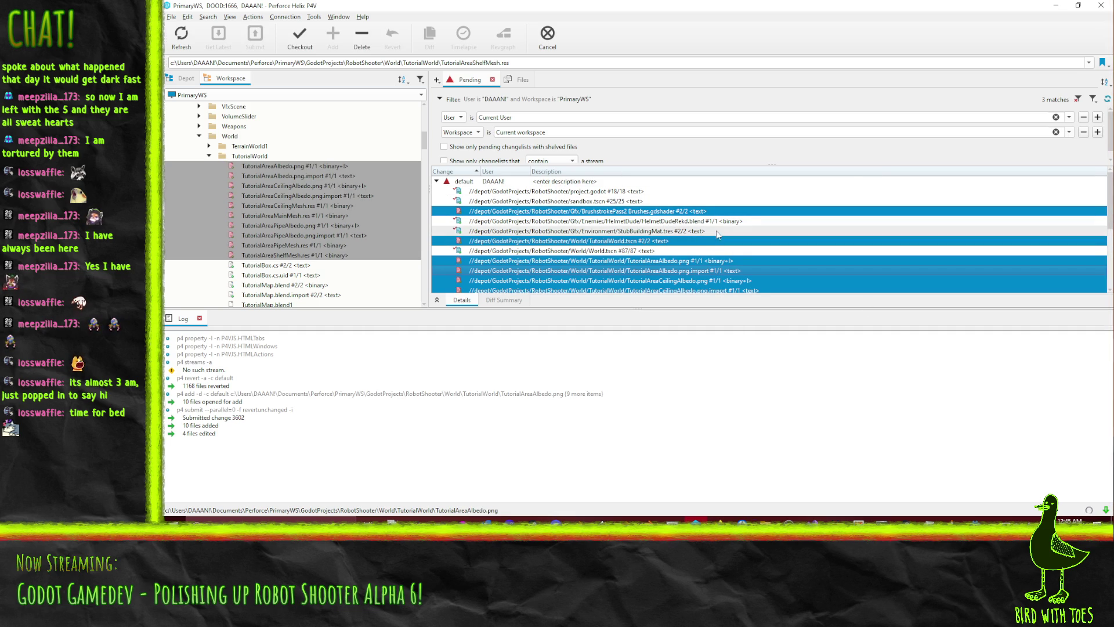
- From the Depot tab, drag the RobotShooter folder onto the default changelist to check it out
{"action": "scroll", "coordinate": [717, 233], "scroll_direction": "down", "scroll_amount": 2}
{"action": "scroll", "coordinate": [719, 233], "scroll_direction": "up", "scroll_amount": 3}
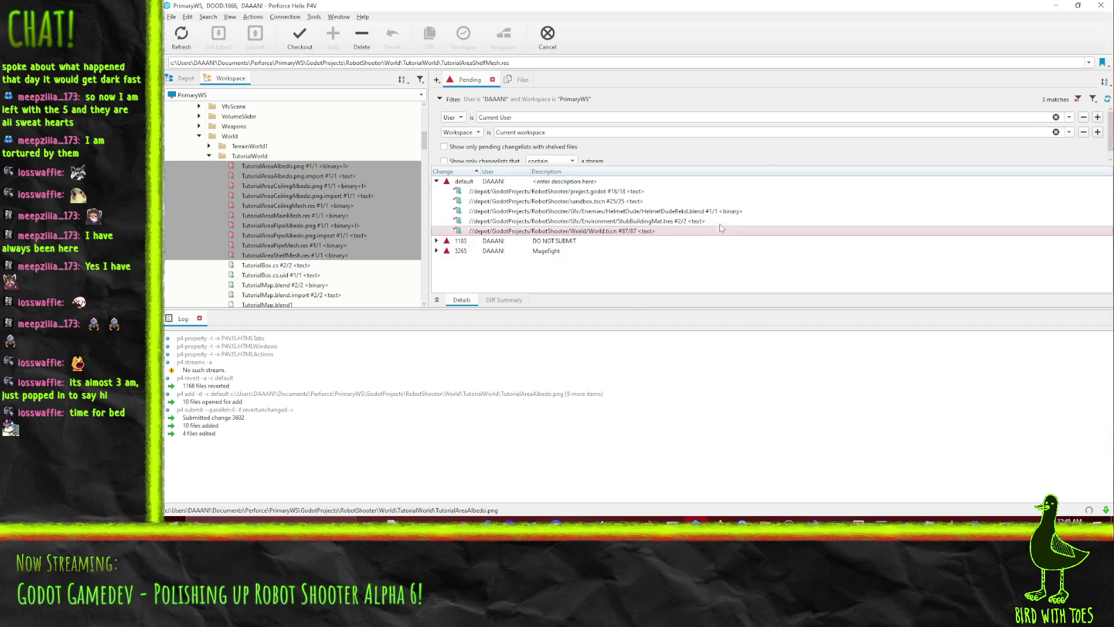
{"action": "left_click", "coordinate": [185, 78]}
{"action": "scroll", "coordinate": [282, 213], "scroll_direction": "up", "scroll_amount": 5}
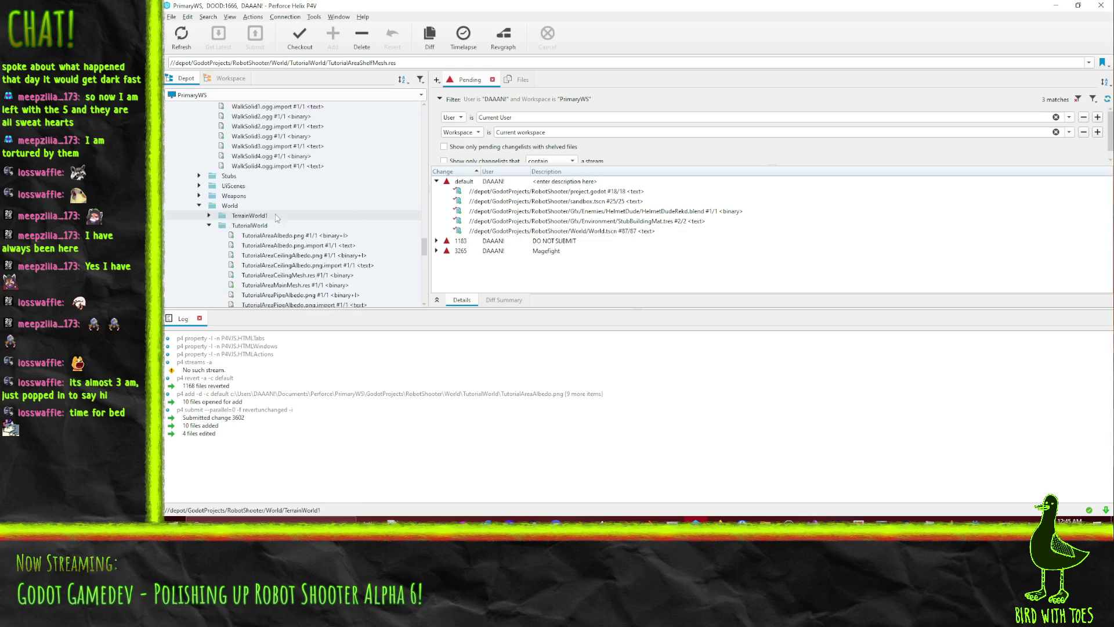
{"action": "scroll", "coordinate": [283, 213], "scroll_direction": "up", "scroll_amount": 10}
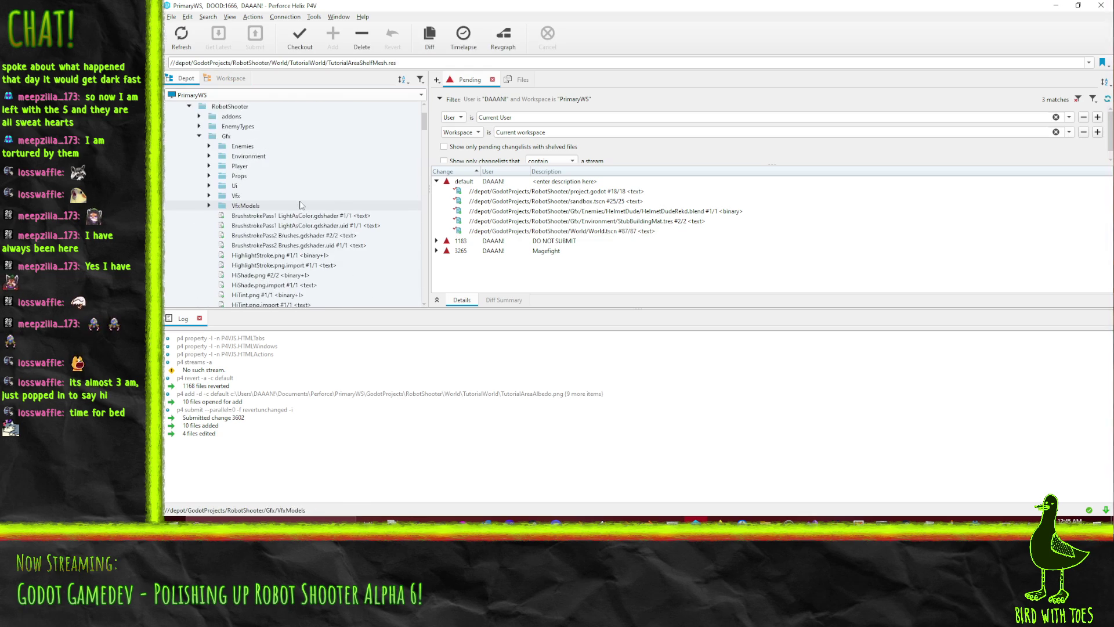
{"action": "mouse_move", "coordinate": [267, 169]}
{"action": "left_mouse_down"}
{"action": "mouse_move", "coordinate": [437, 202]}
{"action": "mouse_move", "coordinate": [478, 187]}
{"action": "left_mouse_up"}
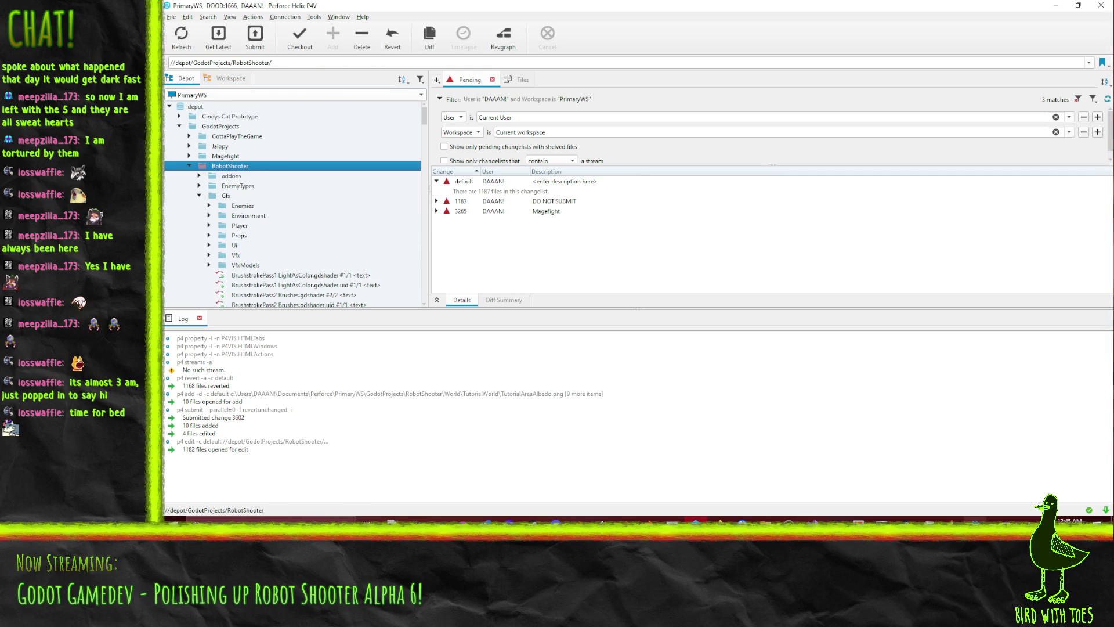
{"action": "left_click", "coordinate": [976, 519]}
- Open the World scene tab and orbit the camera around the alley buildings
{"action": "scroll", "coordinate": [612, 170], "scroll_direction": "up", "scroll_amount": 3}
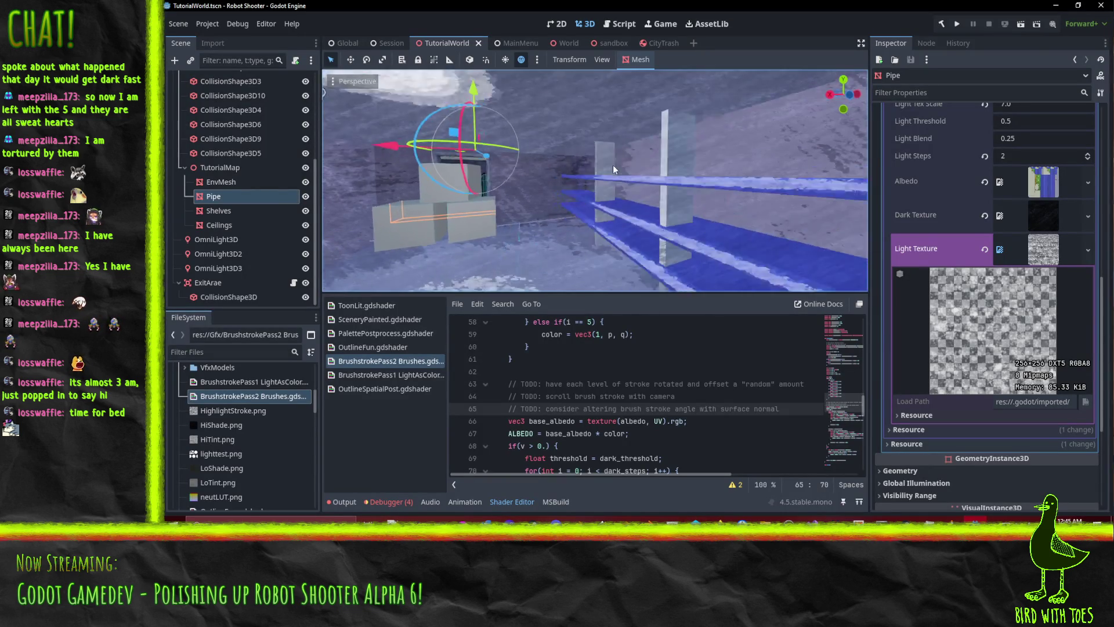
{"action": "scroll", "coordinate": [601, 163], "scroll_direction": "up", "scroll_amount": 3}
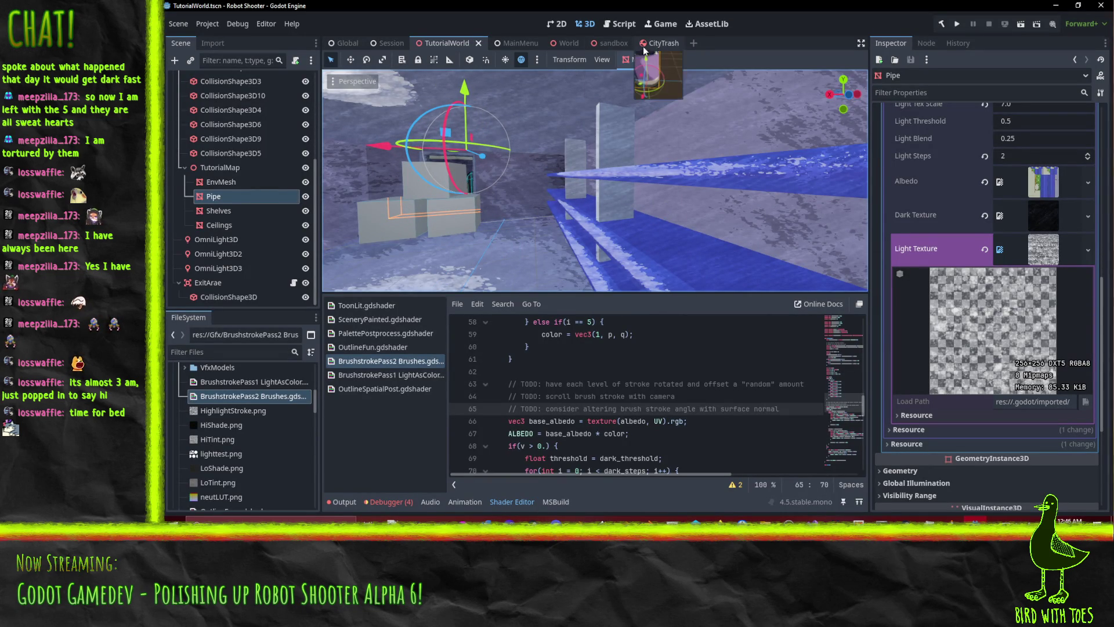
{"action": "left_click", "coordinate": [563, 46]}
{"action": "left_click_drag", "start_coordinate": [694, 184], "coordinate": [714, 197]}
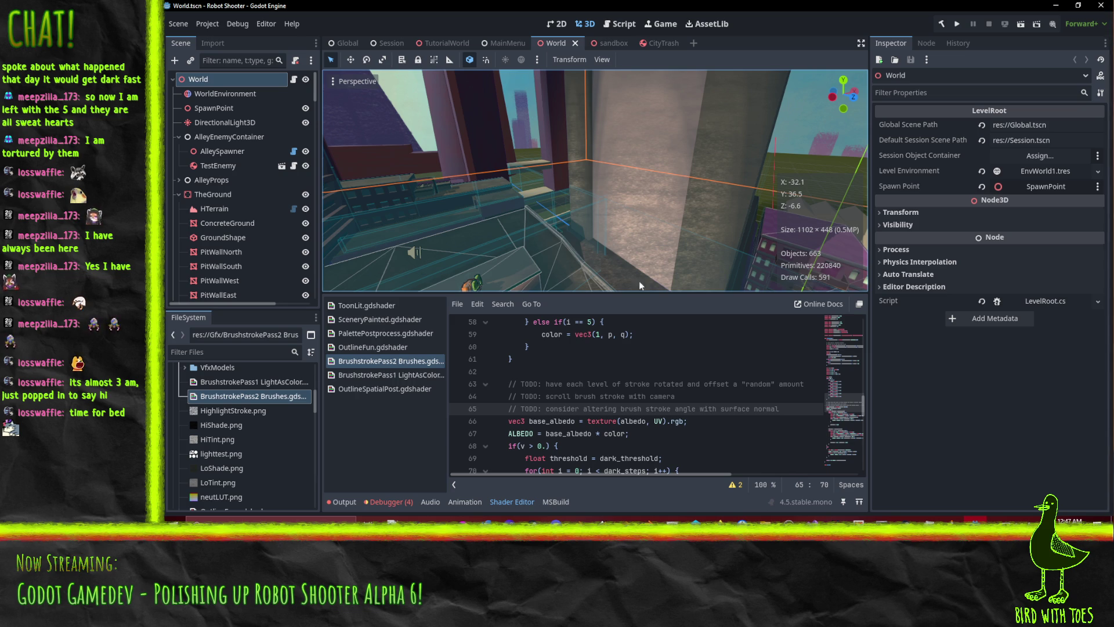
- Return to the TutorialWorld scene tab, then bring Blender with TutorialMap.blend to the front
{"action": "scroll", "coordinate": [694, 229], "scroll_direction": "up", "scroll_amount": 3}
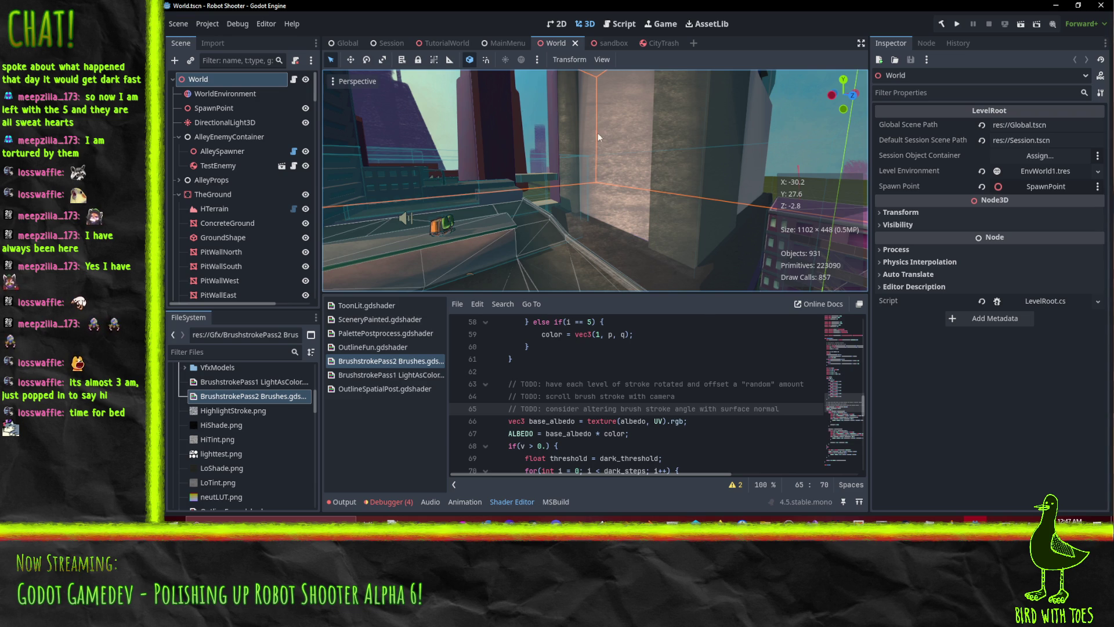
{"action": "left_click", "coordinate": [447, 43]}
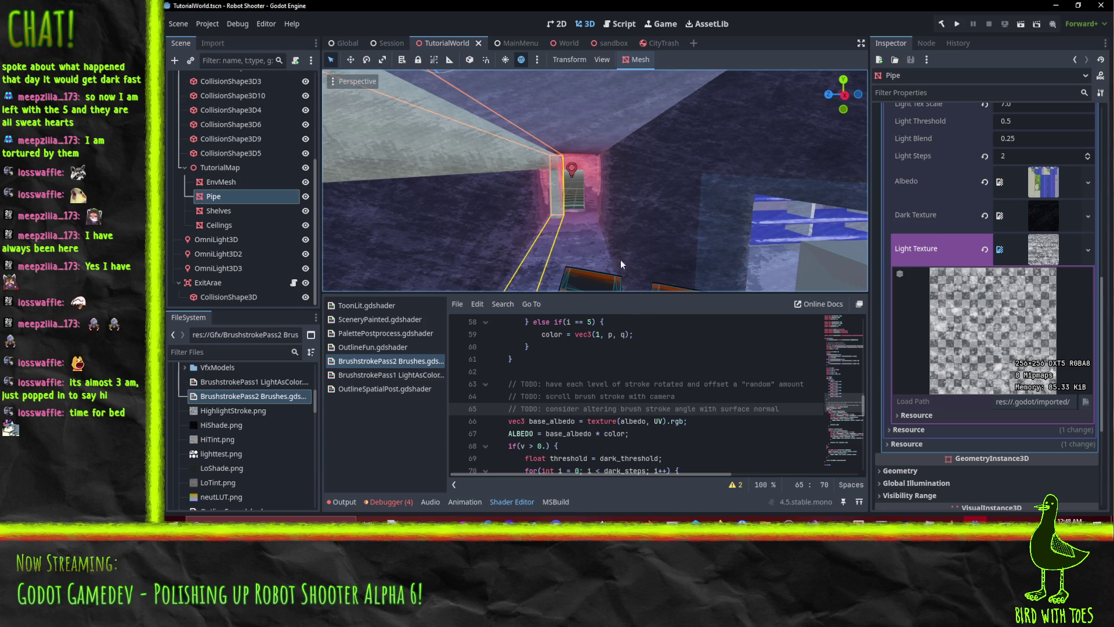
{"action": "left_click", "coordinate": [579, 519]}
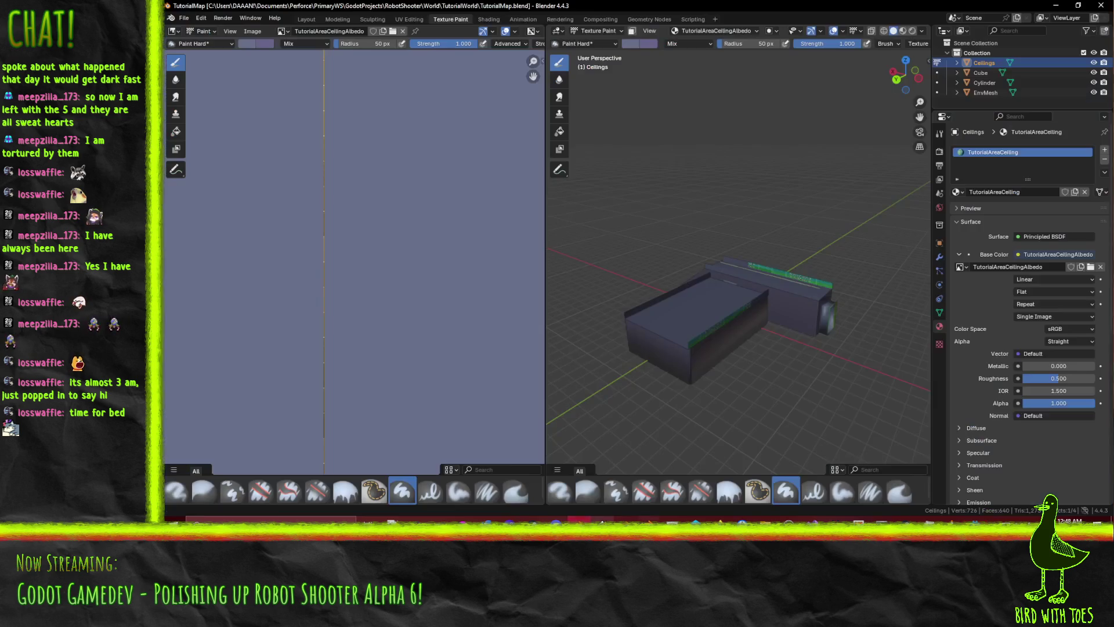
{"action": "left_click_drag", "start_coordinate": [714, 272], "coordinate": [776, 278]}
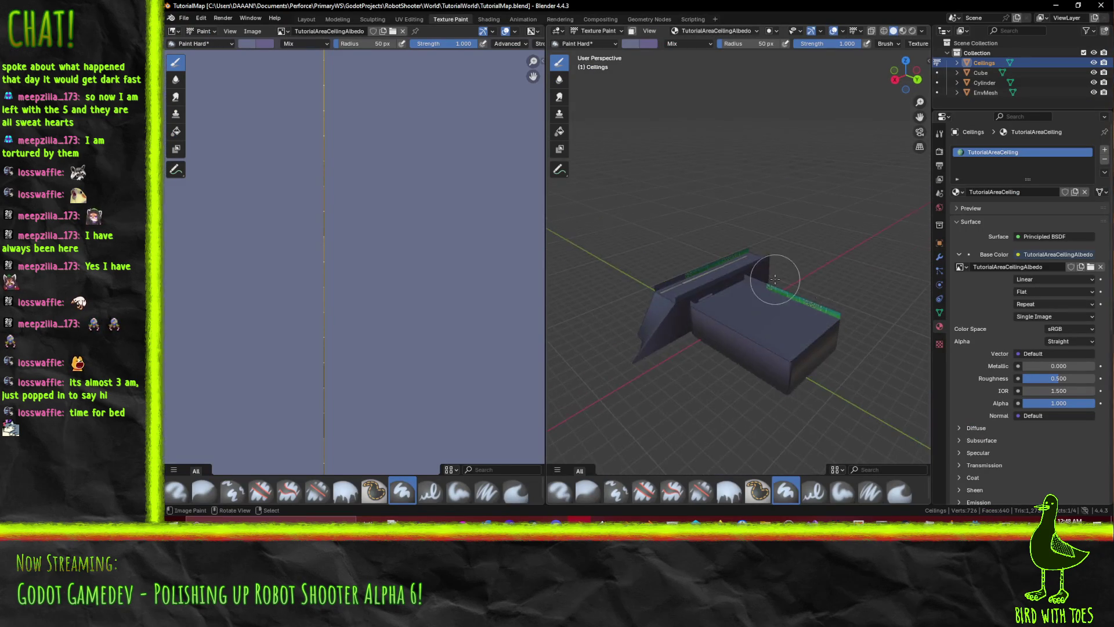
{"action": "scroll", "coordinate": [654, 316], "scroll_direction": "up", "scroll_amount": 5}
{"action": "scroll", "coordinate": [679, 276], "scroll_direction": "down", "scroll_amount": 5}
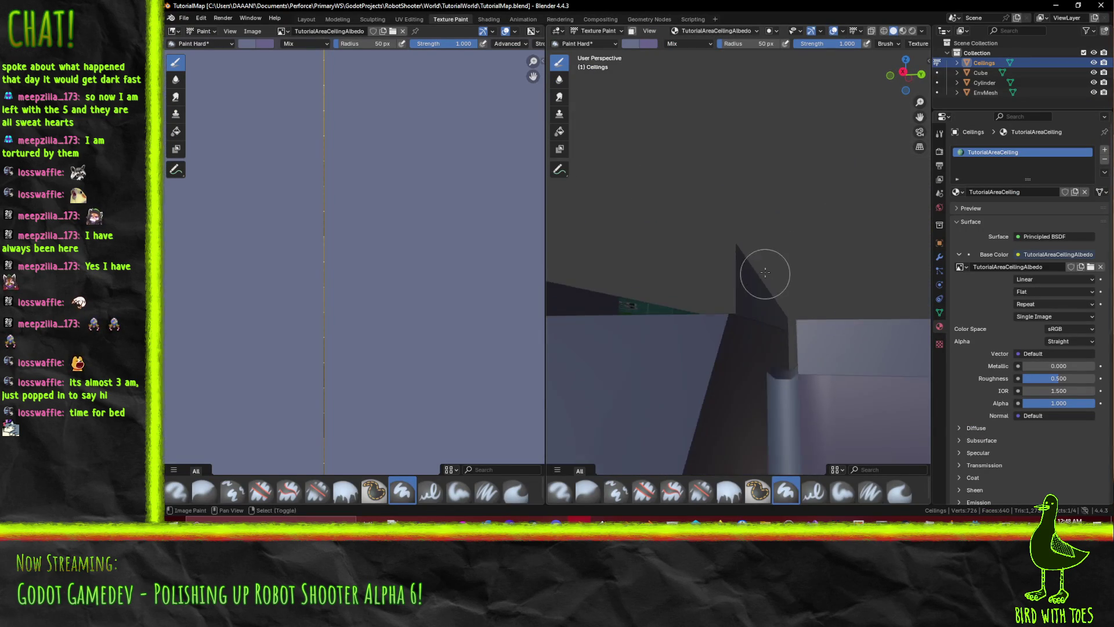
{"action": "left_click", "coordinate": [1094, 72]}
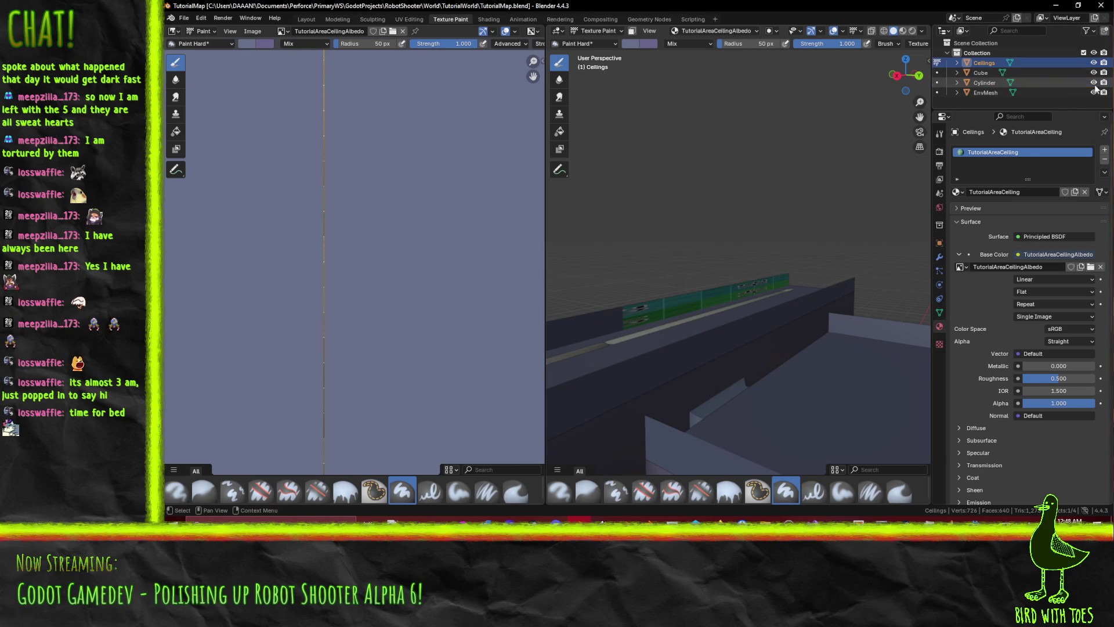
{"action": "left_click", "coordinate": [1094, 63]}
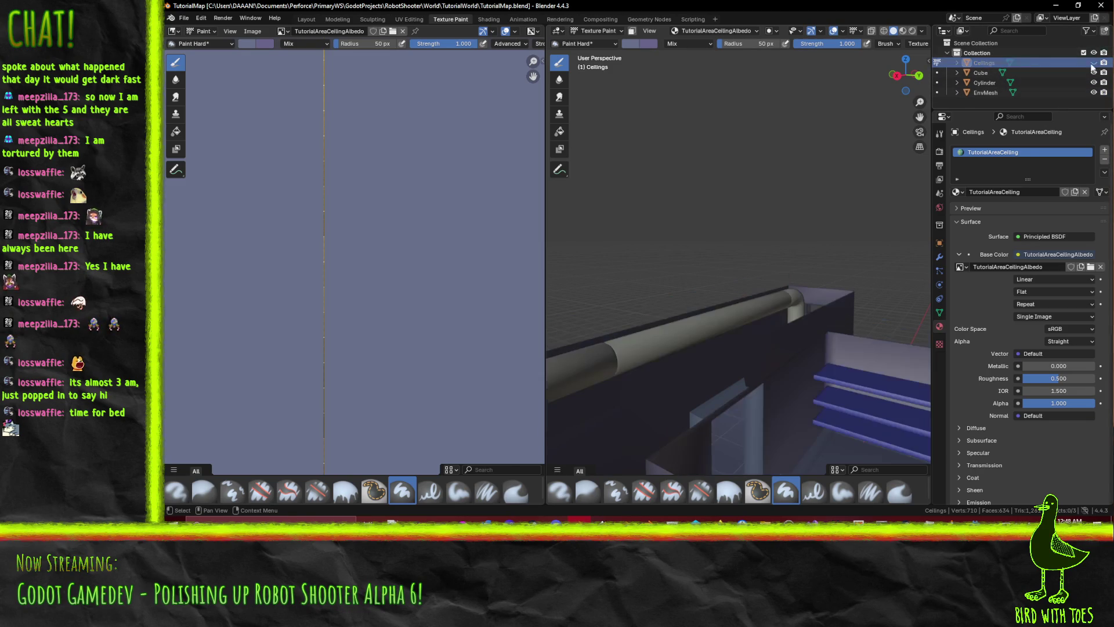
{"action": "mouse_move", "coordinate": [749, 212]}
{"action": "left_mouse_down"}
{"action": "mouse_move", "coordinate": [791, 259]}
{"action": "mouse_move", "coordinate": [758, 249]}
{"action": "left_mouse_up"}
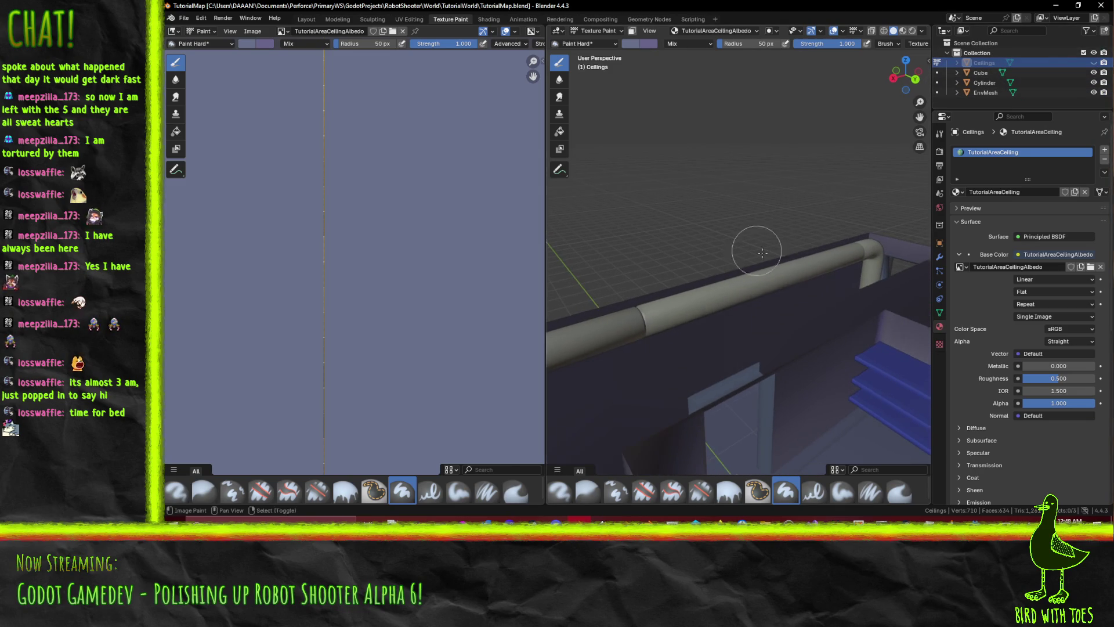
{"action": "left_click", "coordinate": [982, 82]}
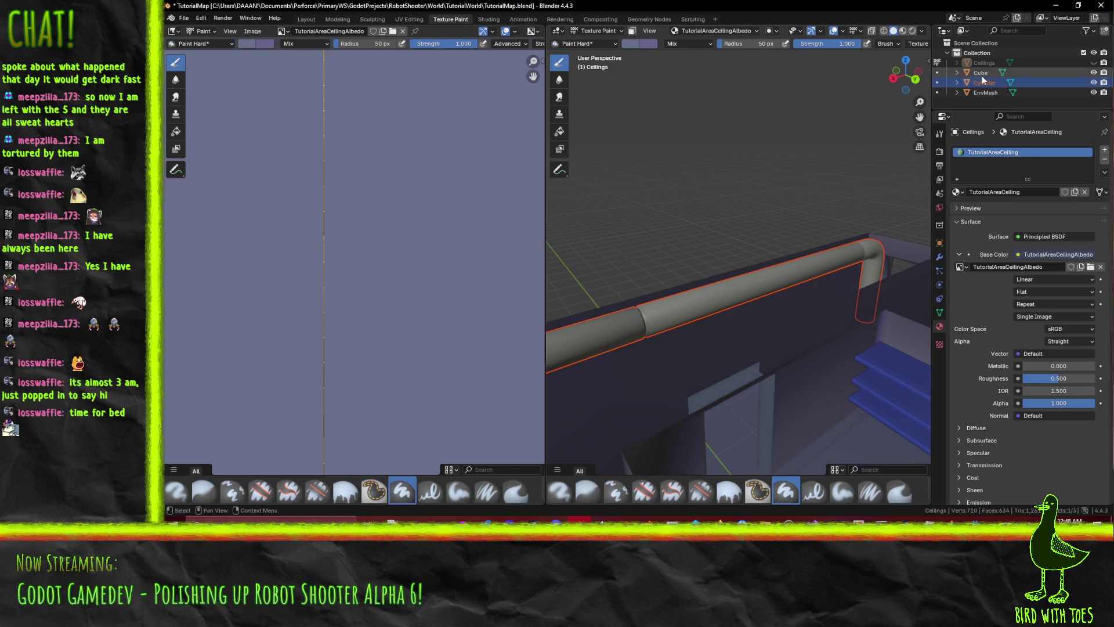
{"action": "key", "text": "KP_Decimal"}
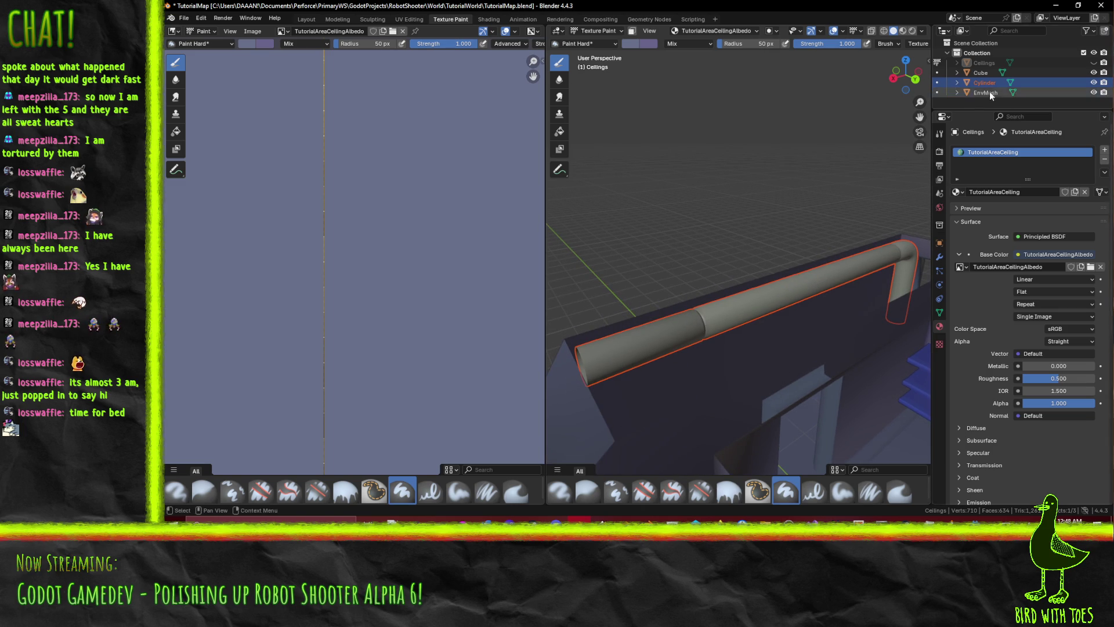
{"action": "double_click", "coordinate": [983, 84]}
{"action": "type", "text": "Pipes"}
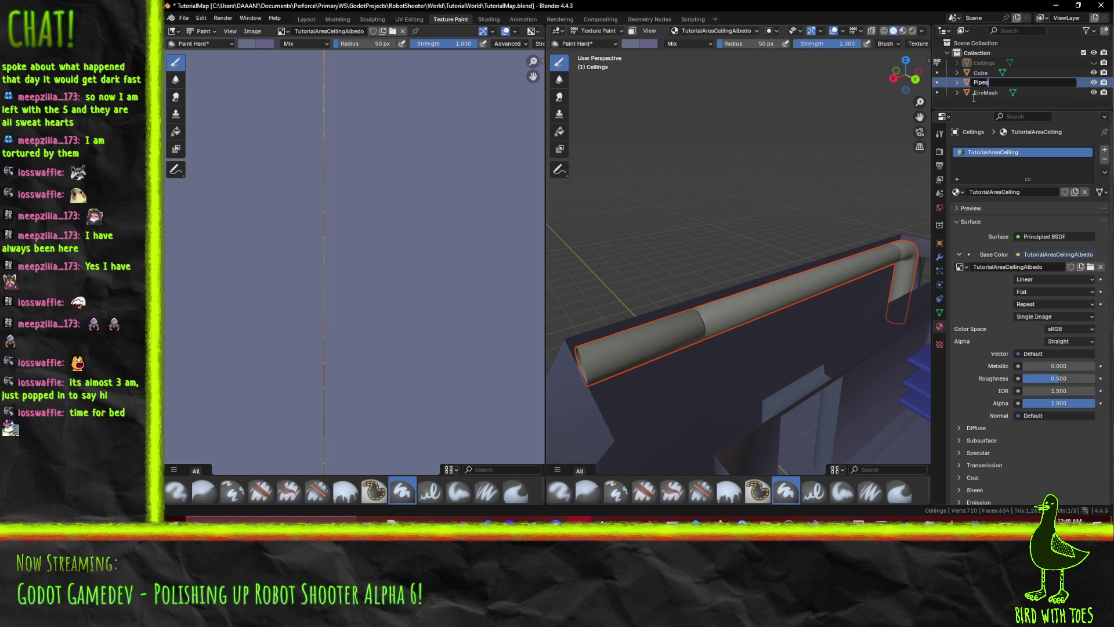
{"action": "key", "text": "Return"}
{"action": "mouse_move", "coordinate": [774, 256]}
{"action": "left_mouse_down"}
{"action": "mouse_move", "coordinate": [866, 212]}
{"action": "mouse_move", "coordinate": [608, 217]}
{"action": "left_mouse_up"}
{"action": "left_click", "coordinate": [1094, 82]}
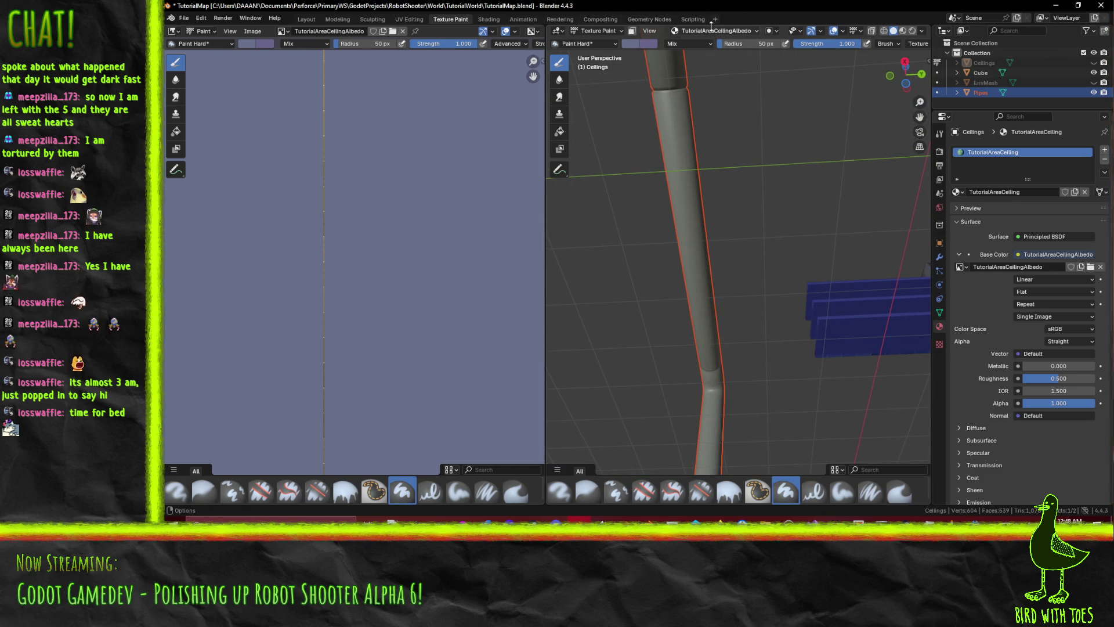
{"action": "mouse_move", "coordinate": [638, 95]}
{"action": "left_mouse_down"}
{"action": "mouse_move", "coordinate": [678, 132]}
{"action": "mouse_move", "coordinate": [688, 116]}
{"action": "left_mouse_up"}
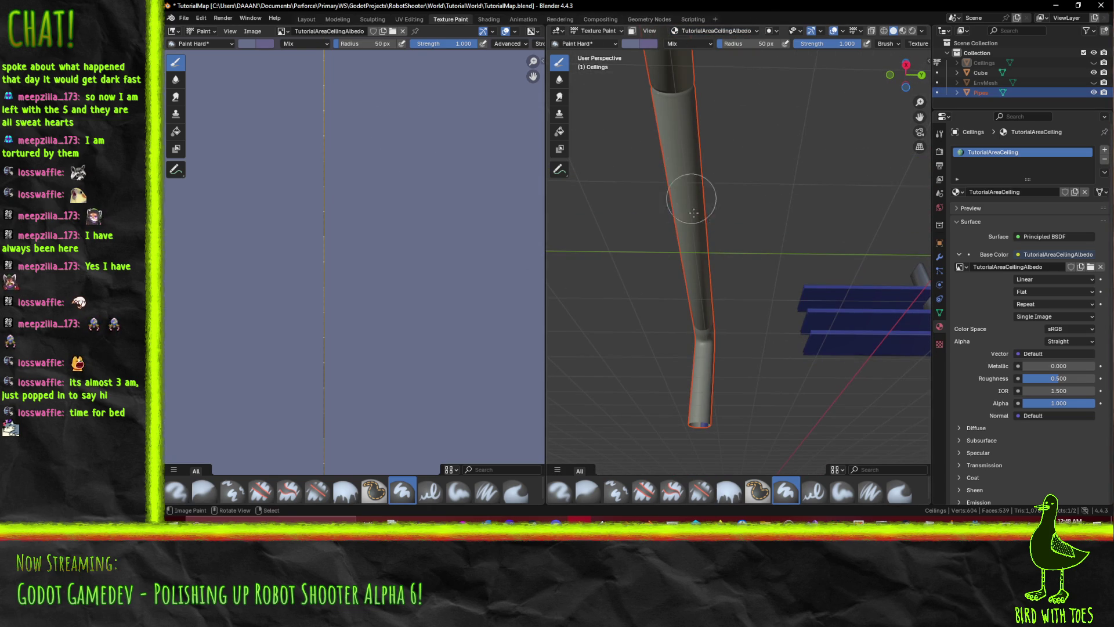
- Switch to Object Mode, make the pipe active, and return to Texture Paint on it
{"action": "left_click", "coordinate": [598, 31]}
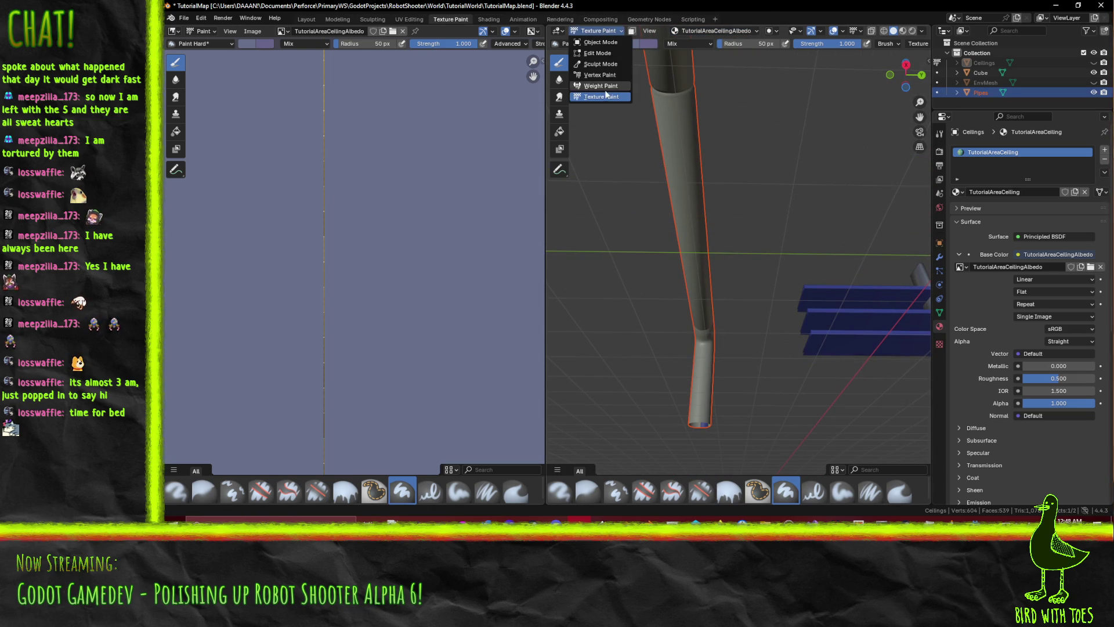
{"action": "left_click", "coordinate": [598, 53]}
{"action": "left_click", "coordinate": [600, 30]}
{"action": "left_click", "coordinate": [600, 40]}
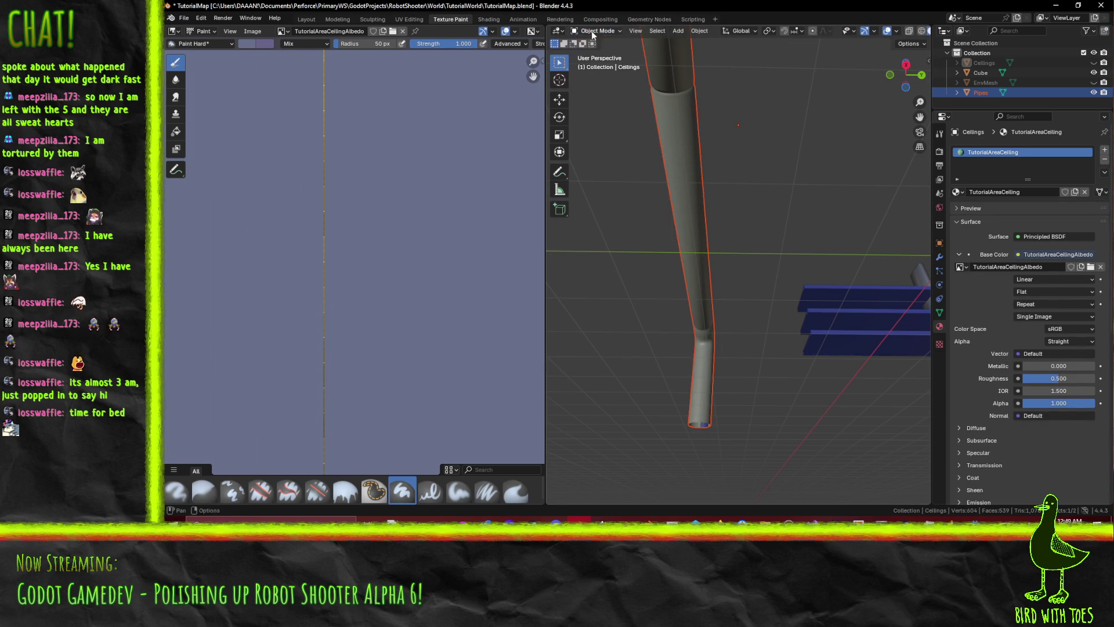
{"action": "left_click", "coordinate": [675, 122]}
{"action": "left_click", "coordinate": [596, 32]}
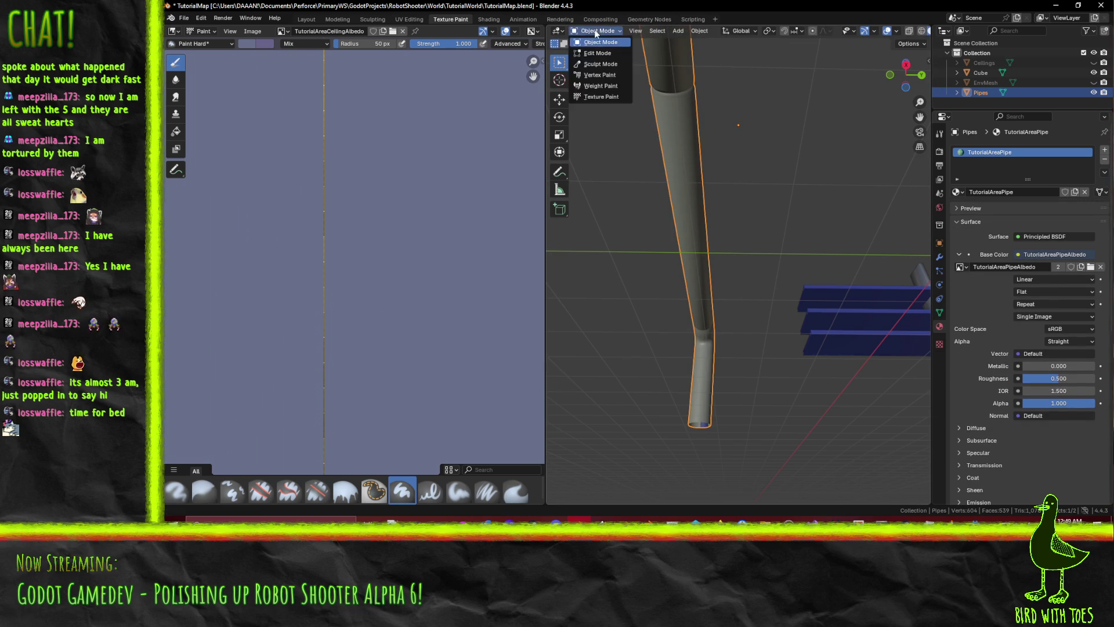
{"action": "left_click", "coordinate": [610, 96]}
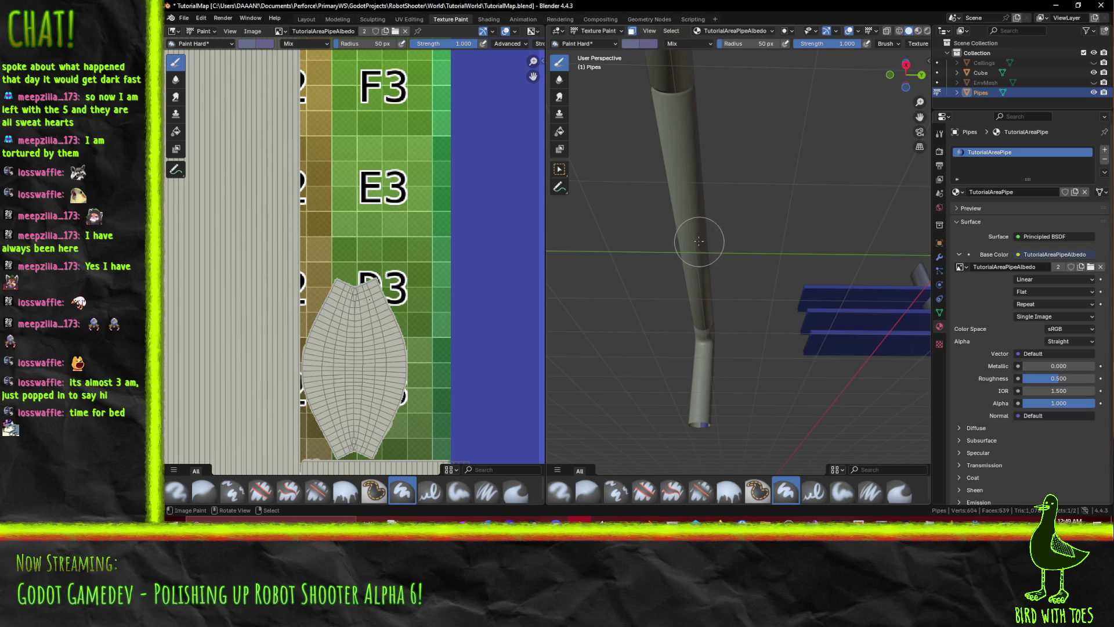
{"action": "mouse_move", "coordinate": [743, 298]}
{"action": "left_mouse_down"}
{"action": "mouse_move", "coordinate": [785, 239]}
{"action": "mouse_move", "coordinate": [791, 366]}
{"action": "mouse_move", "coordinate": [775, 303]}
{"action": "left_mouse_up"}
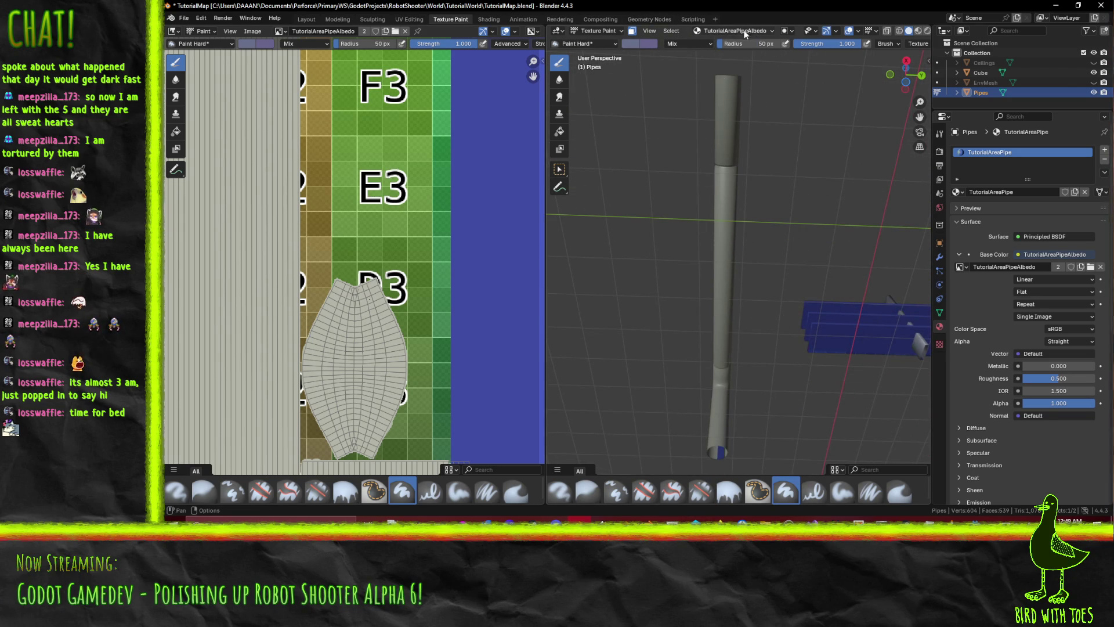
- With the Airbrush and colour Value lowered to 0.658, paint a darker grey stroke down the pipe
{"action": "left_click", "coordinate": [589, 43]}
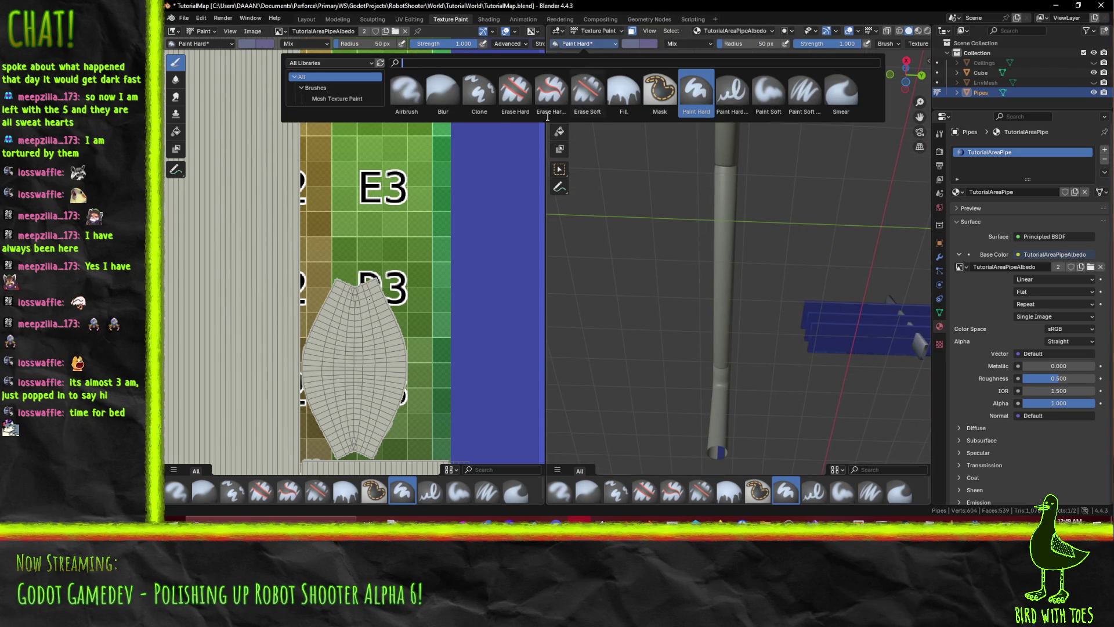
{"action": "left_click", "coordinate": [407, 93]}
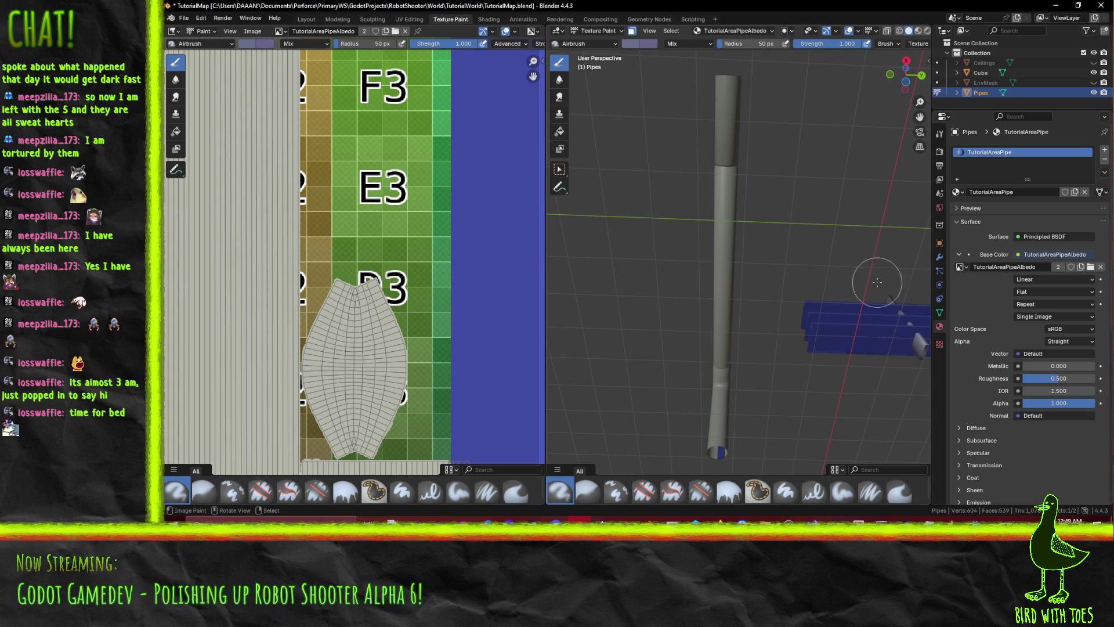
{"action": "left_click", "coordinate": [249, 45]}
{"action": "left_click", "coordinate": [327, 174]}
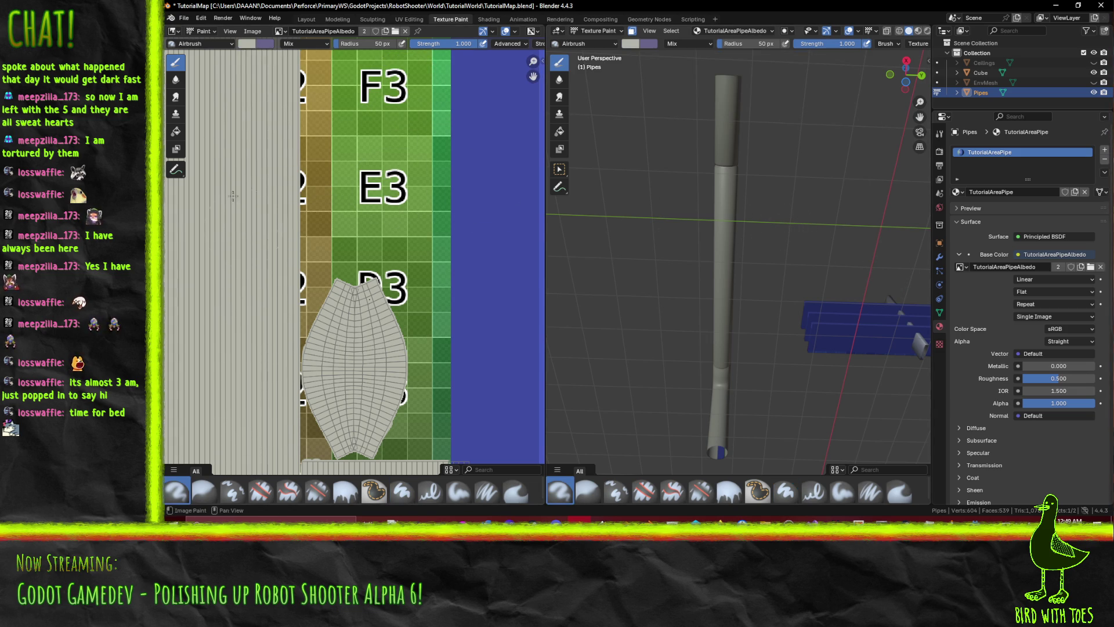
{"action": "left_click", "coordinate": [247, 46]}
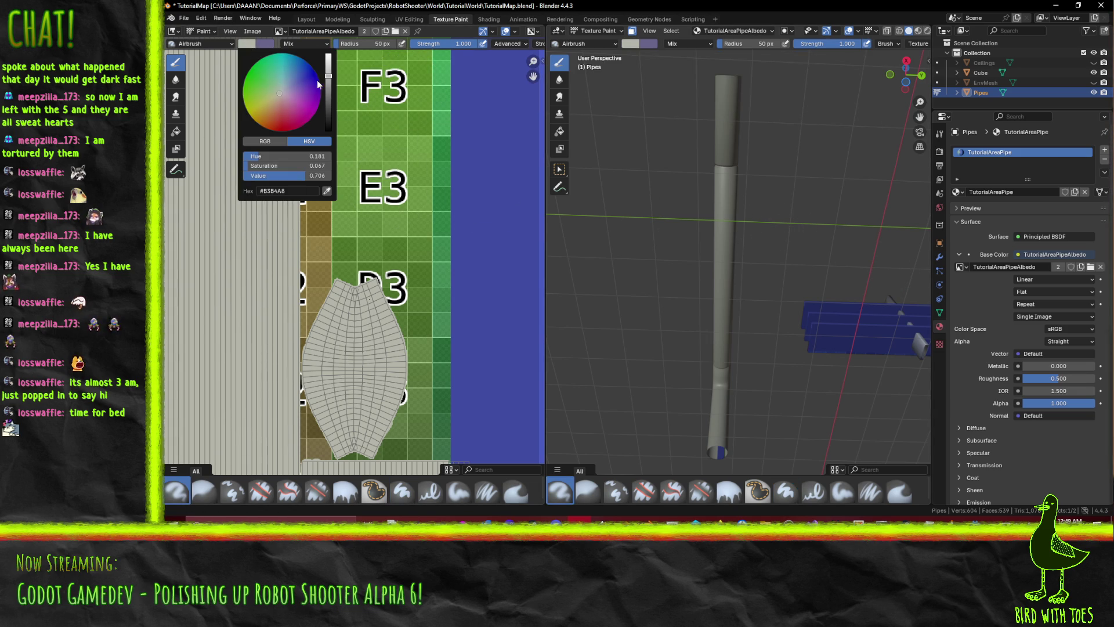
{"action": "left_click_drag", "start_coordinate": [331, 83], "coordinate": [329, 82]}
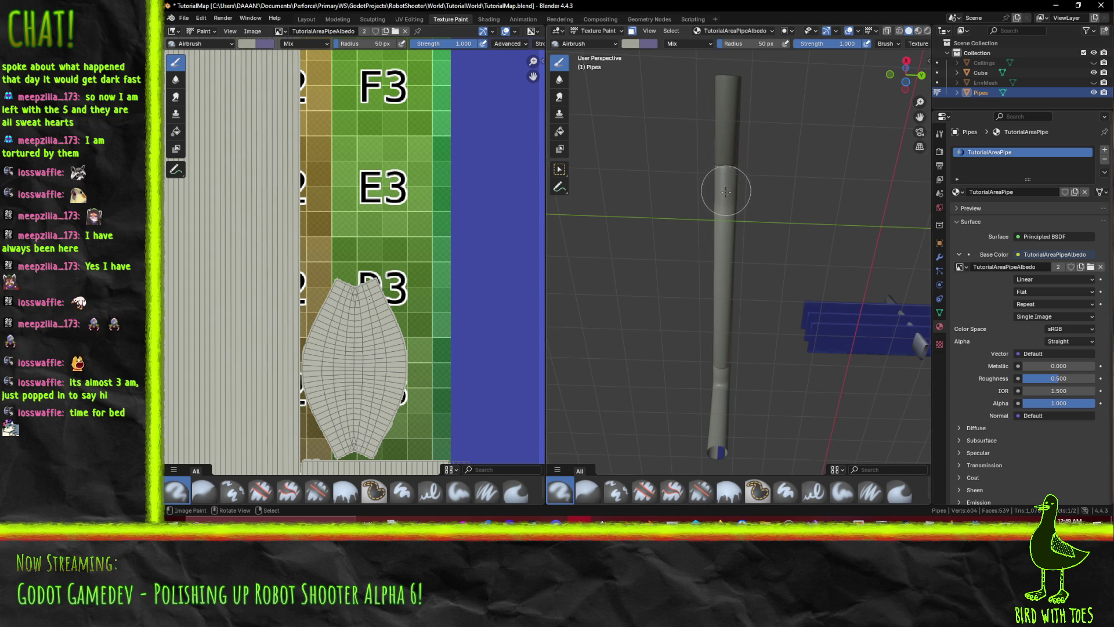
{"action": "mouse_move", "coordinate": [725, 209]}
{"action": "left_mouse_down"}
{"action": "mouse_move", "coordinate": [724, 280]}
{"action": "mouse_move", "coordinate": [750, 300]}
{"action": "left_mouse_up"}
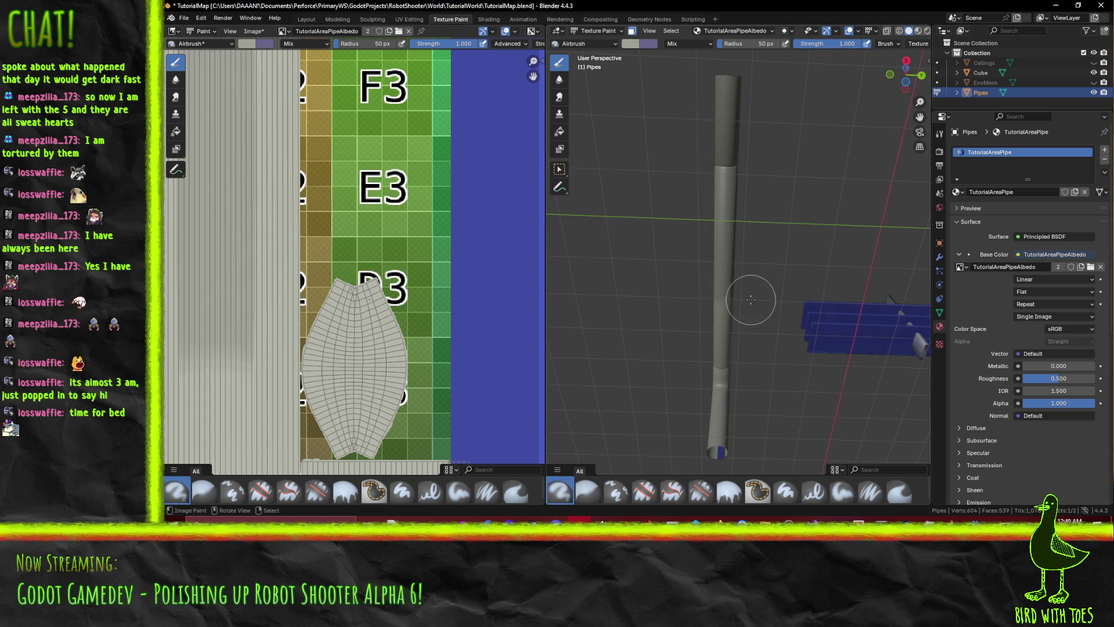
- Airbrush further grey (#9FA095) shading bands along the pipe, viewing it from several angles
{"action": "mouse_move", "coordinate": [761, 194]}
{"action": "left_mouse_down"}
{"action": "mouse_move", "coordinate": [739, 278]}
{"action": "mouse_move", "coordinate": [720, 232]}
{"action": "mouse_move", "coordinate": [787, 220]}
{"action": "mouse_move", "coordinate": [806, 171]}
{"action": "mouse_move", "coordinate": [755, 275]}
{"action": "mouse_move", "coordinate": [764, 261]}
{"action": "left_mouse_up"}
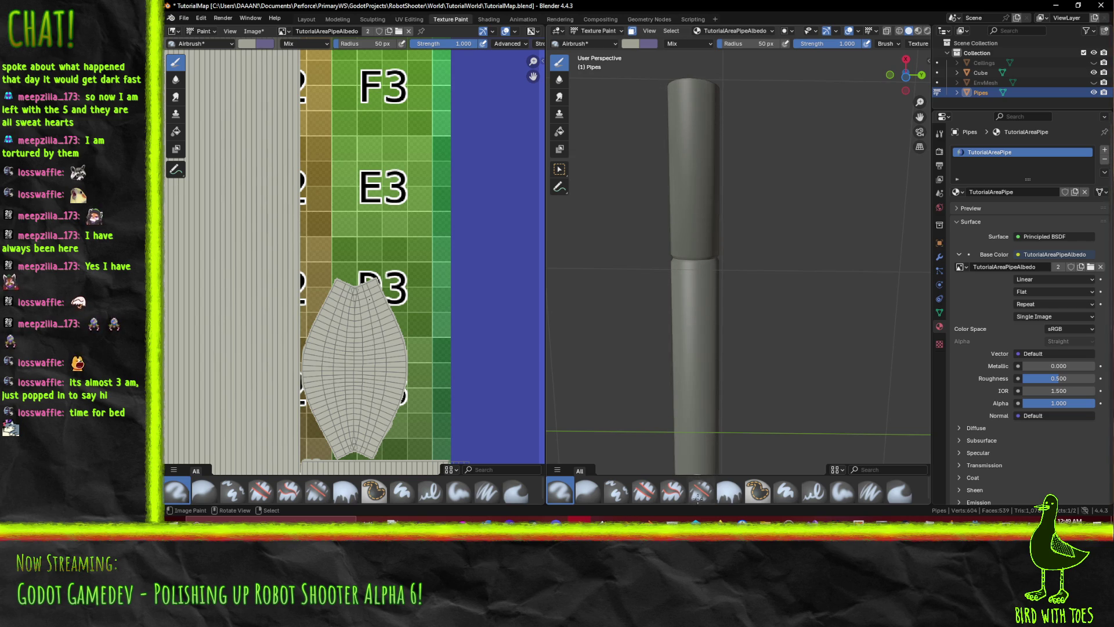
{"action": "scroll", "coordinate": [680, 163], "scroll_direction": "down", "scroll_amount": 3}
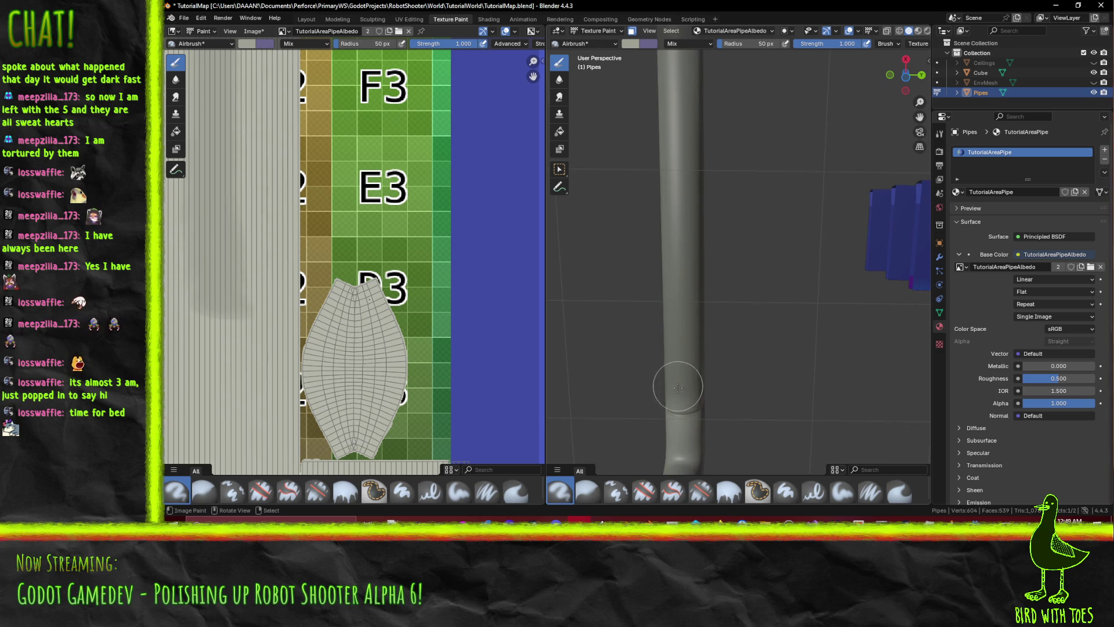
{"action": "mouse_move", "coordinate": [678, 441]}
{"action": "left_mouse_down"}
{"action": "mouse_move", "coordinate": [693, 335]}
{"action": "mouse_move", "coordinate": [694, 393]}
{"action": "mouse_move", "coordinate": [630, 216]}
{"action": "left_mouse_up"}
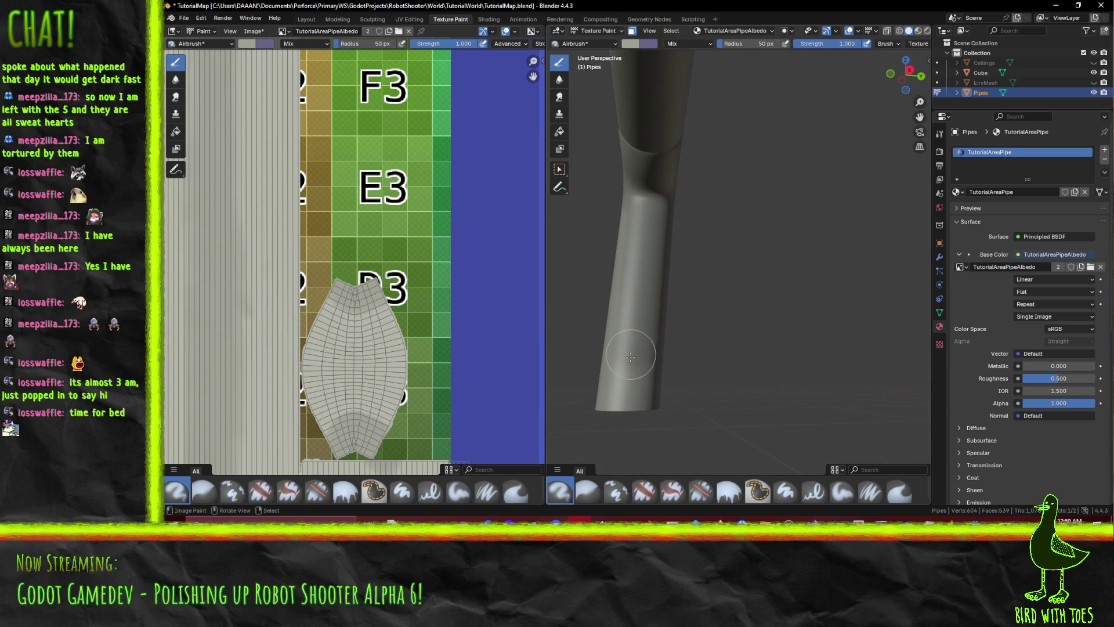
{"action": "mouse_move", "coordinate": [619, 421]}
{"action": "left_mouse_down"}
{"action": "mouse_move", "coordinate": [643, 198]}
{"action": "mouse_move", "coordinate": [640, 354]}
{"action": "mouse_move", "coordinate": [621, 461]}
{"action": "left_mouse_up"}
{"action": "mouse_move", "coordinate": [644, 372]}
{"action": "left_mouse_down"}
{"action": "mouse_move", "coordinate": [776, 402]}
{"action": "mouse_move", "coordinate": [727, 391]}
{"action": "left_mouse_up"}
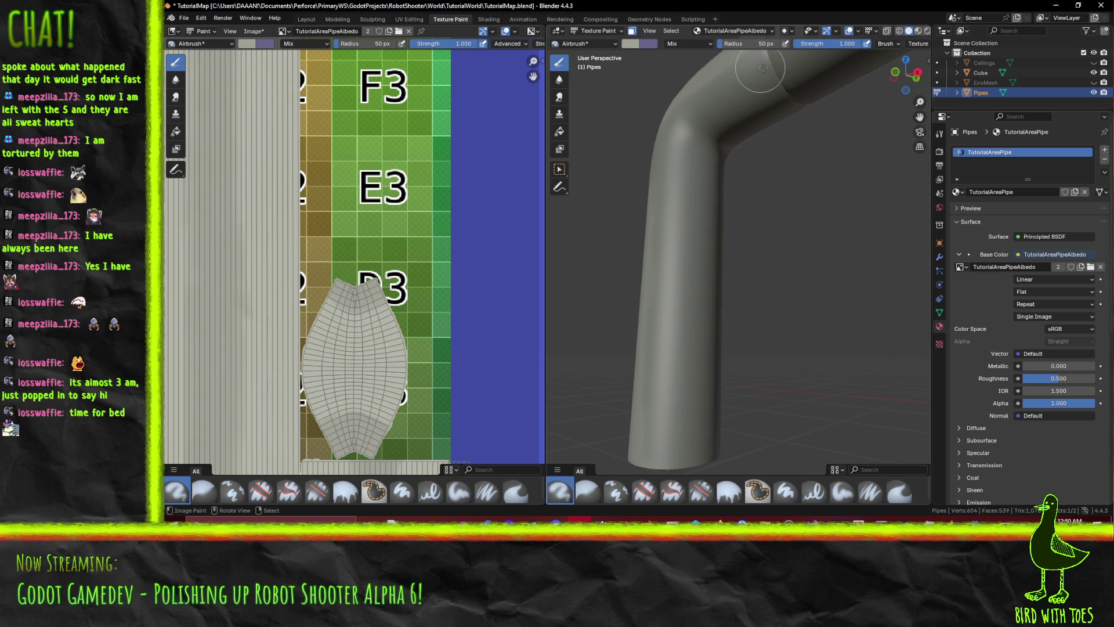
{"action": "mouse_move", "coordinate": [758, 68]}
{"action": "left_mouse_down"}
{"action": "mouse_move", "coordinate": [790, 189]}
{"action": "mouse_move", "coordinate": [925, 199]}
{"action": "mouse_move", "coordinate": [758, 219]}
{"action": "mouse_move", "coordinate": [822, 248]}
{"action": "mouse_move", "coordinate": [738, 219]}
{"action": "mouse_move", "coordinate": [821, 262]}
{"action": "mouse_move", "coordinate": [780, 223]}
{"action": "mouse_move", "coordinate": [783, 250]}
{"action": "mouse_move", "coordinate": [824, 244]}
{"action": "mouse_move", "coordinate": [791, 213]}
{"action": "mouse_move", "coordinate": [724, 285]}
{"action": "mouse_move", "coordinate": [758, 209]}
{"action": "mouse_move", "coordinate": [795, 203]}
{"action": "left_mouse_up"}
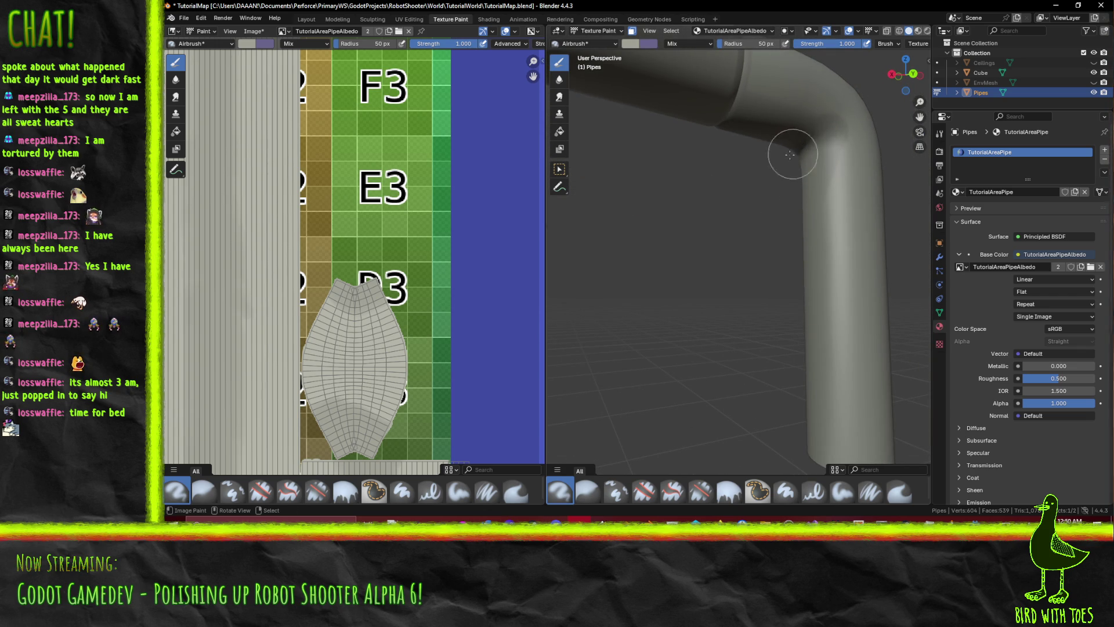
{"action": "mouse_move", "coordinate": [796, 149]}
{"action": "left_mouse_down"}
{"action": "mouse_move", "coordinate": [870, 190]}
{"action": "mouse_move", "coordinate": [627, 220]}
{"action": "mouse_move", "coordinate": [742, 206]}
{"action": "mouse_move", "coordinate": [732, 200]}
{"action": "mouse_move", "coordinate": [759, 293]}
{"action": "mouse_move", "coordinate": [778, 255]}
{"action": "mouse_move", "coordinate": [709, 236]}
{"action": "mouse_move", "coordinate": [738, 231]}
{"action": "mouse_move", "coordinate": [692, 217]}
{"action": "mouse_move", "coordinate": [726, 221]}
{"action": "mouse_move", "coordinate": [803, 192]}
{"action": "mouse_move", "coordinate": [792, 231]}
{"action": "mouse_move", "coordinate": [738, 290]}
{"action": "mouse_move", "coordinate": [734, 324]}
{"action": "mouse_move", "coordinate": [727, 232]}
{"action": "mouse_move", "coordinate": [696, 238]}
{"action": "left_mouse_up"}
{"action": "left_click", "coordinate": [627, 45]}
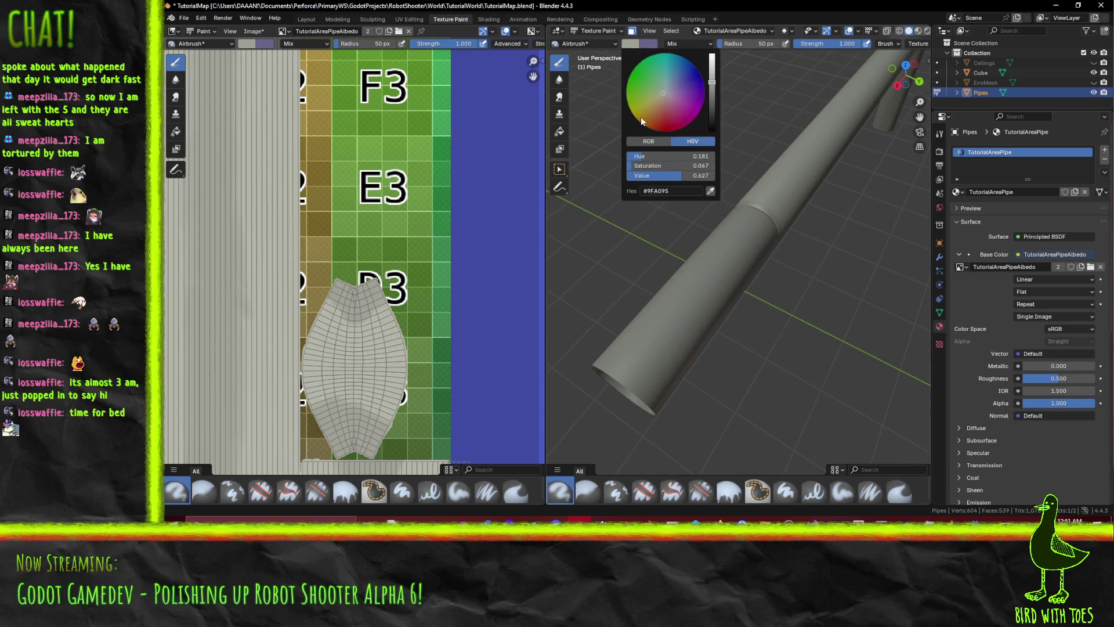
- Change the paint colour to a darker rusty brown and set the brush radius to 8 px
{"action": "left_click_drag", "start_coordinate": [661, 92], "coordinate": [659, 105]}
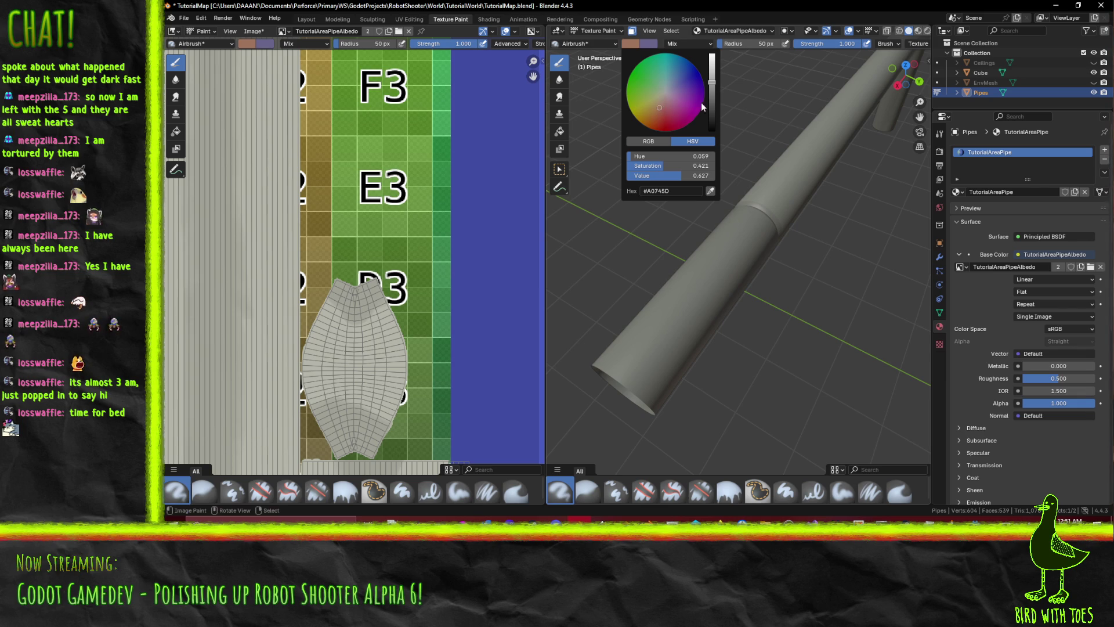
{"action": "left_click_drag", "start_coordinate": [712, 98], "coordinate": [712, 99]}
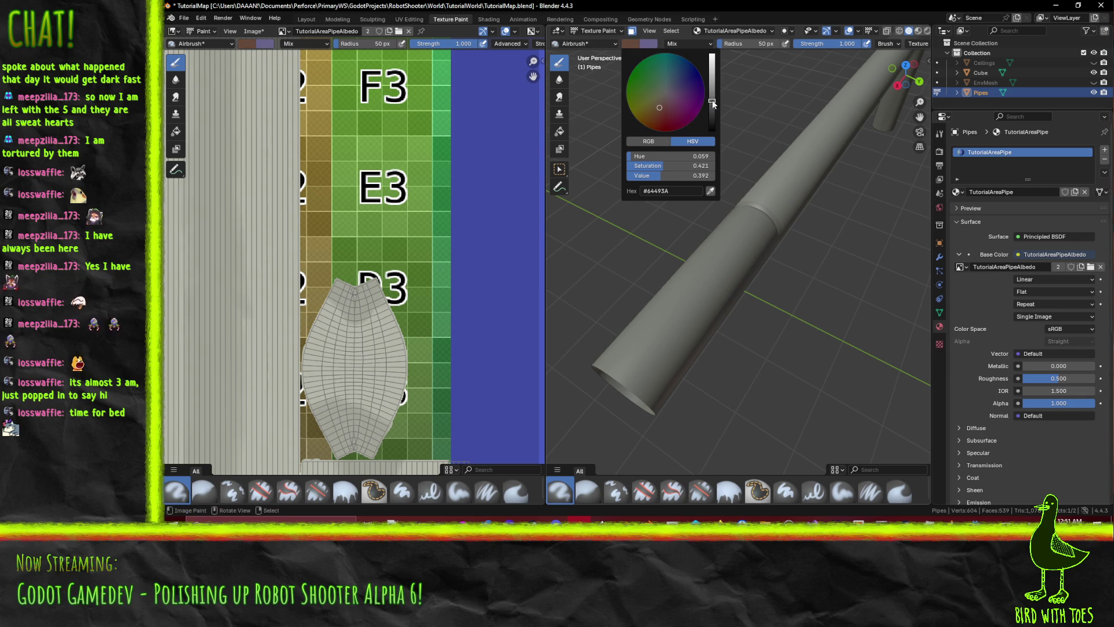
{"action": "mouse_move", "coordinate": [575, 199]}
{"action": "left_mouse_down"}
{"action": "mouse_move", "coordinate": [764, 317]}
{"action": "mouse_move", "coordinate": [651, 142]}
{"action": "left_mouse_up"}
{"action": "left_click", "coordinate": [761, 46]}
{"action": "type", "text": "8"}
{"action": "key", "text": "Return"}
- Undo the stray paint mark on the pipe's end from the top view
{"action": "left_click_drag", "start_coordinate": [745, 398], "coordinate": [727, 439]}
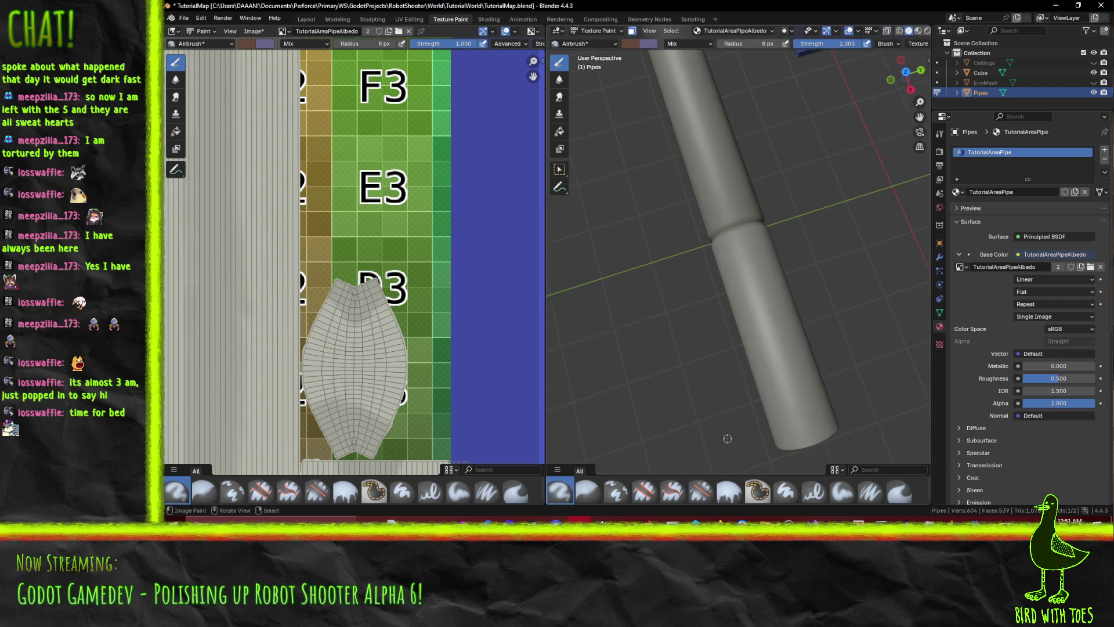
{"action": "key", "text": "KP_7"}
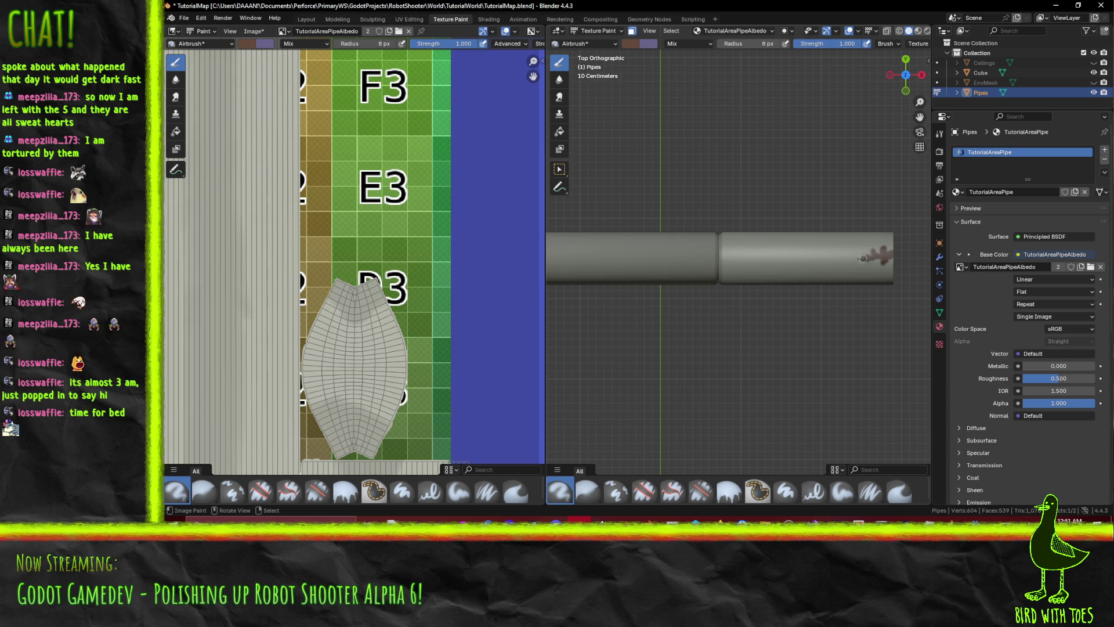
{"action": "key", "text": "ctrl+z"}
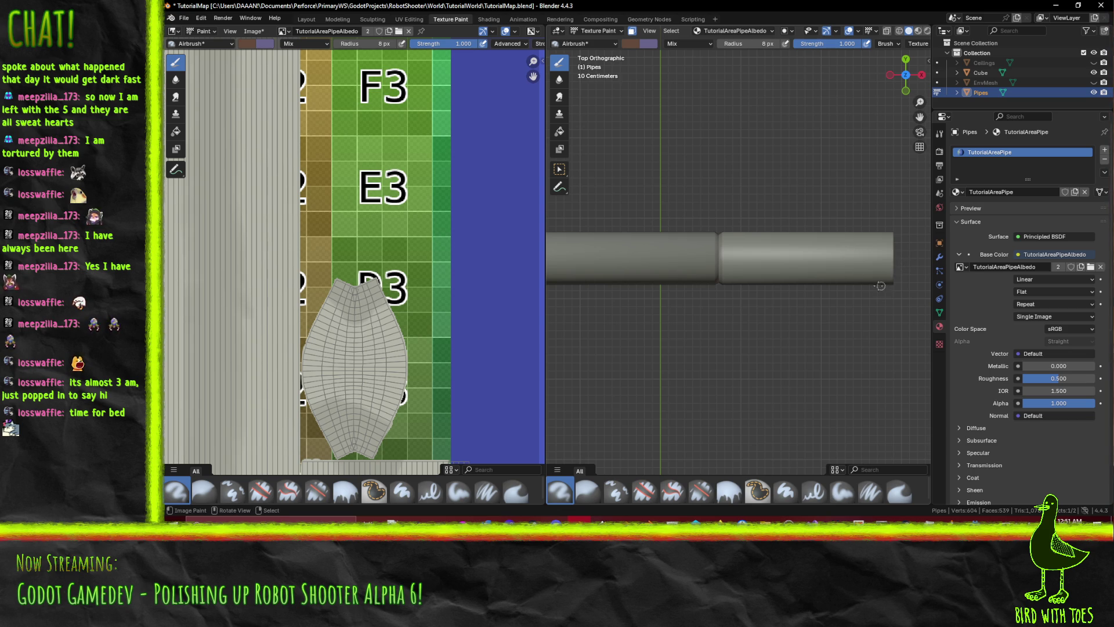
{"action": "scroll", "coordinate": [891, 262], "scroll_direction": "up", "scroll_amount": 1}
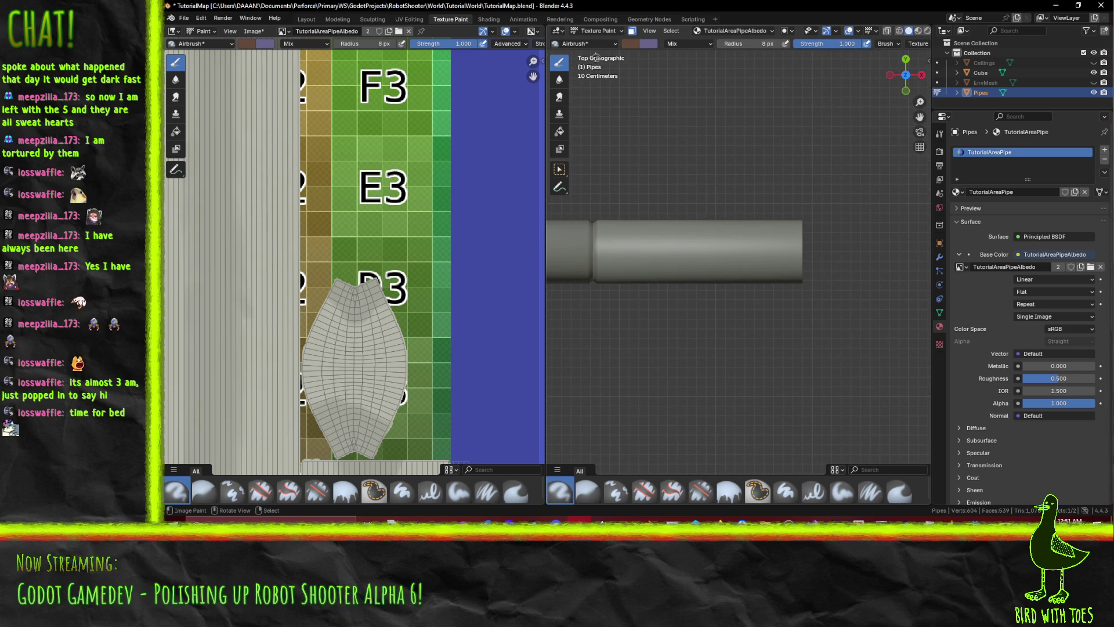
{"action": "left_click", "coordinate": [588, 42]}
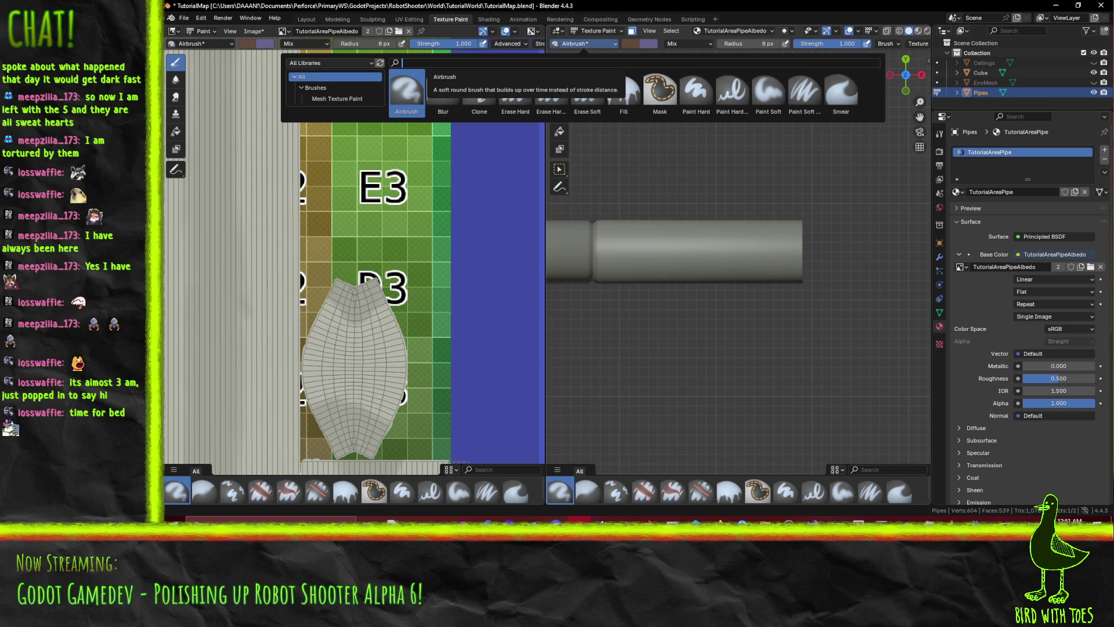
- Keep the Airbrush and set its radius to 25 px
{"action": "left_click", "coordinate": [408, 93]}
{"action": "left_click", "coordinate": [770, 44]}
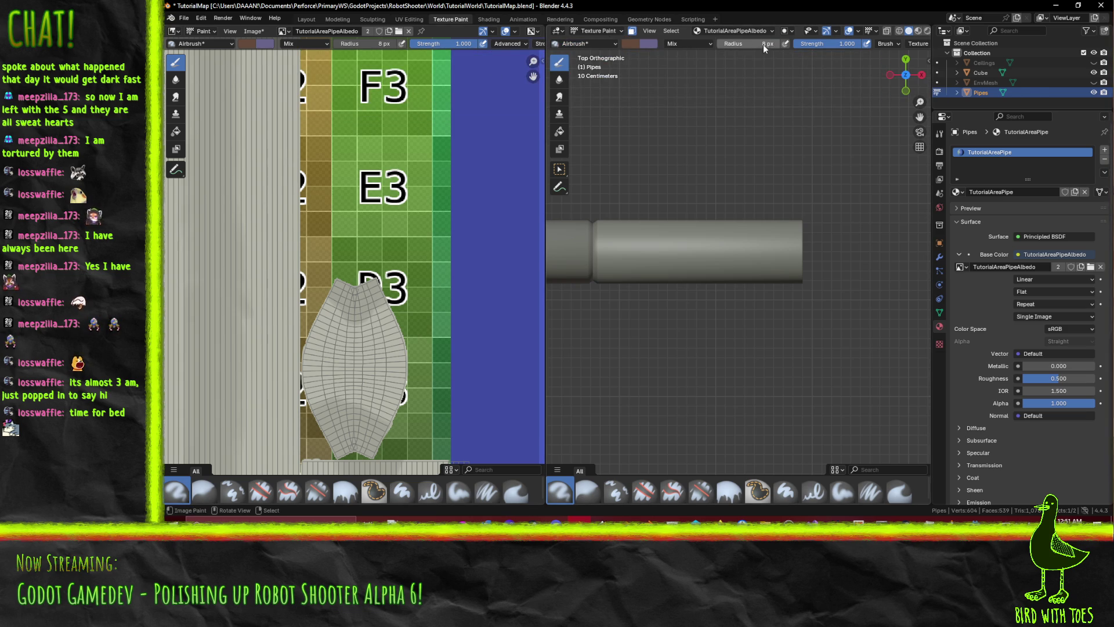
{"action": "type", "text": "25"}
{"action": "key", "text": "Return"}
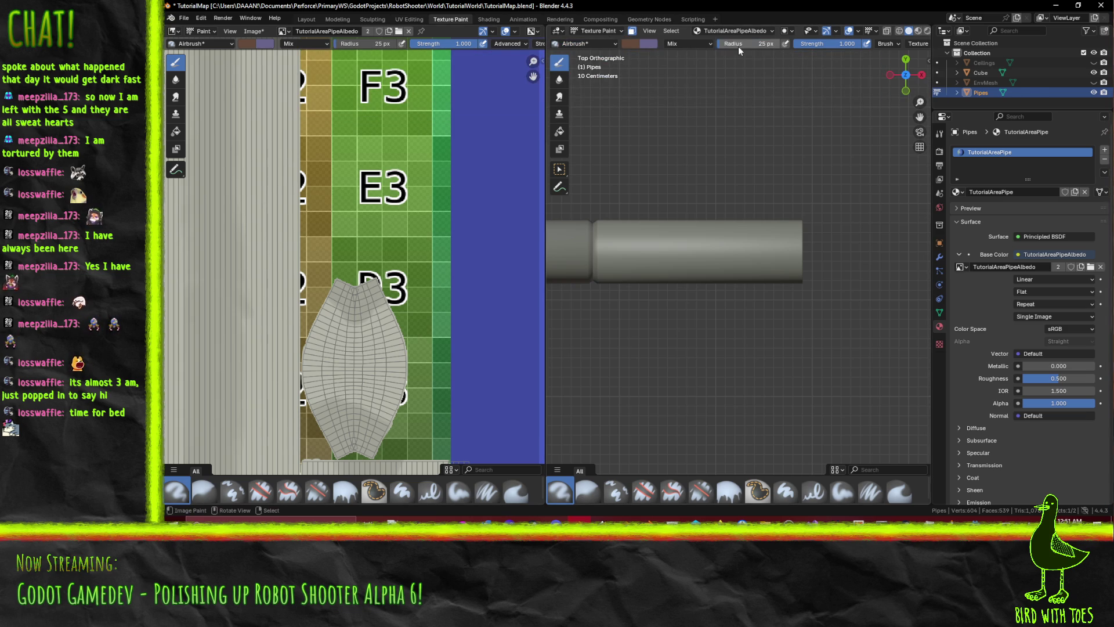
- Paint dark brown rust streaks along the pipe and onto its end past the joint
{"action": "left_click_drag", "start_coordinate": [814, 254], "coordinate": [605, 251]}
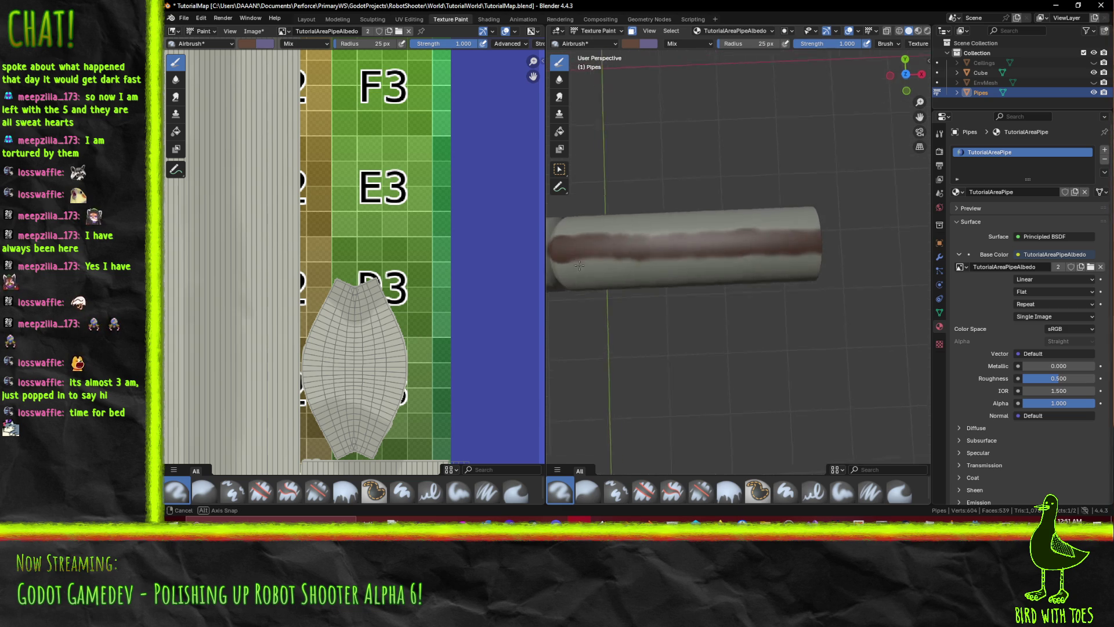
{"action": "key", "text": "KP_7"}
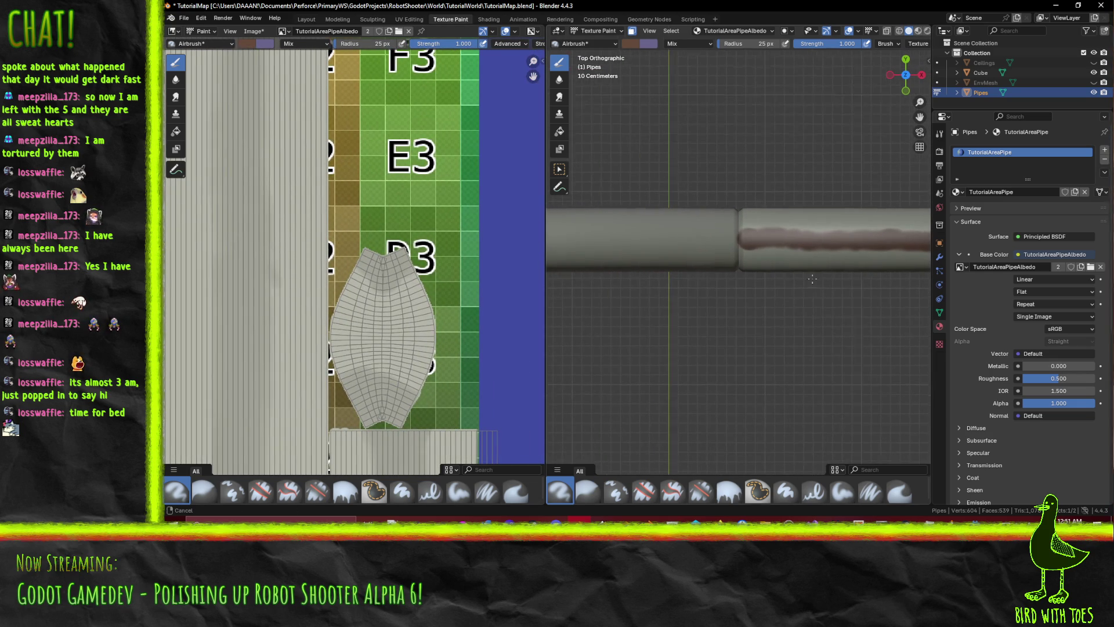
{"action": "mouse_move", "coordinate": [725, 240]}
{"action": "left_mouse_down"}
{"action": "mouse_move", "coordinate": [561, 240]}
{"action": "mouse_move", "coordinate": [839, 248]}
{"action": "mouse_move", "coordinate": [564, 246]}
{"action": "mouse_move", "coordinate": [849, 212]}
{"action": "mouse_move", "coordinate": [636, 216]}
{"action": "mouse_move", "coordinate": [729, 214]}
{"action": "mouse_move", "coordinate": [820, 231]}
{"action": "mouse_move", "coordinate": [596, 225]}
{"action": "mouse_move", "coordinate": [737, 195]}
{"action": "mouse_move", "coordinate": [872, 244]}
{"action": "mouse_move", "coordinate": [548, 256]}
{"action": "left_mouse_up"}
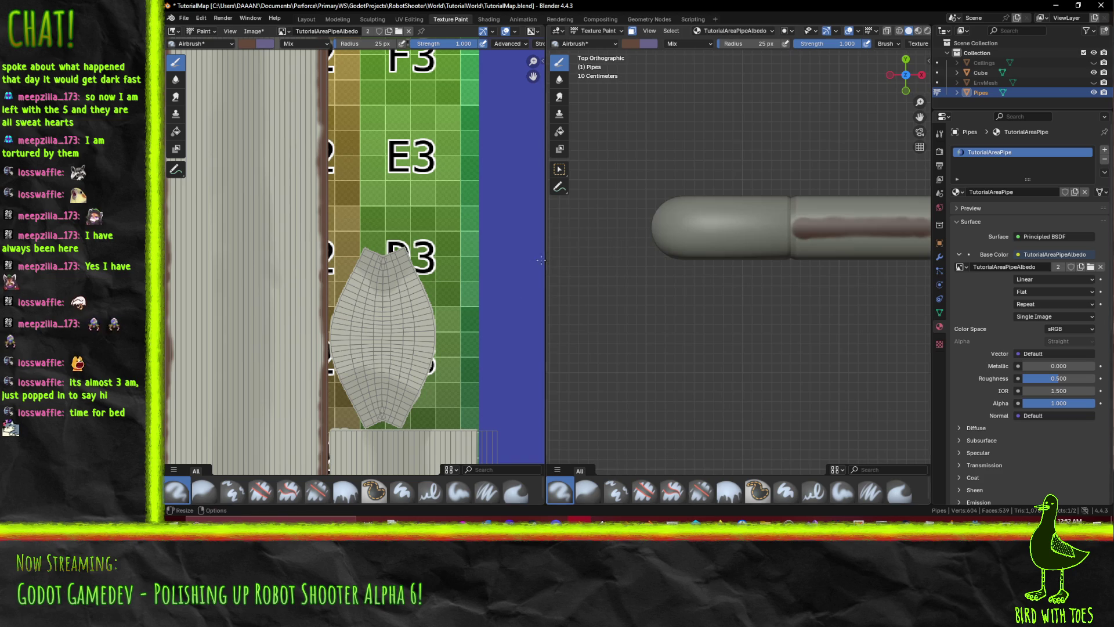
{"action": "mouse_move", "coordinate": [778, 225]}
{"action": "left_mouse_down"}
{"action": "mouse_move", "coordinate": [678, 229]}
{"action": "mouse_move", "coordinate": [720, 225]}
{"action": "mouse_move", "coordinate": [870, 169]}
{"action": "mouse_move", "coordinate": [853, 167]}
{"action": "left_mouse_up"}
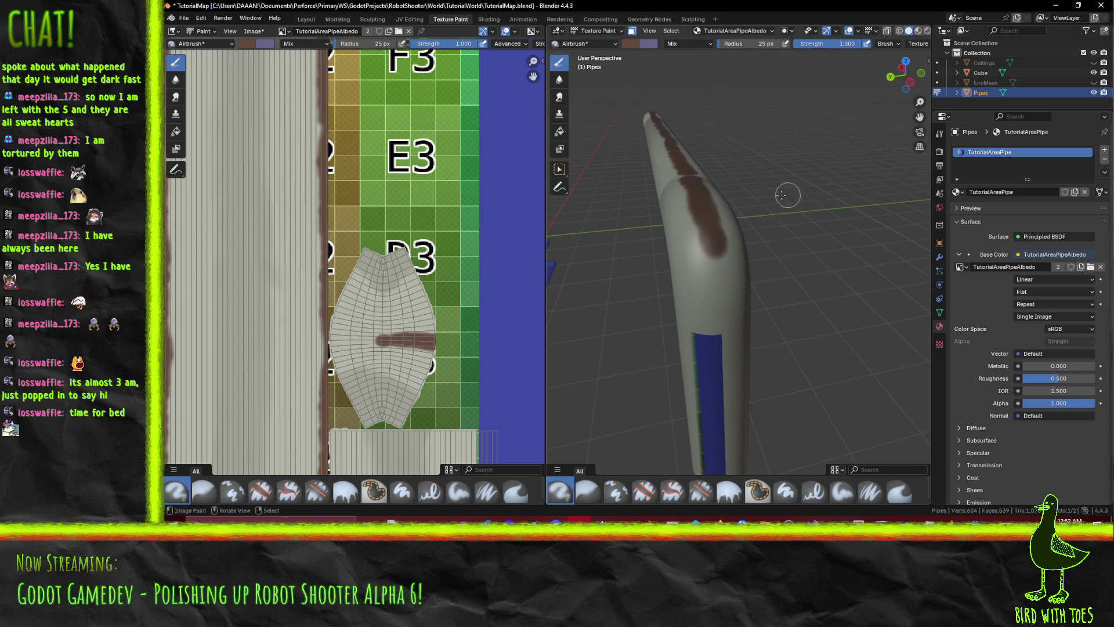
{"action": "left_click", "coordinate": [572, 44]}
{"action": "left_click", "coordinate": [691, 44]}
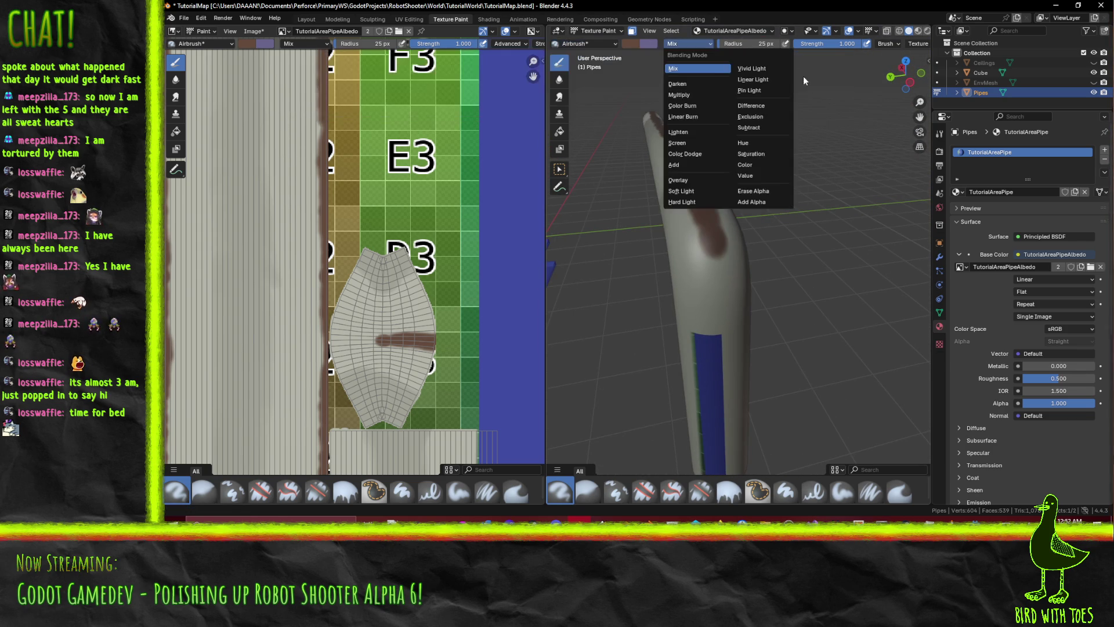
- Switch to the Smear brush and centre the pipe in Top Orthographic view
{"action": "left_click", "coordinate": [578, 41]}
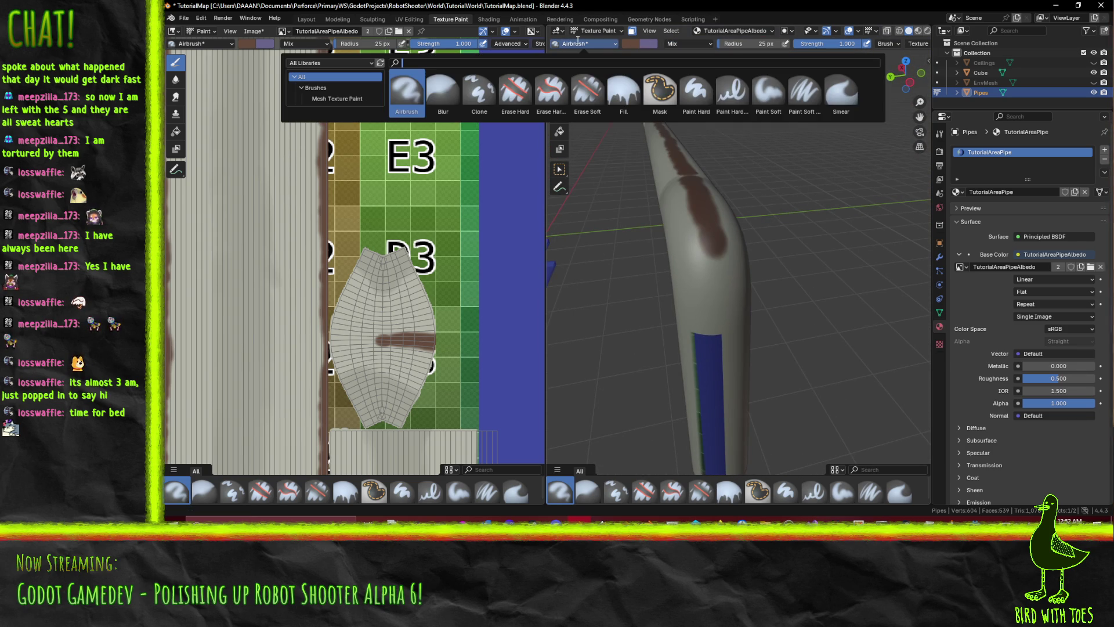
{"action": "left_click", "coordinate": [841, 93]}
{"action": "left_click_drag", "start_coordinate": [754, 232], "coordinate": [698, 264]}
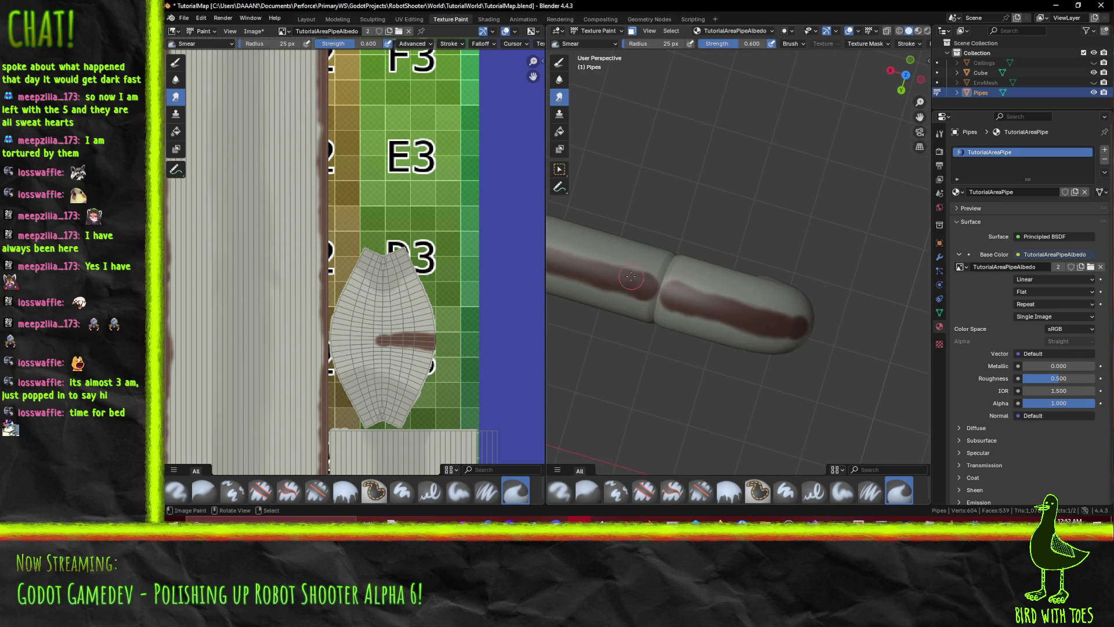
{"action": "left_click_drag", "start_coordinate": [632, 278], "coordinate": [675, 235]}
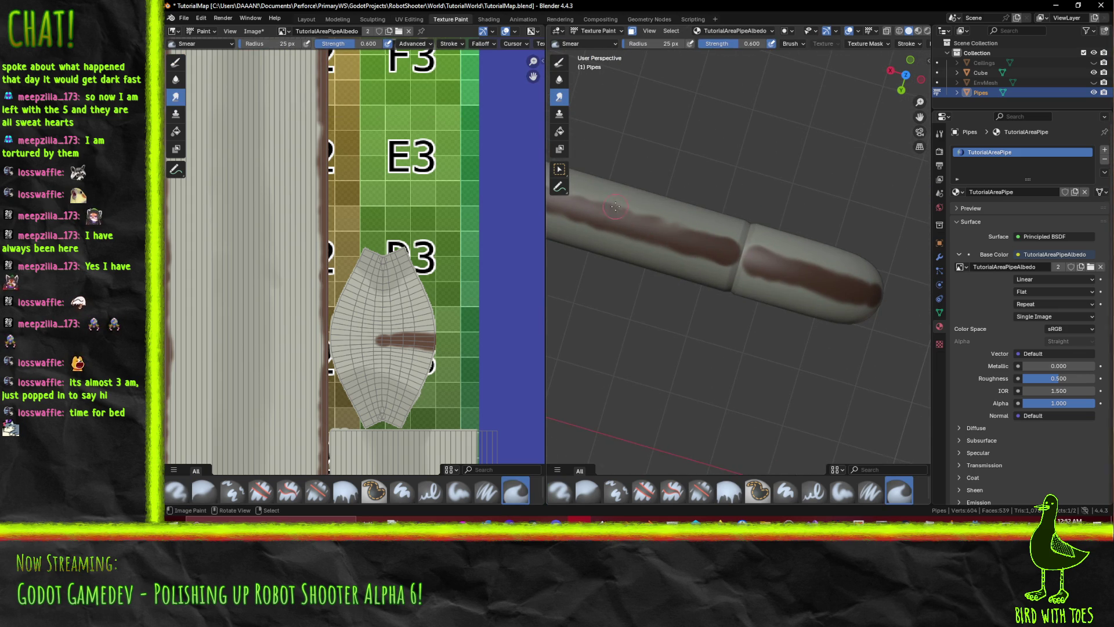
{"action": "key", "text": "KP_7"}
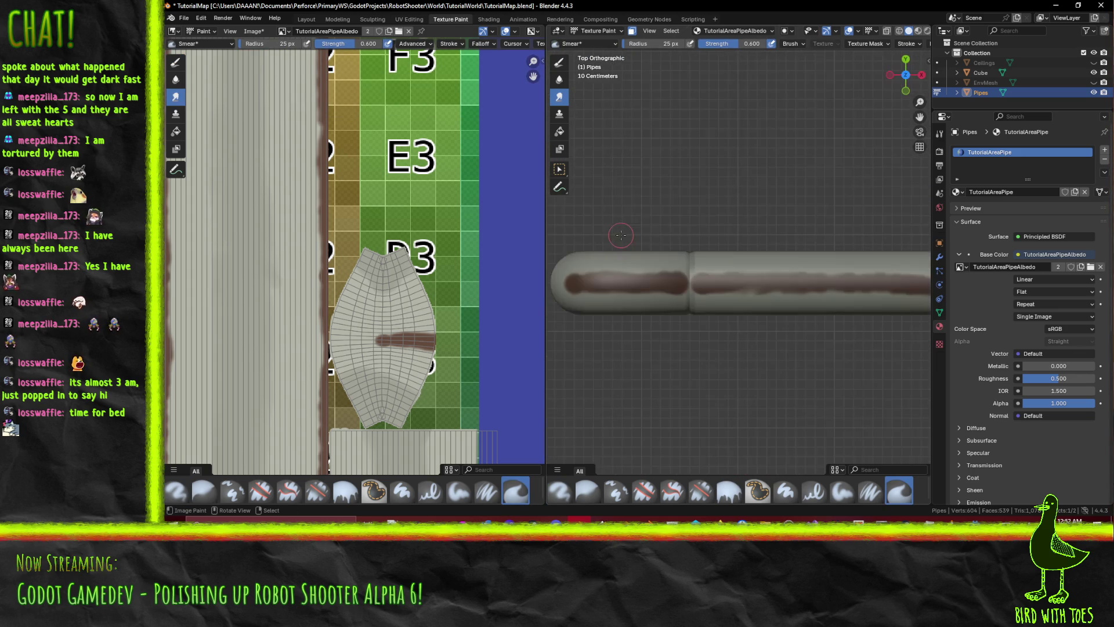
{"action": "left_click_drag", "start_coordinate": [872, 302], "coordinate": [649, 290]}
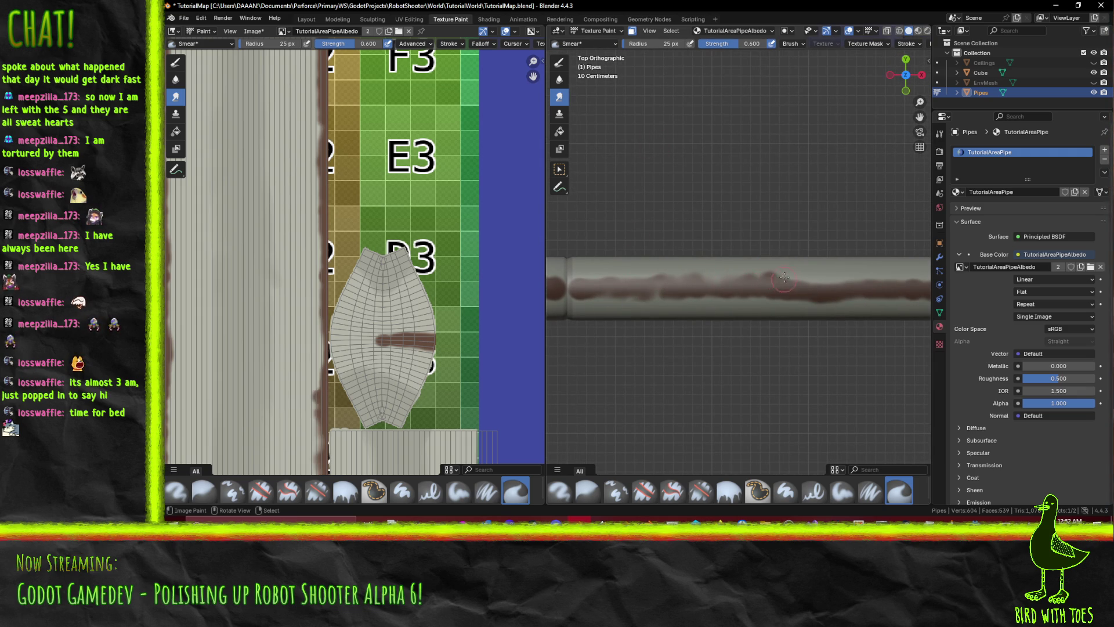
- Smear the brown rust band along the pipe and near the joint to rag its edges
{"action": "left_click_drag", "start_coordinate": [801, 283], "coordinate": [848, 282]}
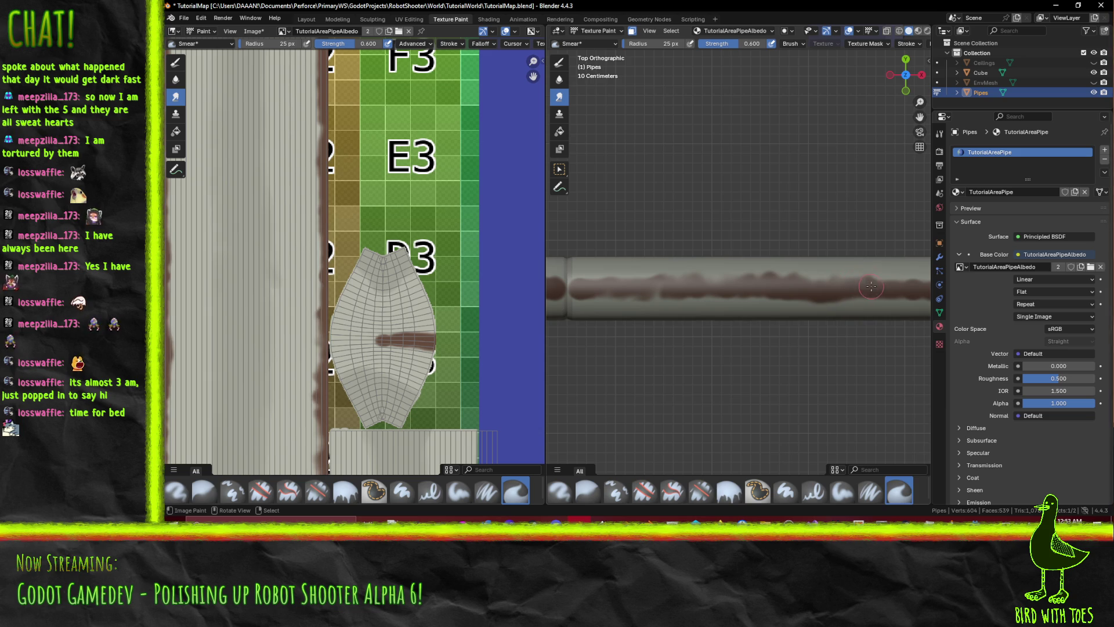
{"action": "mouse_move", "coordinate": [697, 285]}
{"action": "left_mouse_down"}
{"action": "mouse_move", "coordinate": [820, 268]}
{"action": "mouse_move", "coordinate": [690, 261]}
{"action": "mouse_move", "coordinate": [714, 265]}
{"action": "left_mouse_up"}
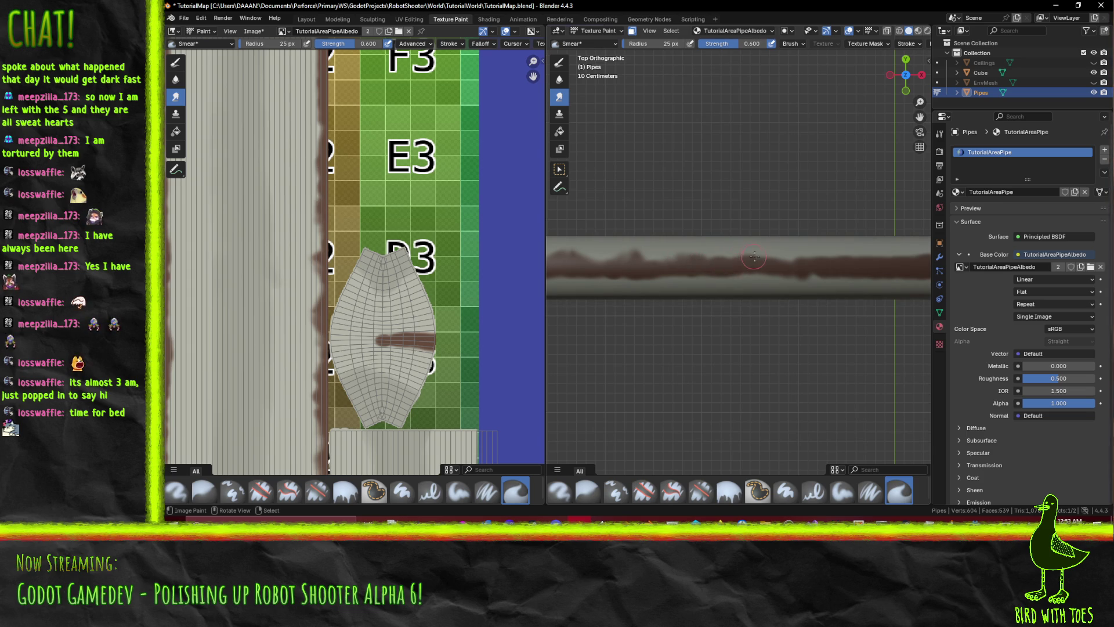
{"action": "left_click_drag", "start_coordinate": [785, 259], "coordinate": [822, 253]}
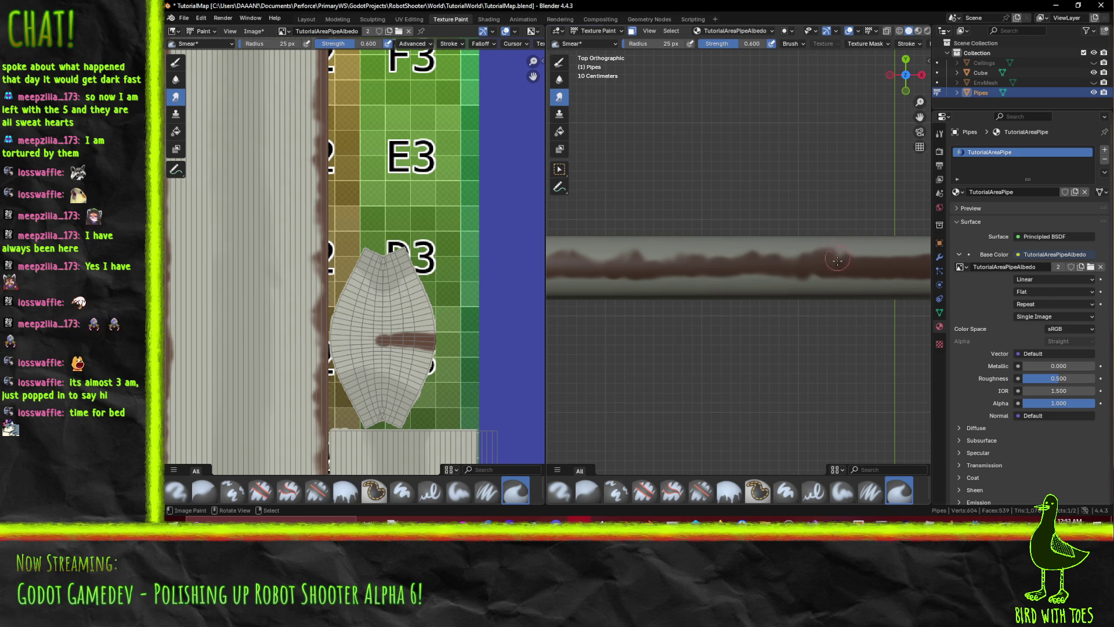
{"action": "mouse_move", "coordinate": [830, 252]}
{"action": "left_mouse_down"}
{"action": "mouse_move", "coordinate": [647, 263]}
{"action": "mouse_move", "coordinate": [752, 253]}
{"action": "left_mouse_up"}
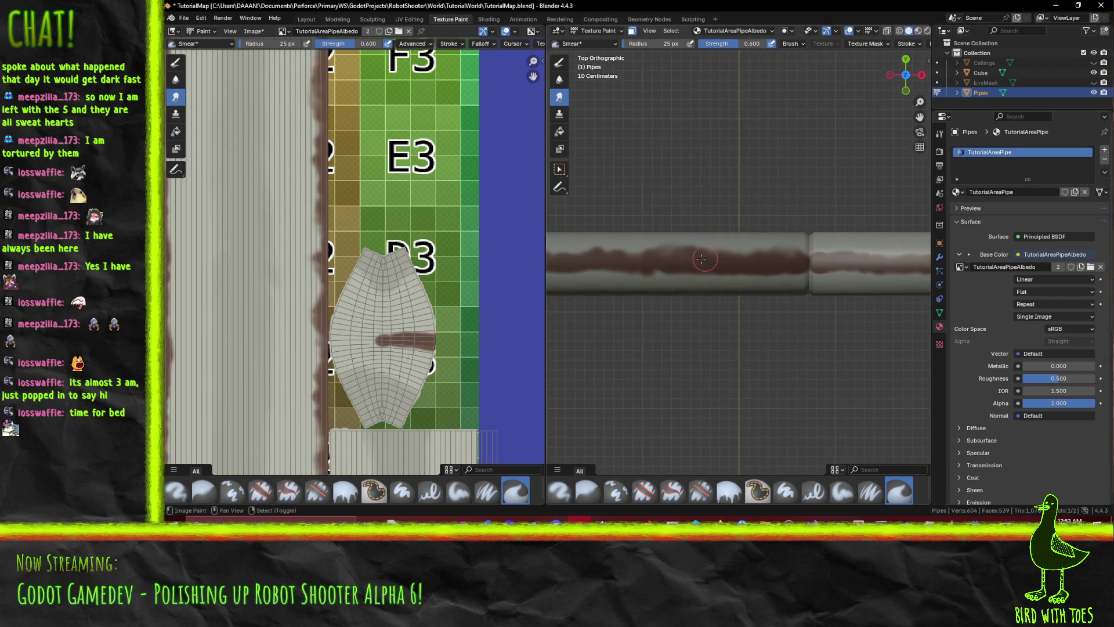
{"action": "mouse_move", "coordinate": [607, 252]}
{"action": "left_mouse_down"}
{"action": "mouse_move", "coordinate": [573, 257]}
{"action": "mouse_move", "coordinate": [656, 254]}
{"action": "left_mouse_up"}
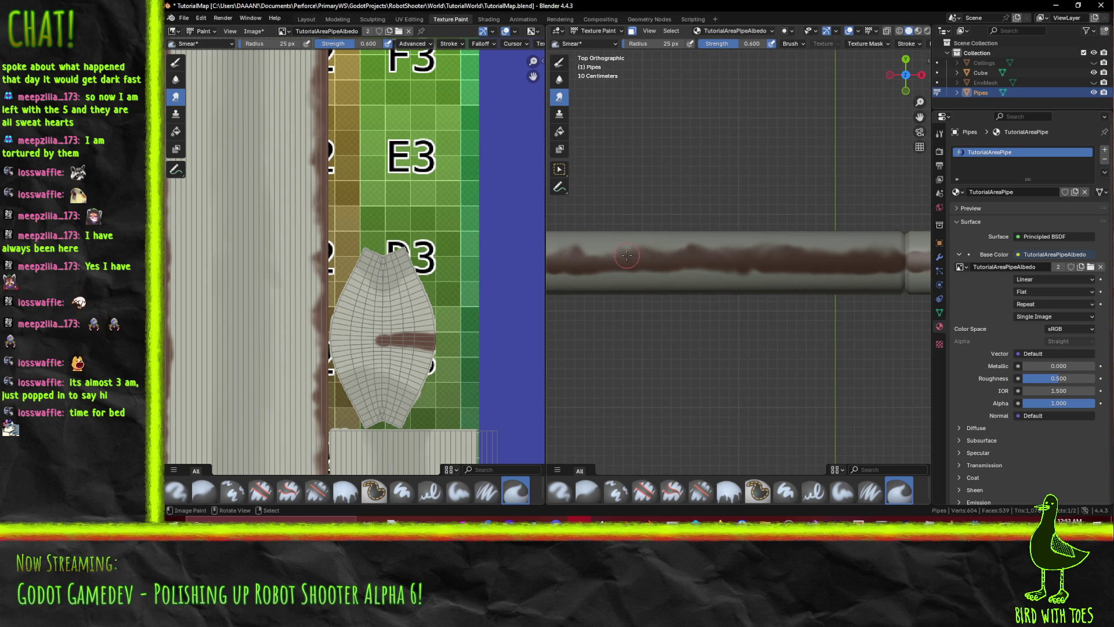
{"action": "mouse_move", "coordinate": [608, 249]}
{"action": "left_mouse_down"}
{"action": "mouse_move", "coordinate": [587, 258]}
{"action": "mouse_move", "coordinate": [685, 257]}
{"action": "mouse_move", "coordinate": [649, 248]}
{"action": "mouse_move", "coordinate": [674, 251]}
{"action": "left_mouse_up"}
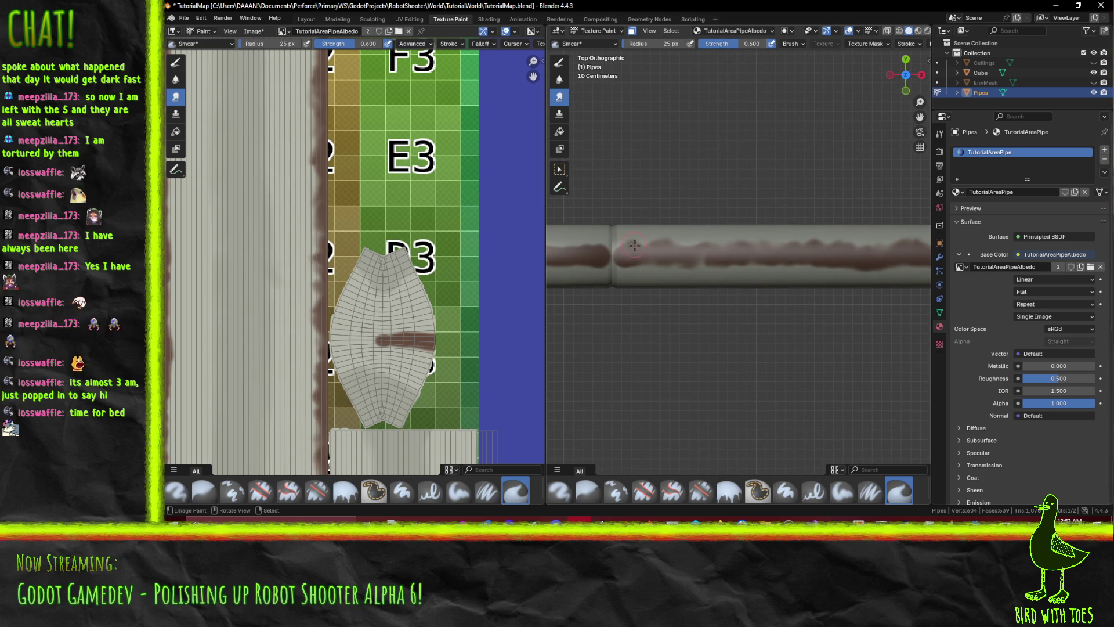
{"action": "mouse_move", "coordinate": [644, 246]}
{"action": "left_mouse_down"}
{"action": "mouse_move", "coordinate": [656, 252]}
{"action": "mouse_move", "coordinate": [611, 260]}
{"action": "mouse_move", "coordinate": [619, 273]}
{"action": "left_mouse_up"}
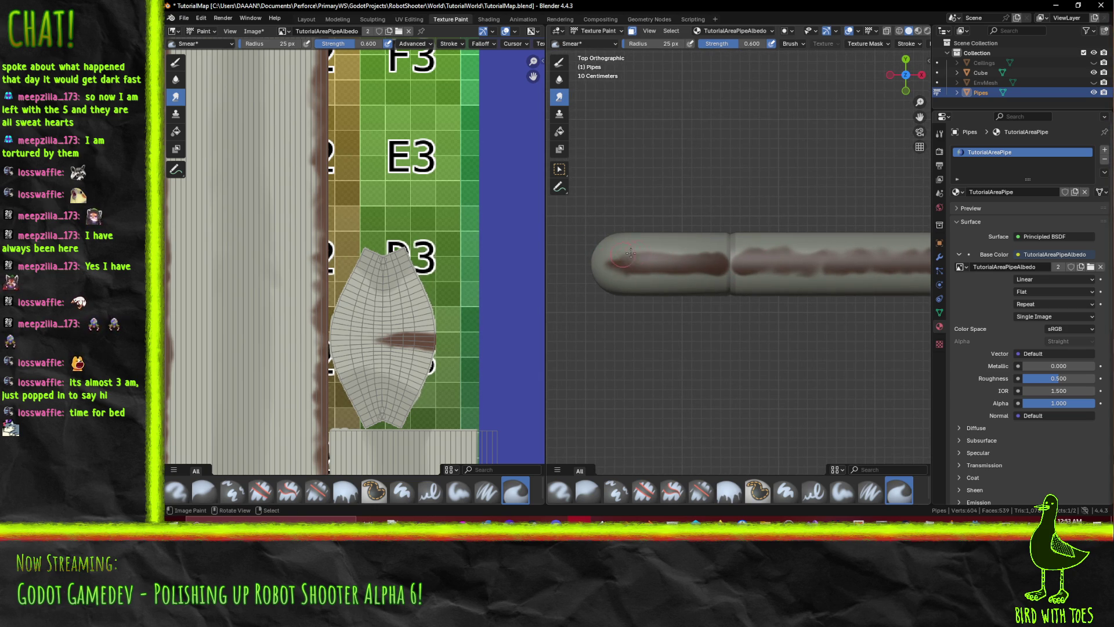
{"action": "mouse_move", "coordinate": [655, 252]}
{"action": "left_mouse_down"}
{"action": "mouse_move", "coordinate": [674, 249]}
{"action": "mouse_move", "coordinate": [672, 276]}
{"action": "left_mouse_up"}
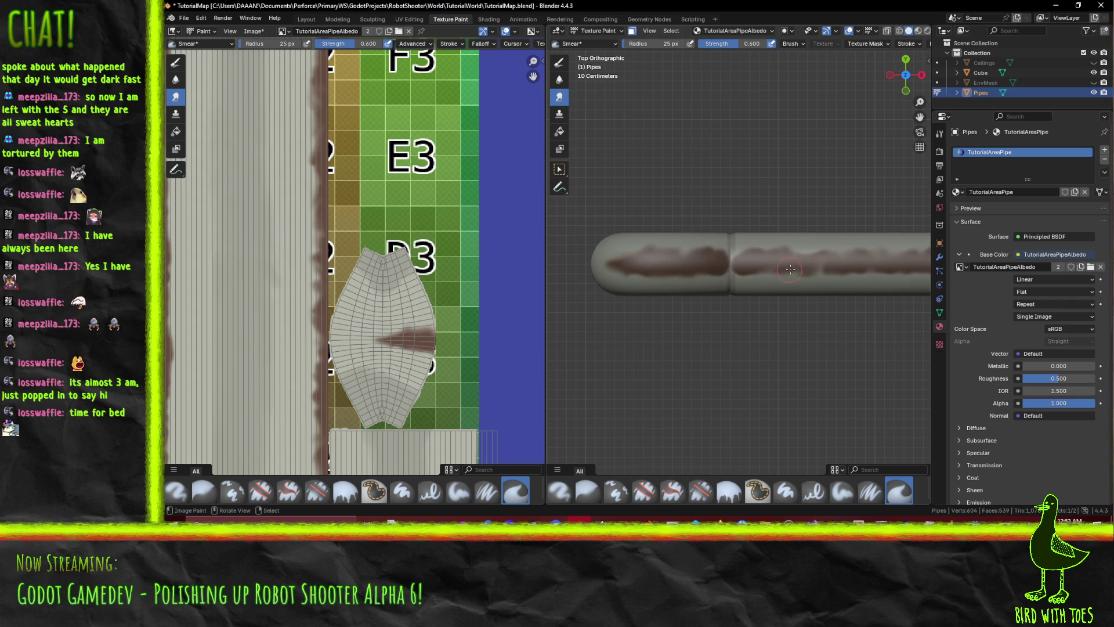
- Save the repainted TutorialAreaPipeAlbedo.png texture with Alt+S
{"action": "scroll", "coordinate": [801, 283], "scroll_direction": "up", "scroll_amount": 5}
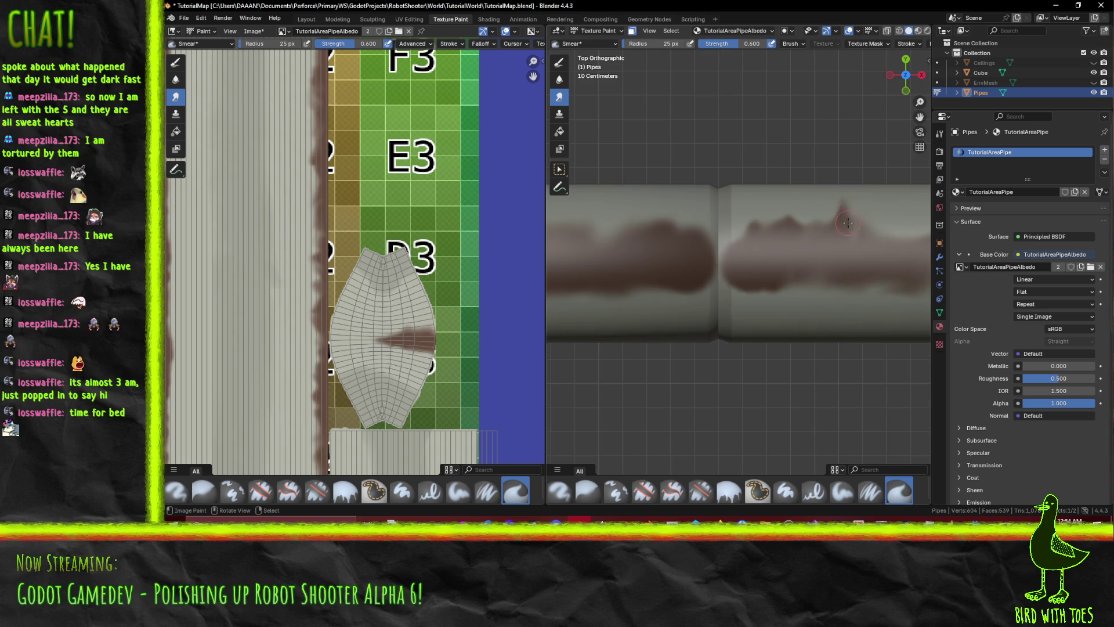
{"action": "scroll", "coordinate": [848, 222], "scroll_direction": "down", "scroll_amount": 3}
{"action": "mouse_move", "coordinate": [848, 222]}
{"action": "left_mouse_down"}
{"action": "mouse_move", "coordinate": [786, 222]}
{"action": "mouse_move", "coordinate": [703, 197]}
{"action": "mouse_move", "coordinate": [698, 183]}
{"action": "mouse_move", "coordinate": [747, 189]}
{"action": "mouse_move", "coordinate": [682, 184]}
{"action": "mouse_move", "coordinate": [749, 155]}
{"action": "mouse_move", "coordinate": [703, 196]}
{"action": "mouse_move", "coordinate": [794, 121]}
{"action": "mouse_move", "coordinate": [706, 157]}
{"action": "mouse_move", "coordinate": [748, 261]}
{"action": "mouse_move", "coordinate": [701, 252]}
{"action": "left_mouse_up"}
{"action": "key", "text": "alt+s"}
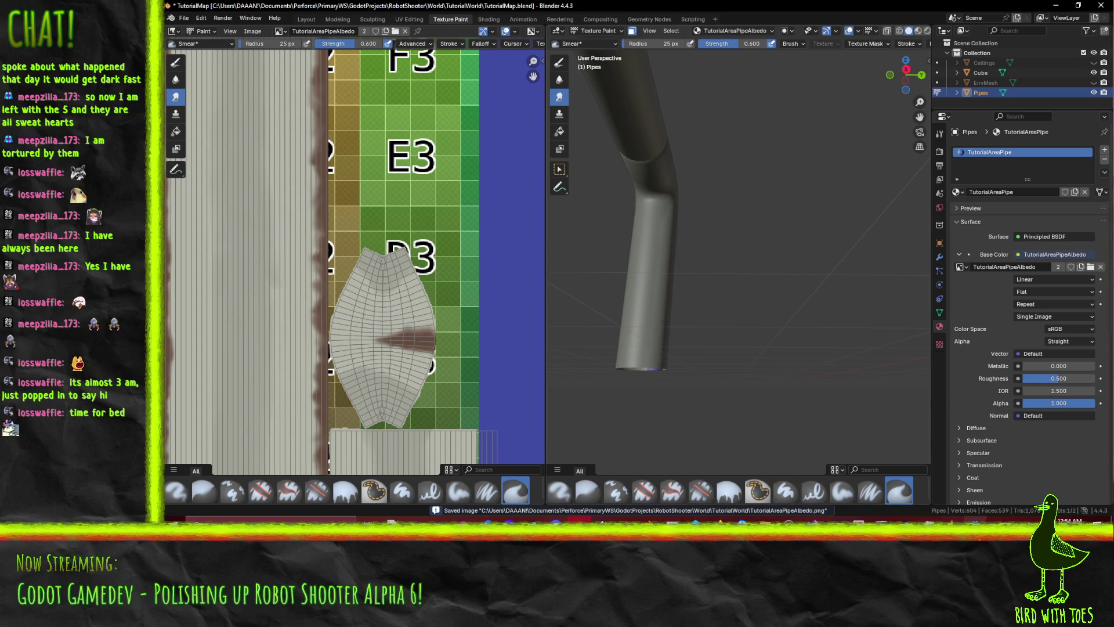
{"action": "mouse_move", "coordinate": [975, 521]}
{"action": "left_click", "coordinate": [973, 482]}
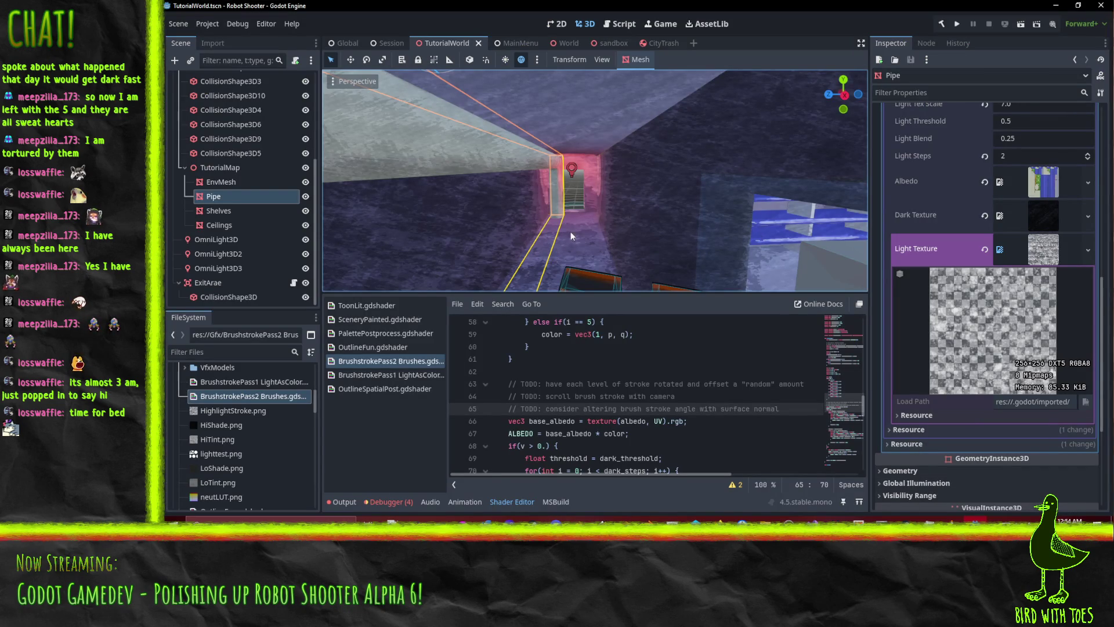
{"action": "mouse_move", "coordinate": [558, 187]}
{"action": "left_mouse_down"}
{"action": "mouse_move", "coordinate": [541, 191]}
{"action": "mouse_move", "coordinate": [591, 170]}
{"action": "mouse_move", "coordinate": [561, 182]}
{"action": "mouse_move", "coordinate": [576, 176]}
{"action": "mouse_move", "coordinate": [557, 169]}
{"action": "mouse_move", "coordinate": [566, 175]}
{"action": "left_mouse_up"}
{"action": "key", "text": "alt+Tab"}
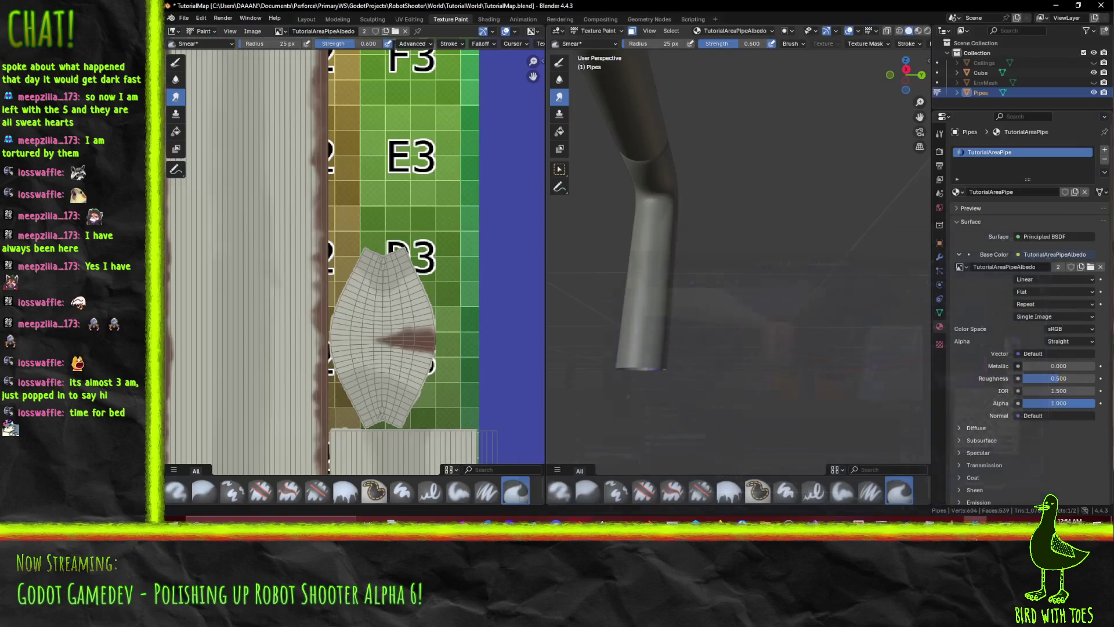
- In Edit Mode with wireframe shading, select the vertices of the pipe's long horizontal run
{"action": "key", "text": "KP_7"}
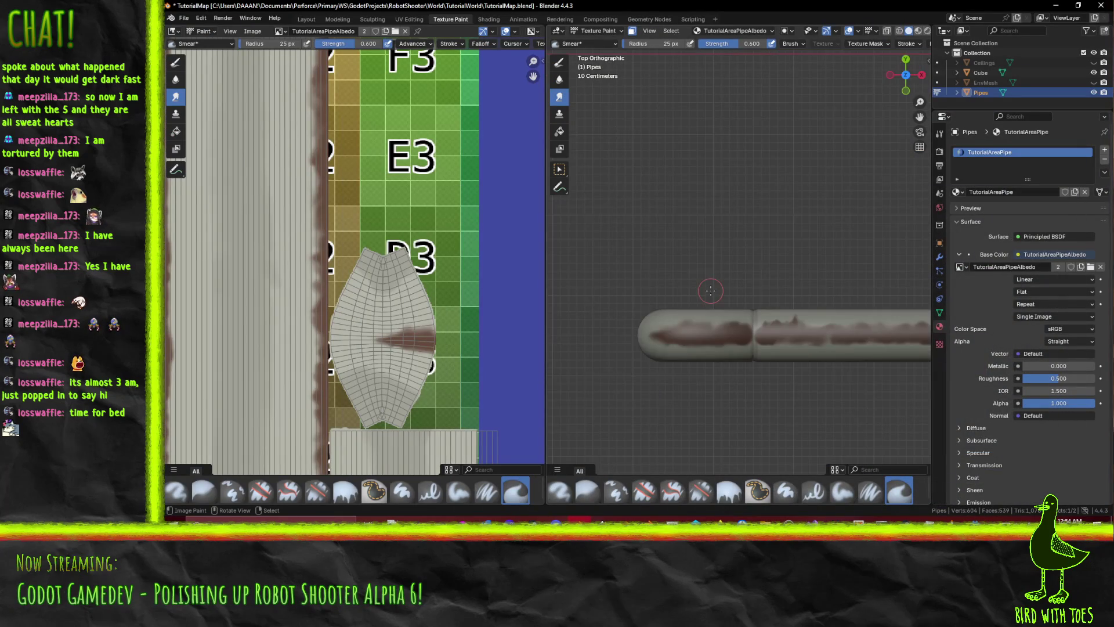
{"action": "key", "text": "Tab"}
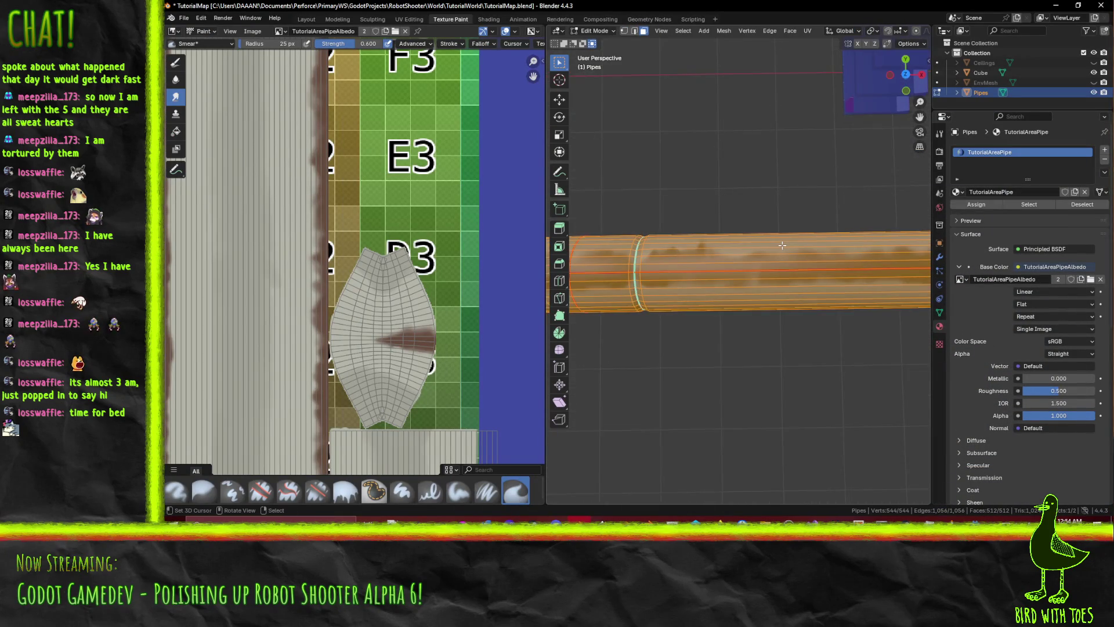
{"action": "key", "text": "KP_1"}
{"action": "scroll", "coordinate": [766, 250], "scroll_direction": "down", "scroll_amount": 4}
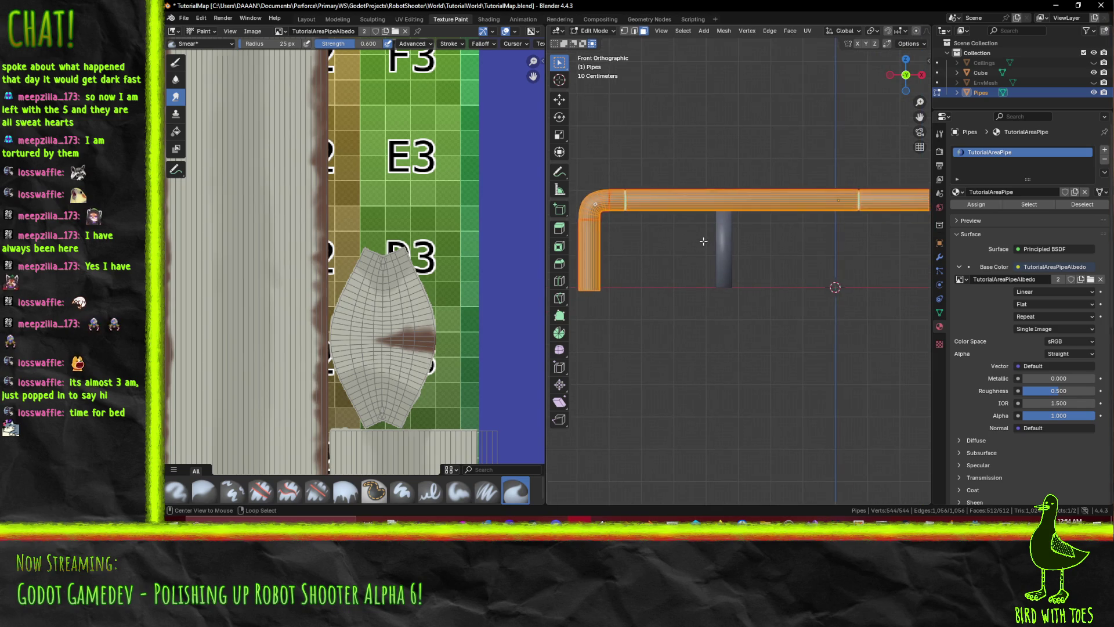
{"action": "key", "text": "alt+a"}
{"action": "key", "text": "z"}
{"action": "left_click", "coordinate": [670, 256]}
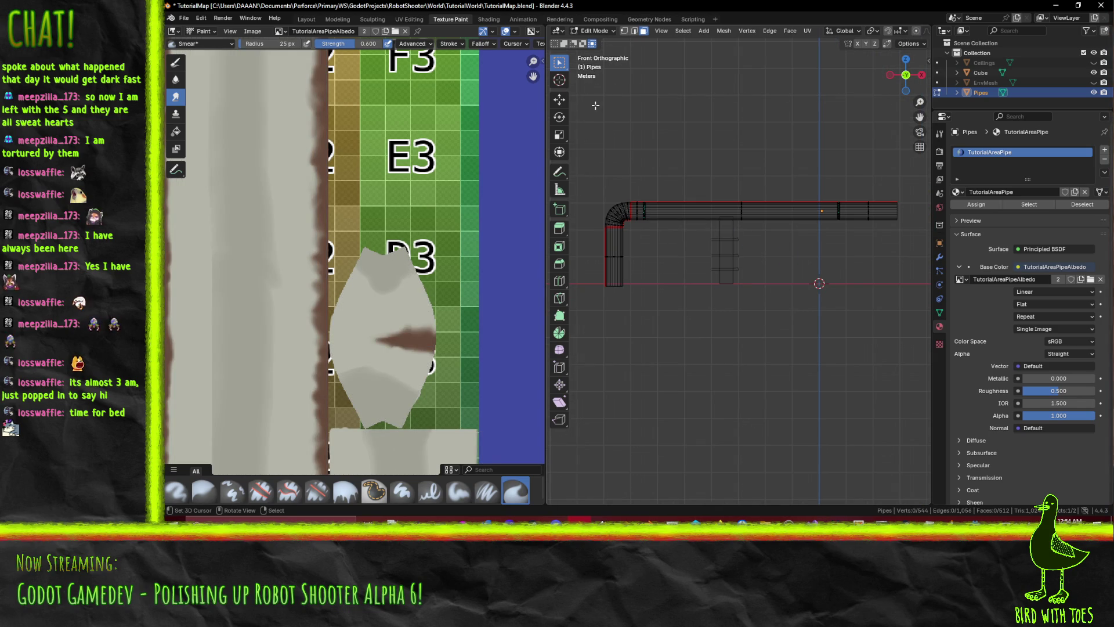
{"action": "left_click", "coordinate": [624, 31]}
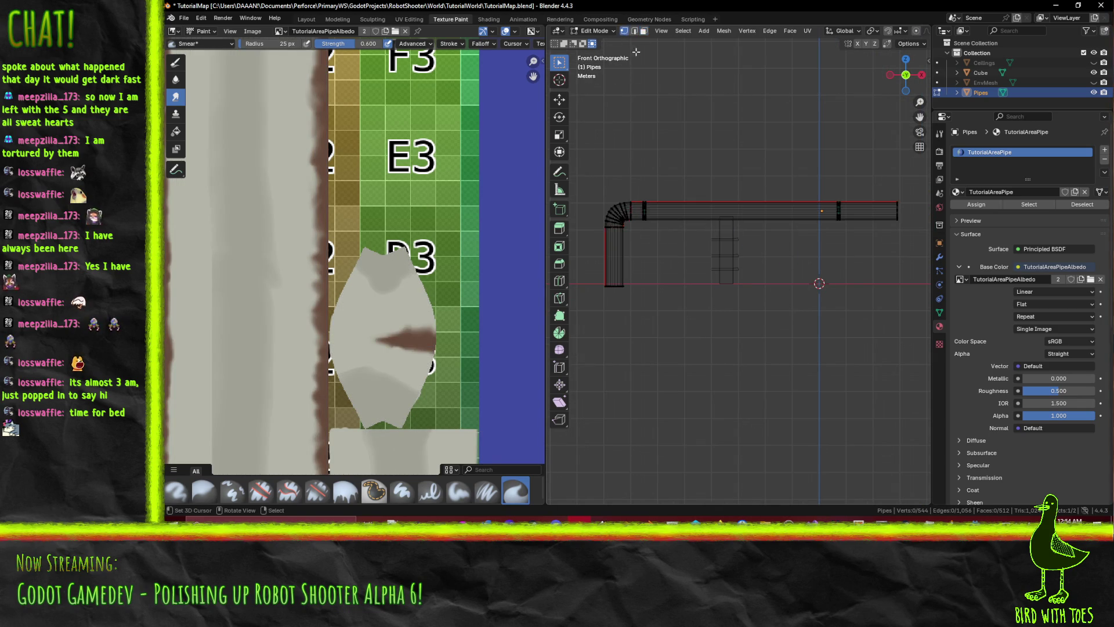
{"action": "mouse_move", "coordinate": [573, 151]}
{"action": "left_mouse_down"}
{"action": "mouse_move", "coordinate": [827, 237]}
{"action": "mouse_move", "coordinate": [912, 246]}
{"action": "left_mouse_up"}
- Move the selected pipe run down 0.2 m along Z
{"action": "key", "text": "KP_Decimal"}
{"action": "key", "text": "g"}
{"action": "key", "text": "z"}
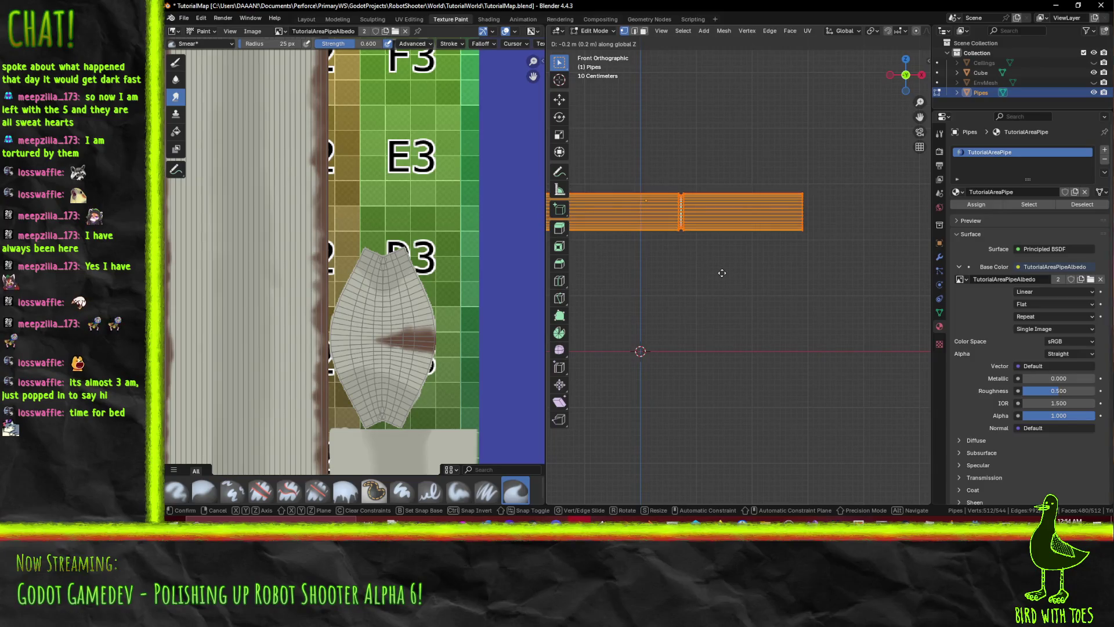
{"action": "left_click", "coordinate": [722, 273]}
{"action": "key", "text": "KP_Decimal"}
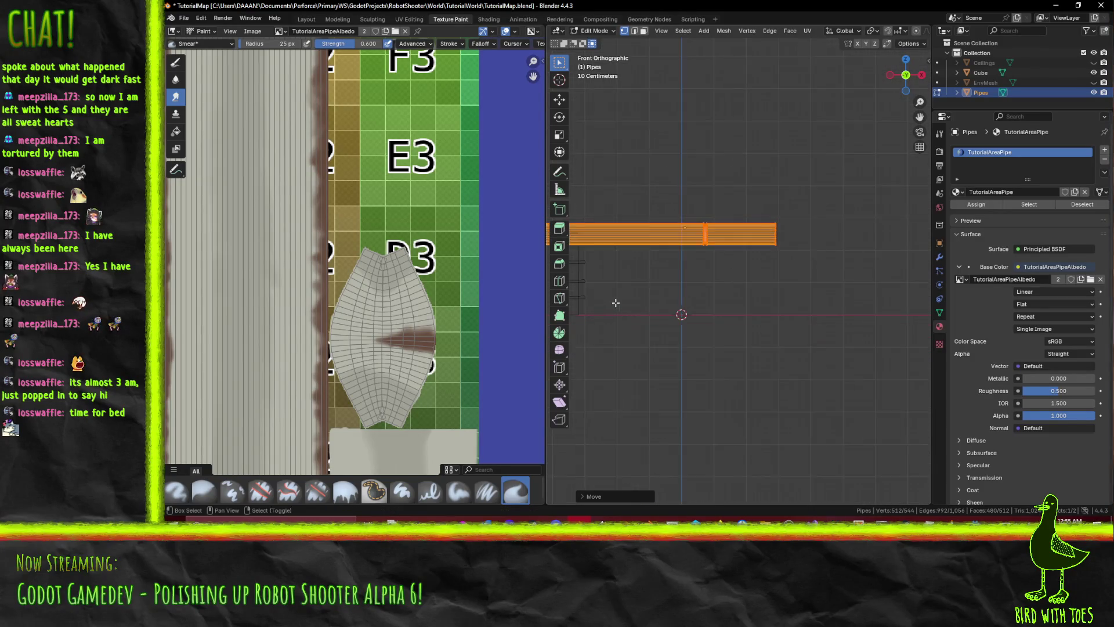
{"action": "scroll", "coordinate": [697, 287], "scroll_direction": "up", "scroll_amount": 4}
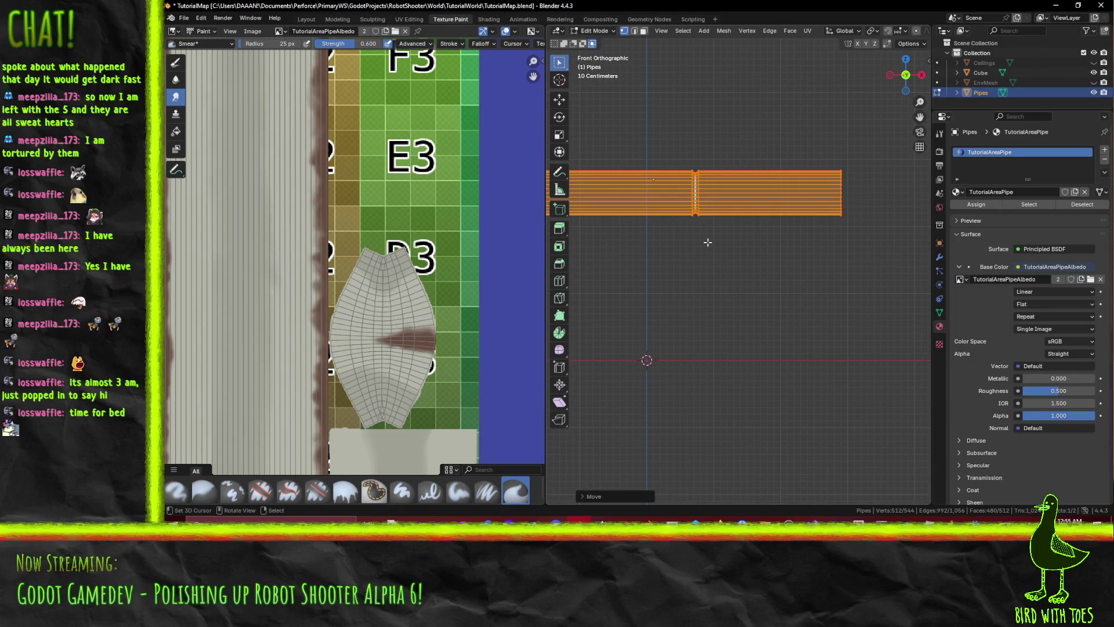
- Nudge the section again along Z and save TutorialMap.blend
{"action": "key", "text": "g"}
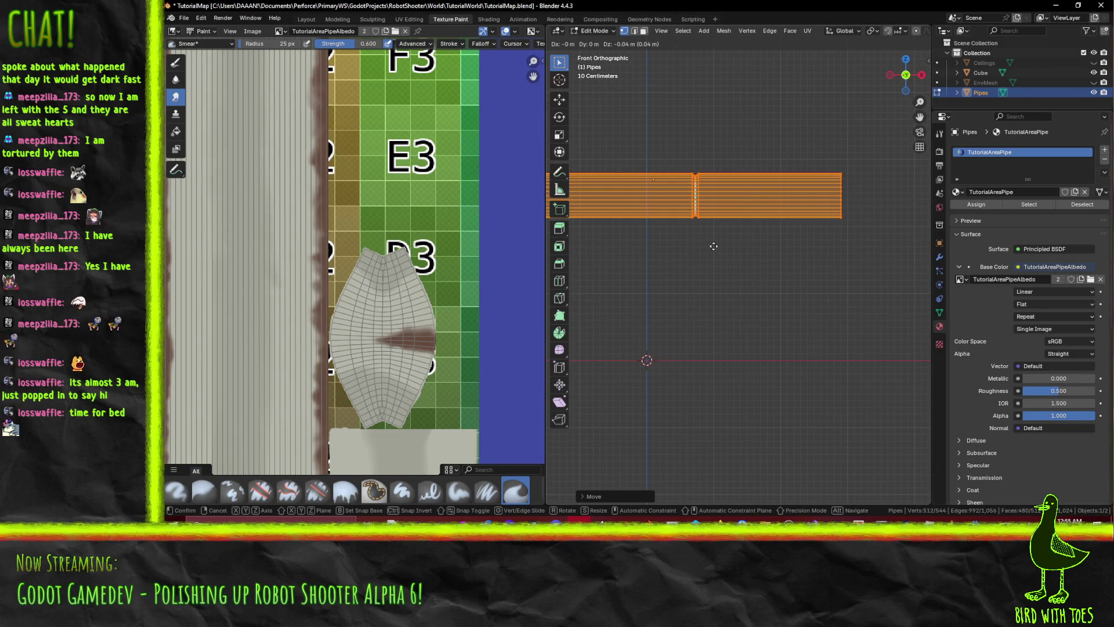
{"action": "key", "text": "z"}
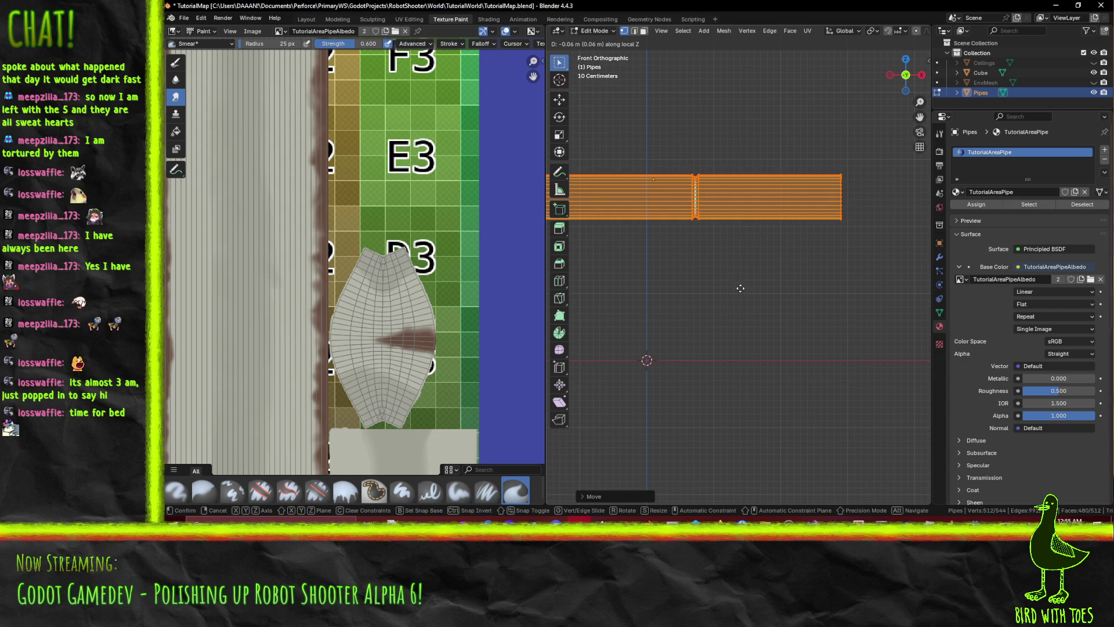
{"action": "left_click", "coordinate": [747, 317]}
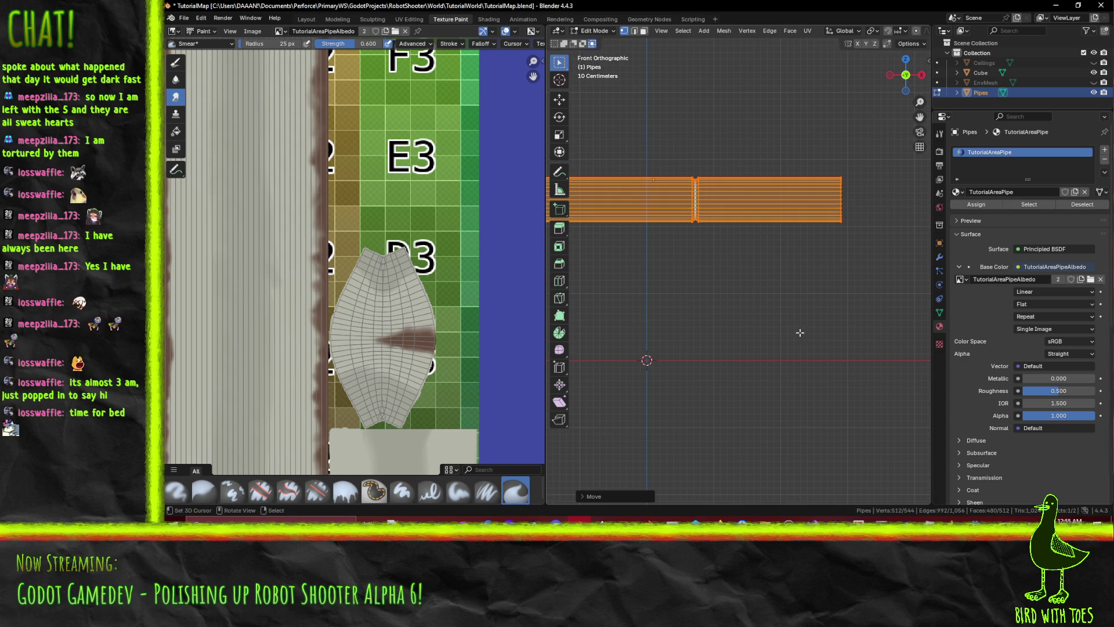
{"action": "key", "text": "ctrl+s"}
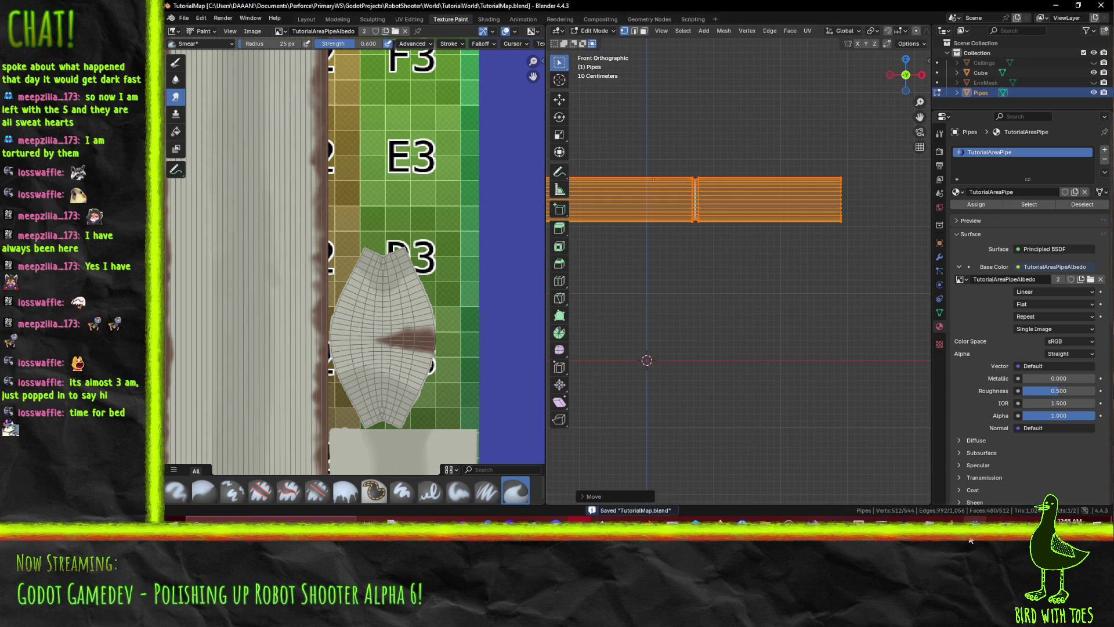
{"action": "left_click", "coordinate": [976, 540]}
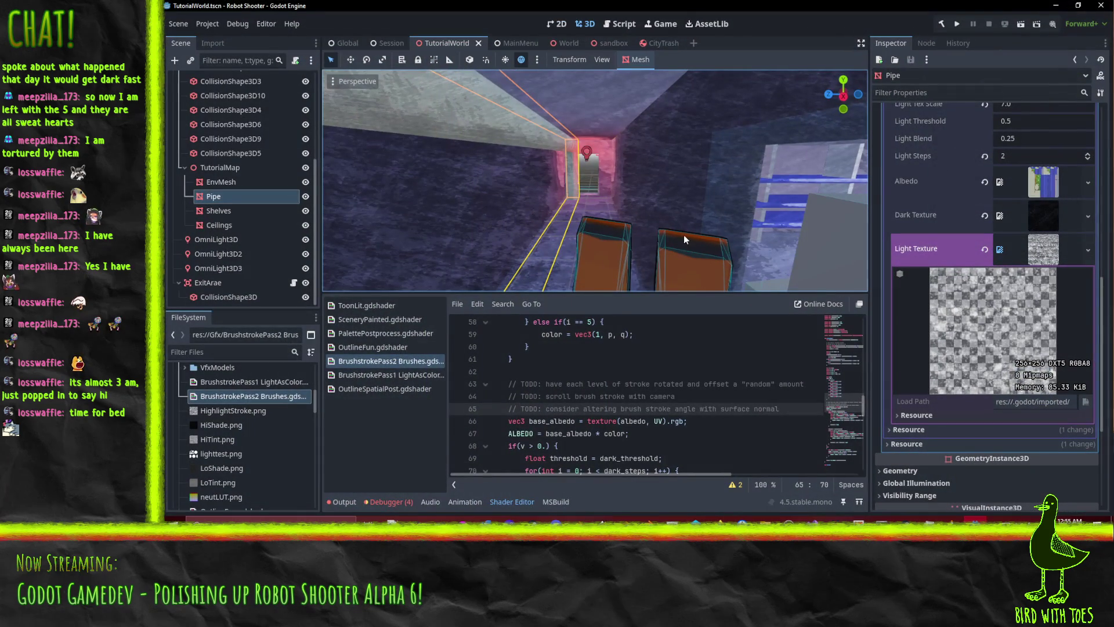
- Frame the Pipe and Quick Load its mesh, searching 'tutori' for the TutorialAreaPipe mesh
{"action": "key", "text": "f"}
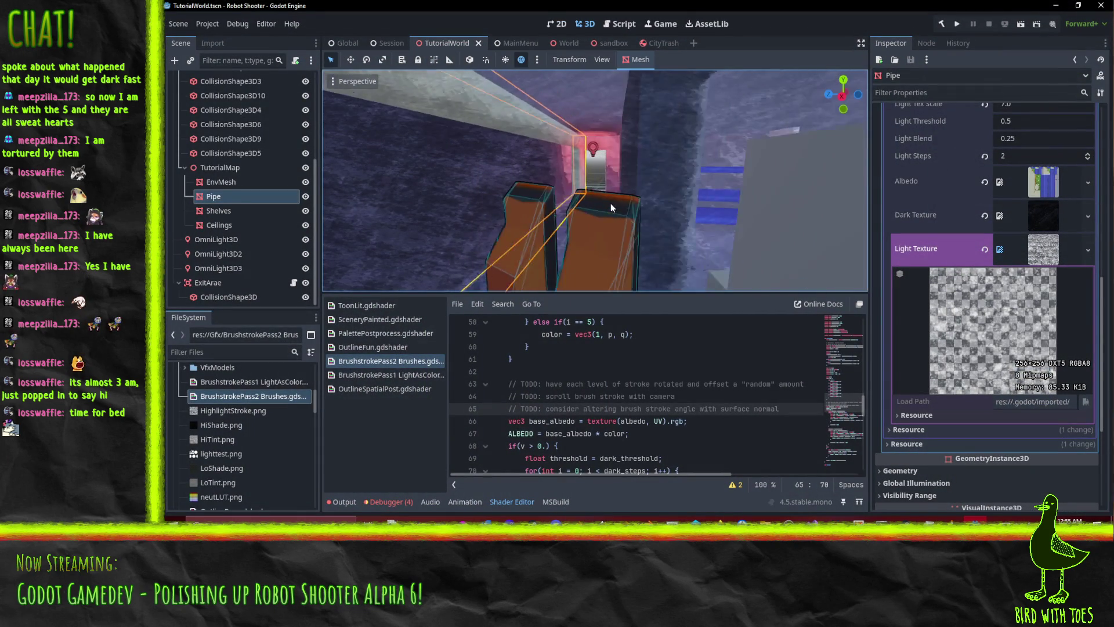
{"action": "key", "text": "f"}
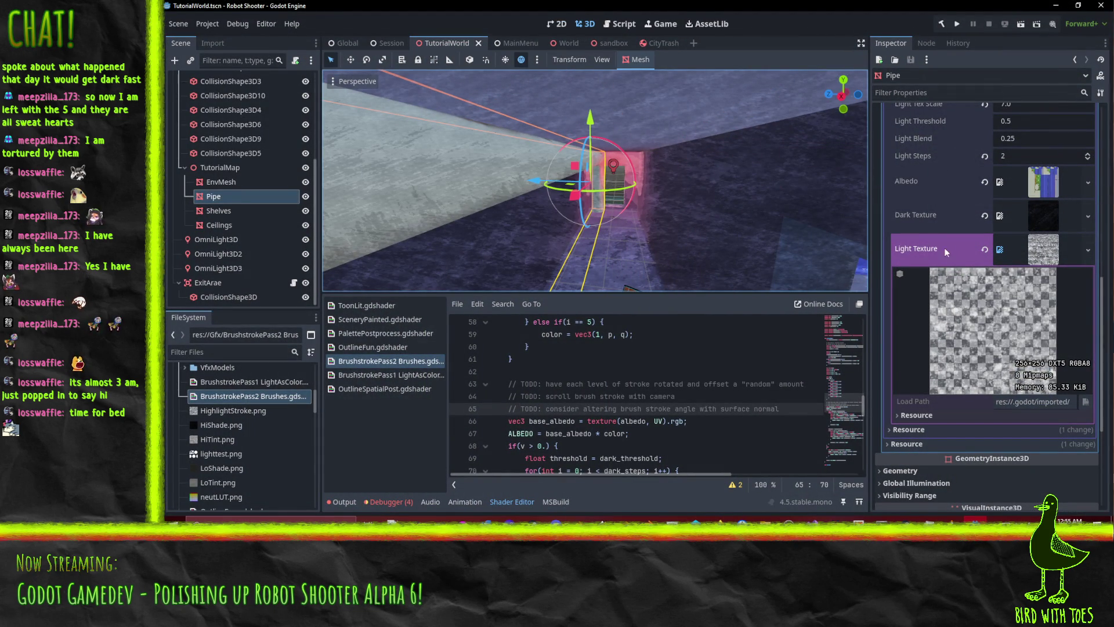
{"action": "scroll", "coordinate": [942, 252], "scroll_direction": "up", "scroll_amount": 10}
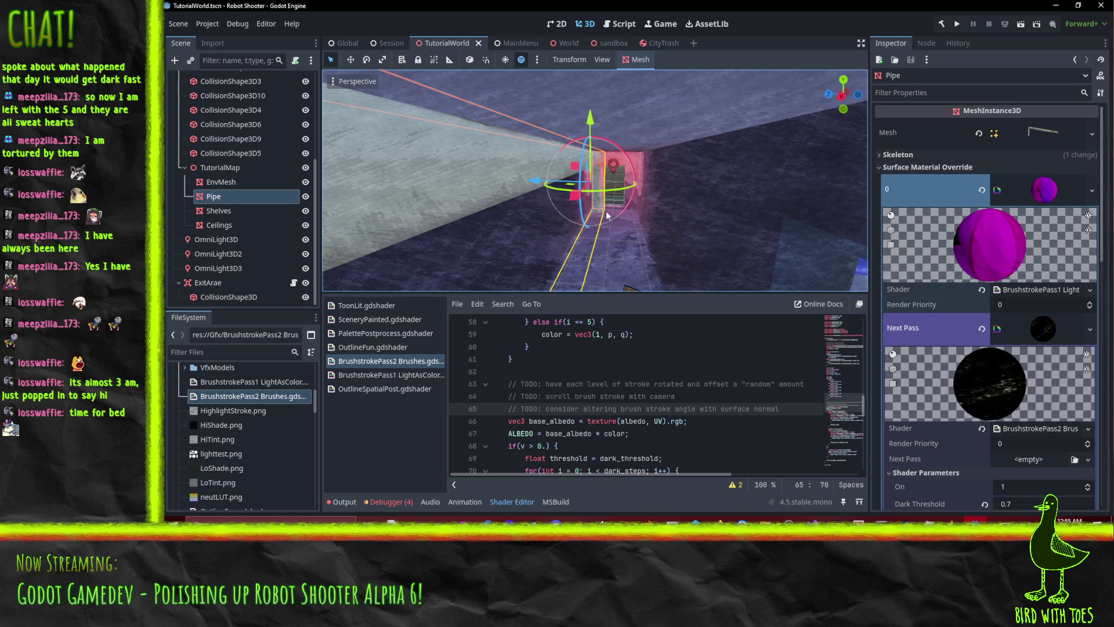
{"action": "left_click", "coordinate": [1088, 134]}
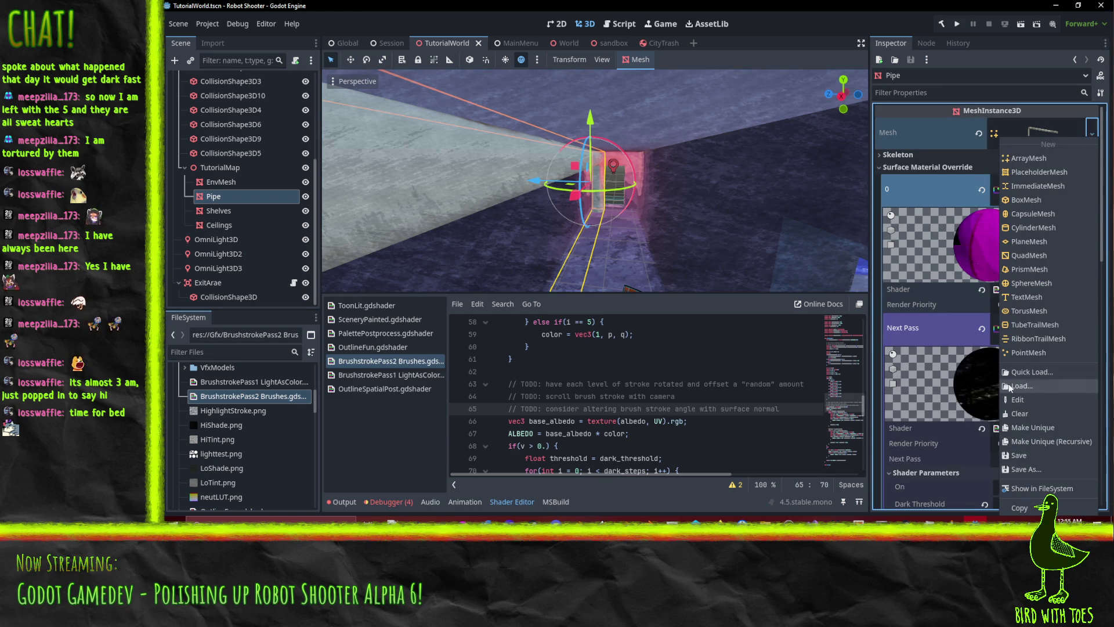
{"action": "left_click", "coordinate": [1027, 372]}
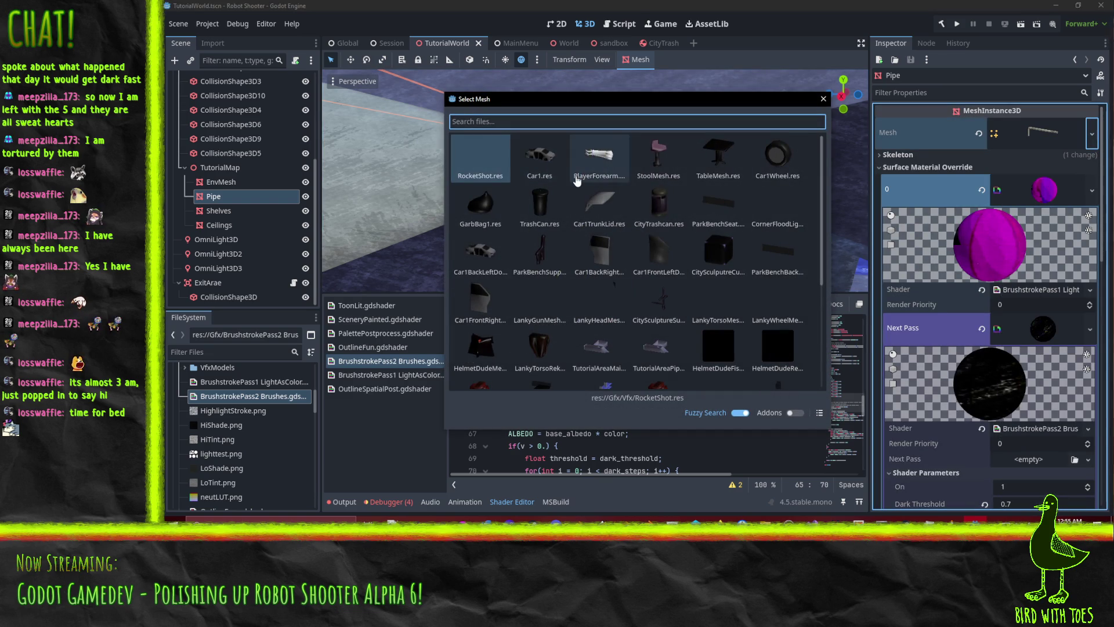
{"action": "type", "text": "mesh"}
{"action": "scroll", "coordinate": [572, 180], "scroll_direction": "down", "scroll_amount": 1}
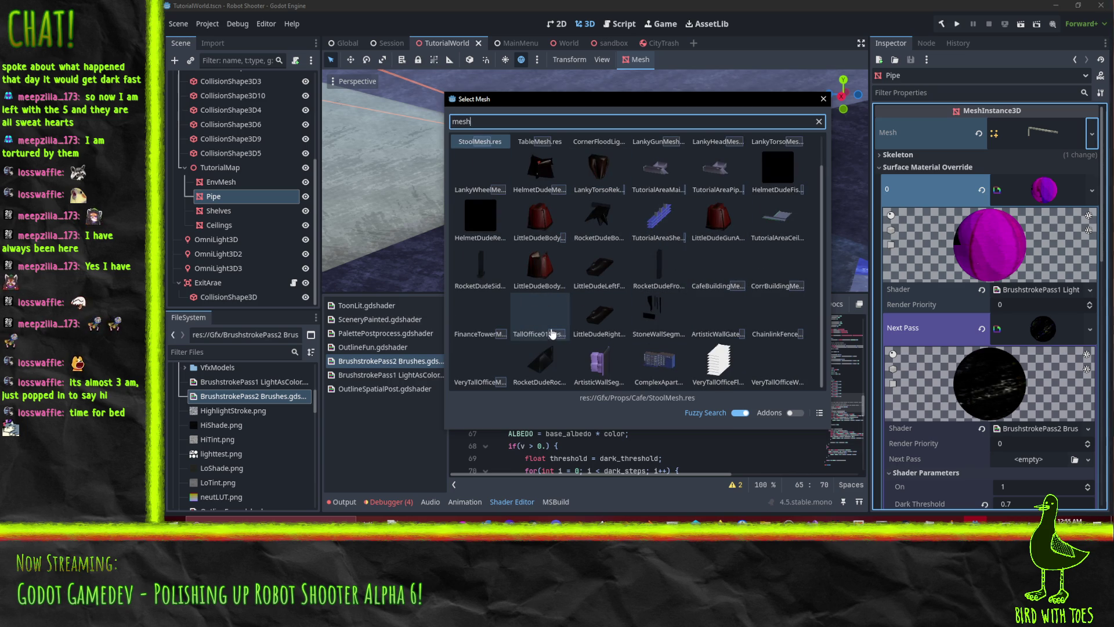
{"action": "key", "text": "ctrl+a"}
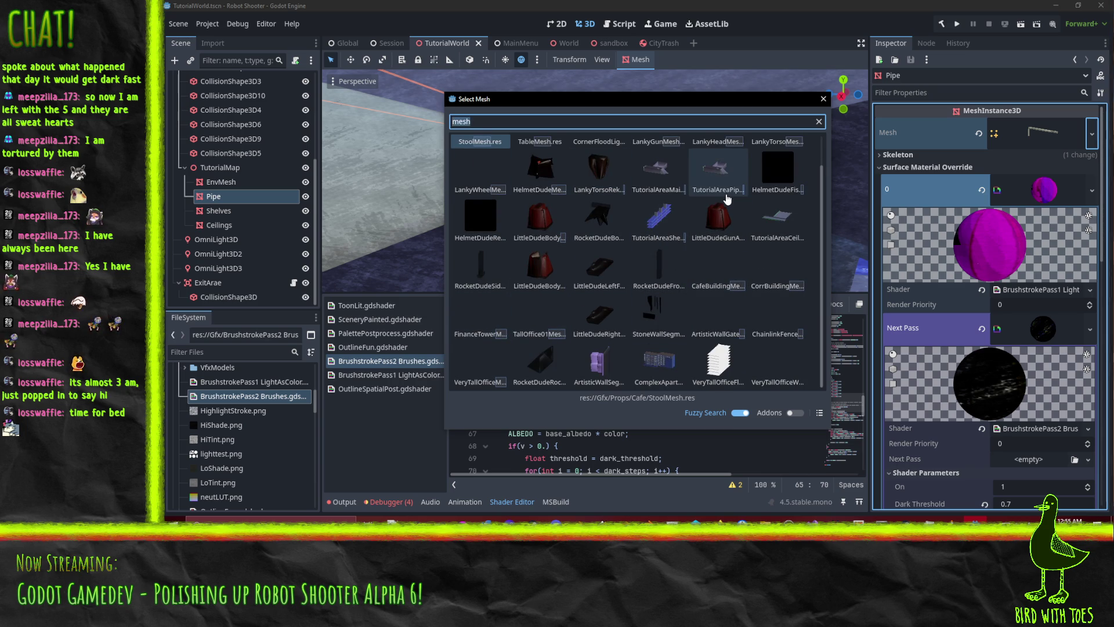
{"action": "type", "text": "tutorial"}
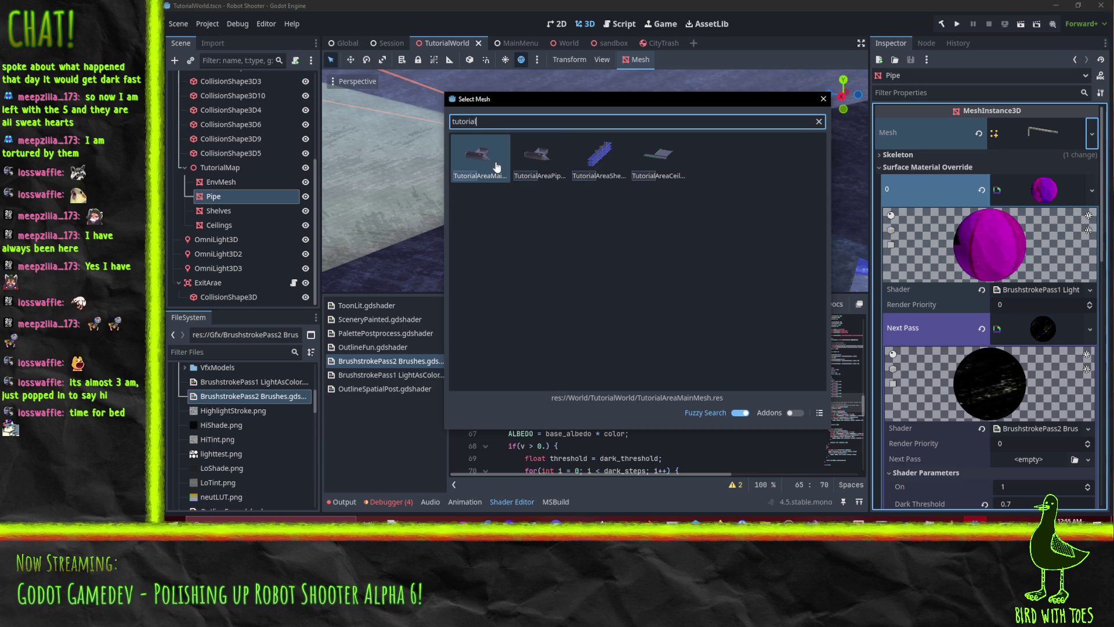
{"action": "double_click", "coordinate": [541, 166]}
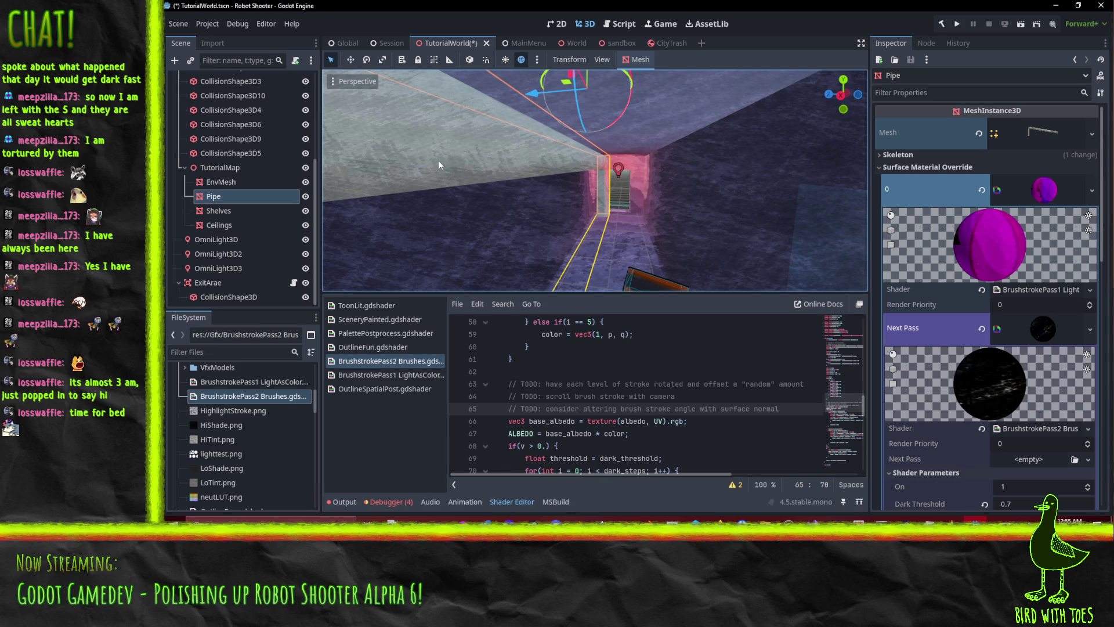
{"action": "left_click", "coordinate": [350, 60]}
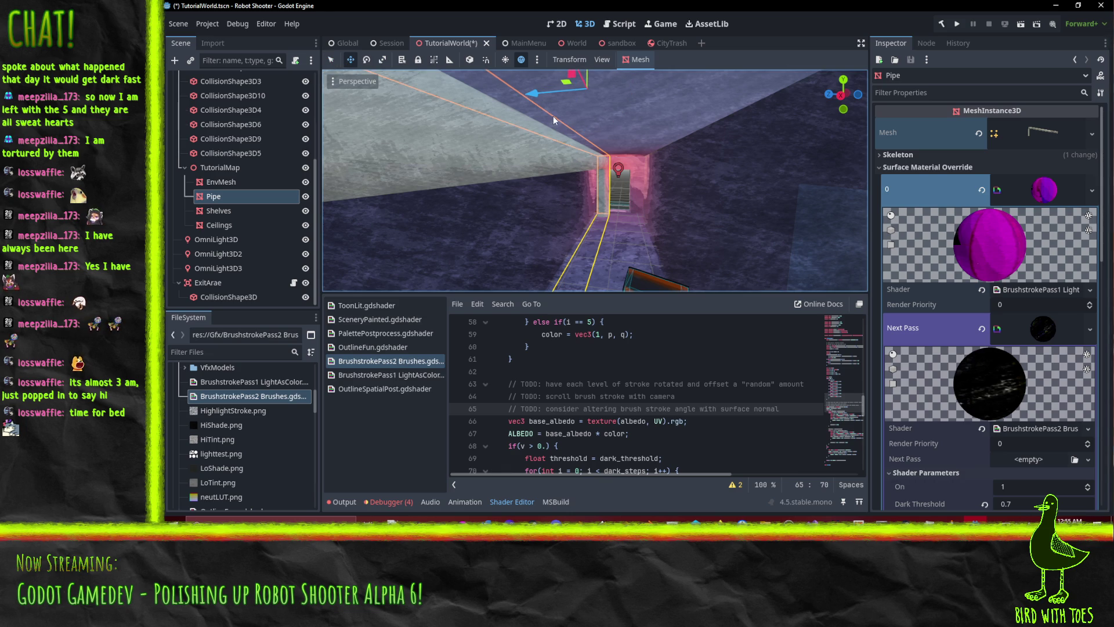
{"action": "key", "text": "g"}
{"action": "key", "text": "Escape"}
{"action": "mouse_move", "coordinate": [600, 170]}
{"action": "left_mouse_down"}
{"action": "mouse_move", "coordinate": [592, 154]}
{"action": "mouse_move", "coordinate": [533, 167]}
{"action": "mouse_move", "coordinate": [602, 163]}
{"action": "mouse_move", "coordinate": [603, 120]}
{"action": "mouse_move", "coordinate": [661, 166]}
{"action": "mouse_move", "coordinate": [667, 146]}
{"action": "mouse_move", "coordinate": [663, 169]}
{"action": "mouse_move", "coordinate": [689, 174]}
{"action": "left_mouse_up"}
{"action": "key", "text": "g"}
{"action": "key", "text": "Escape"}
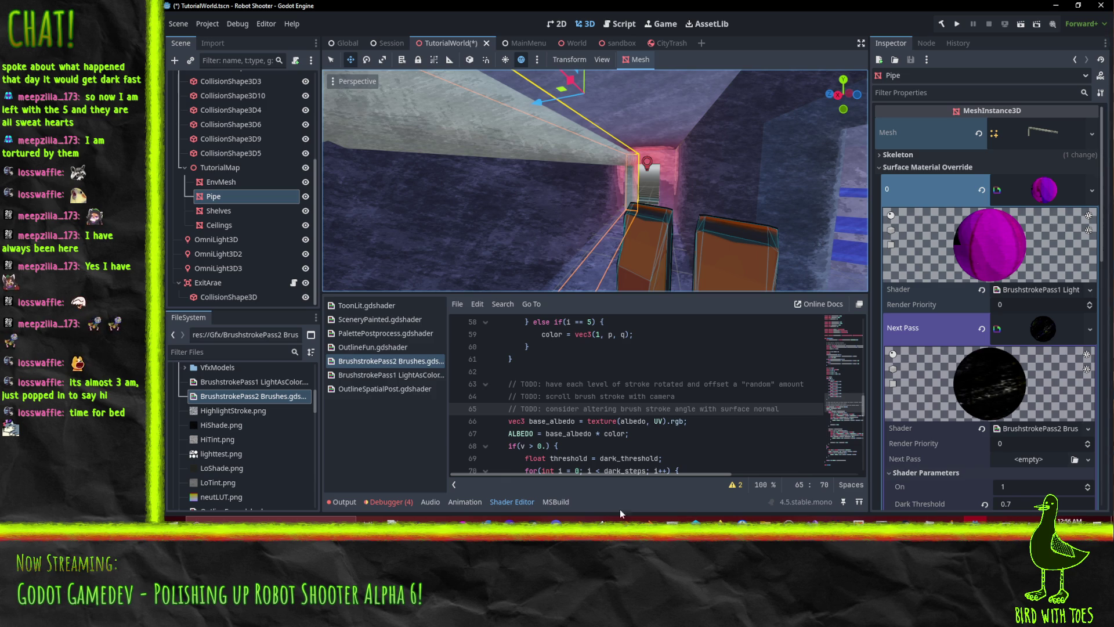
- Enter Texture Paint mode on the pipe with textured viewport shading
{"action": "left_click", "coordinate": [579, 518]}
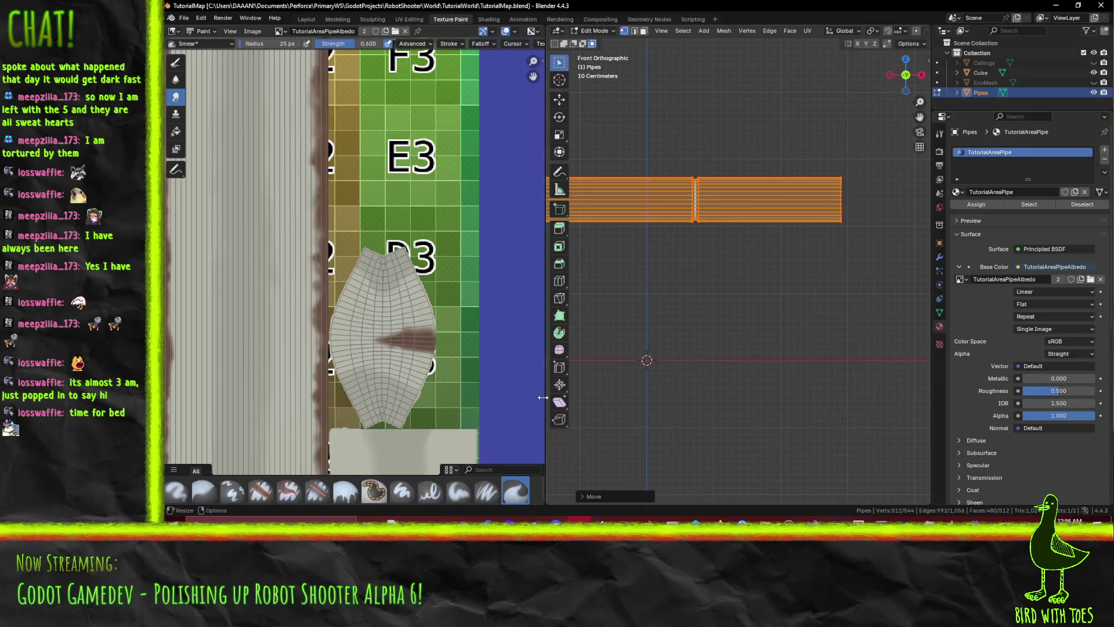
{"action": "left_click", "coordinate": [594, 31]}
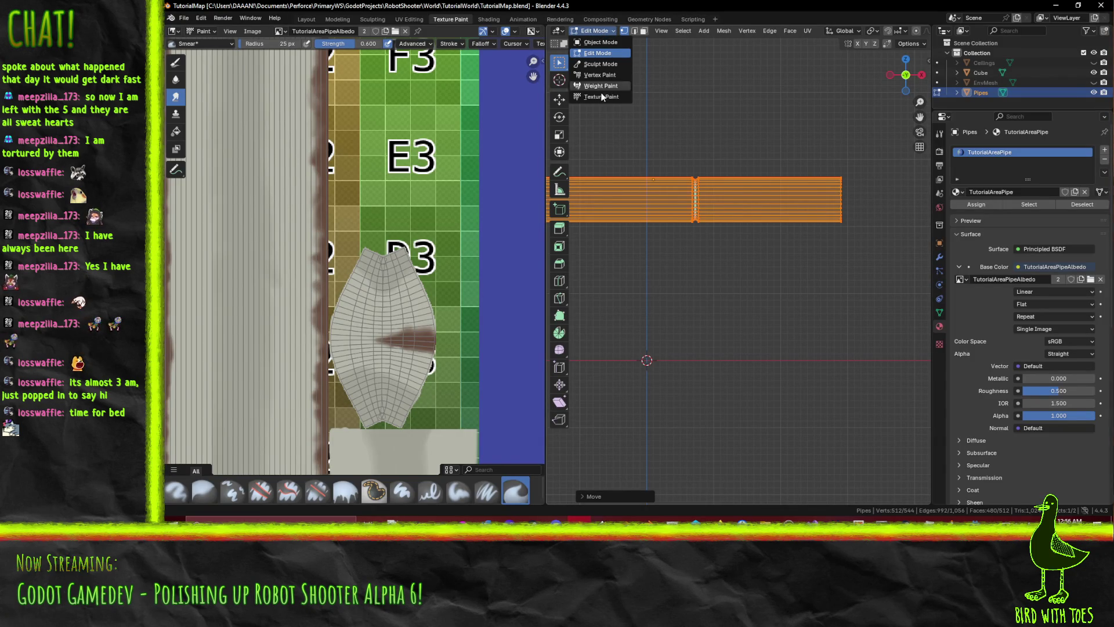
{"action": "left_click", "coordinate": [607, 98]}
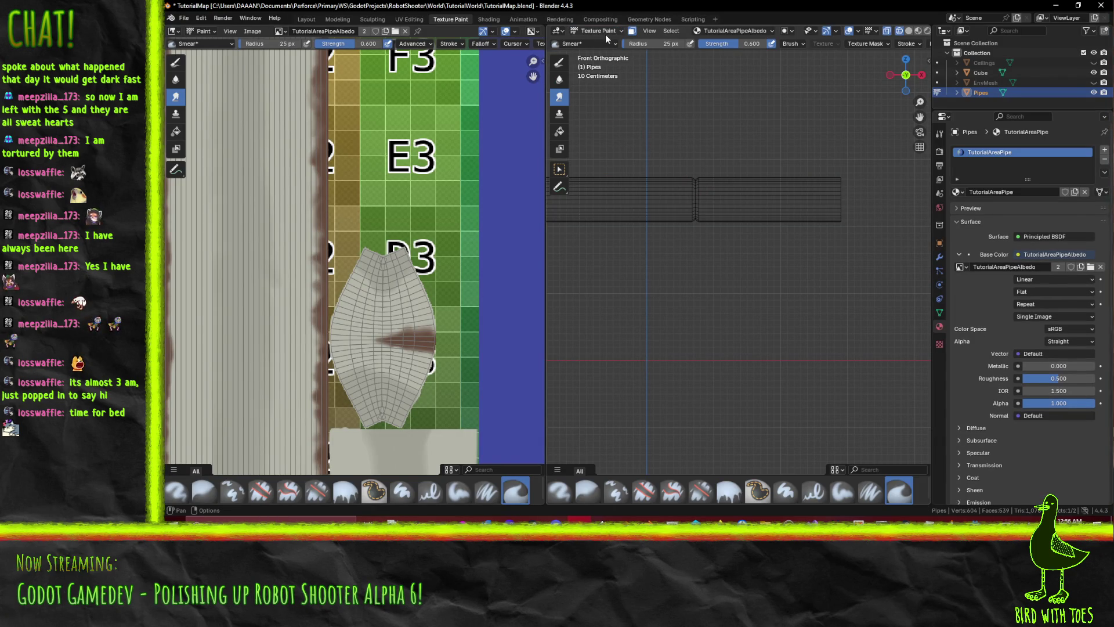
{"action": "key", "text": "z"}
{"action": "left_click", "coordinate": [754, 185]}
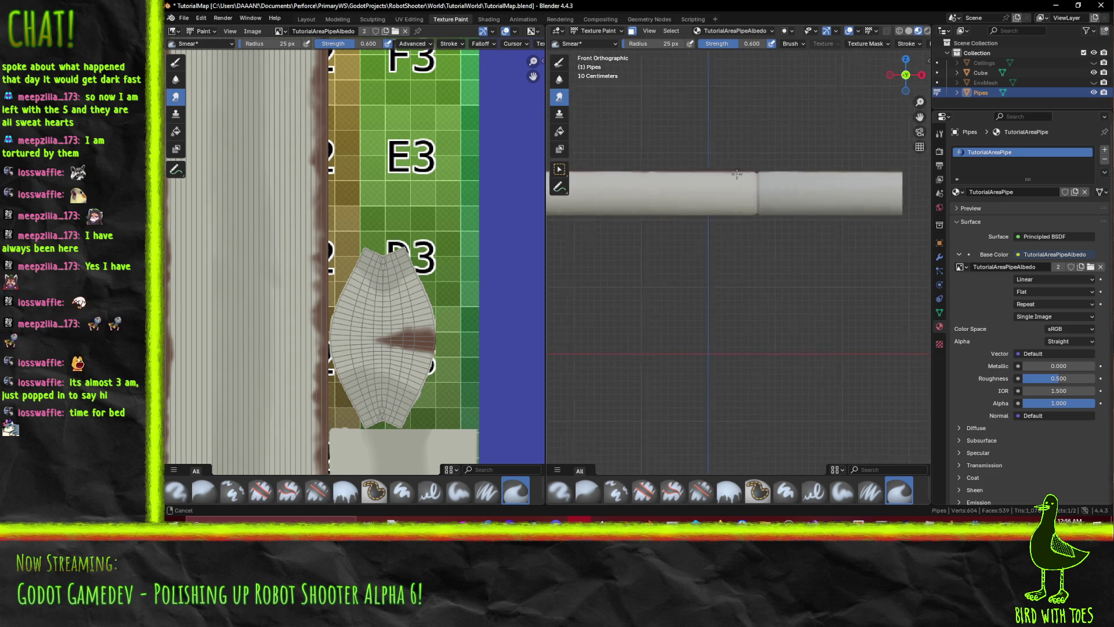
{"action": "key", "text": "KP_7"}
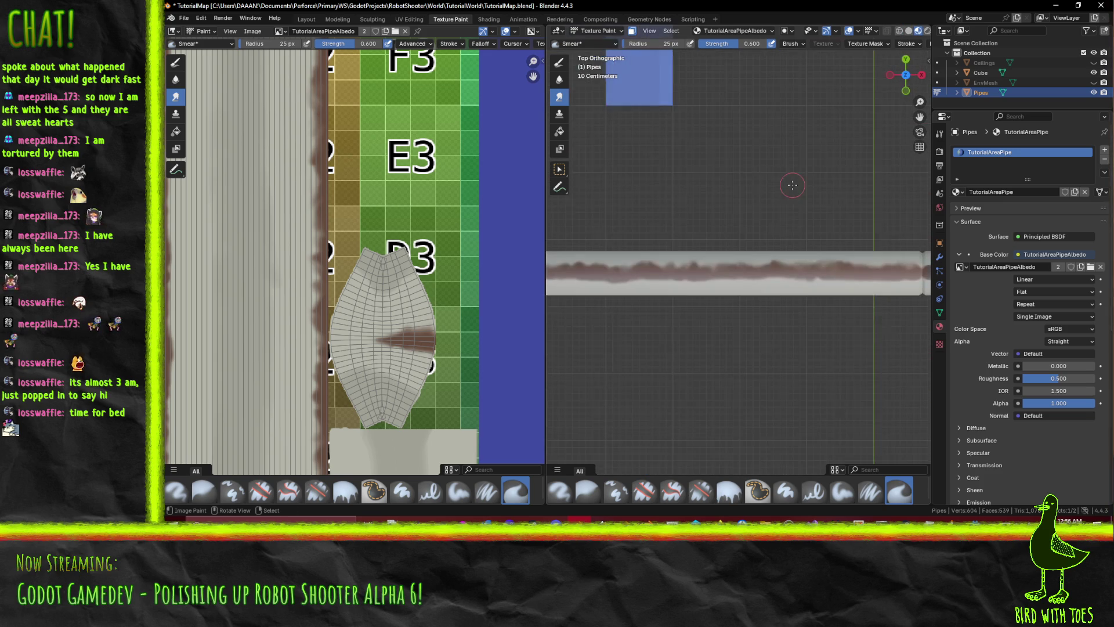
{"action": "mouse_move", "coordinate": [792, 185]}
{"action": "left_mouse_down"}
{"action": "mouse_move", "coordinate": [717, 206]}
{"action": "mouse_move", "coordinate": [746, 230]}
{"action": "mouse_move", "coordinate": [736, 242]}
{"action": "mouse_move", "coordinate": [749, 252]}
{"action": "mouse_move", "coordinate": [743, 220]}
{"action": "mouse_move", "coordinate": [758, 156]}
{"action": "mouse_move", "coordinate": [735, 227]}
{"action": "left_mouse_up"}
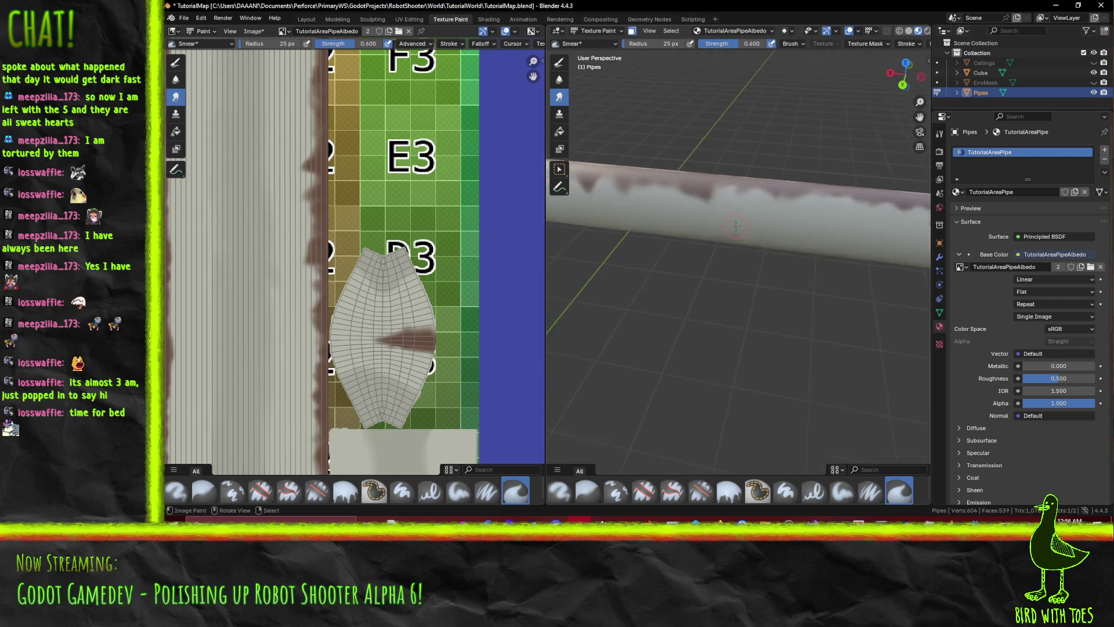
- Smear the rust paint downward into a drip near the pipe's left end
{"action": "scroll", "coordinate": [736, 227], "scroll_direction": "up", "scroll_amount": 2}
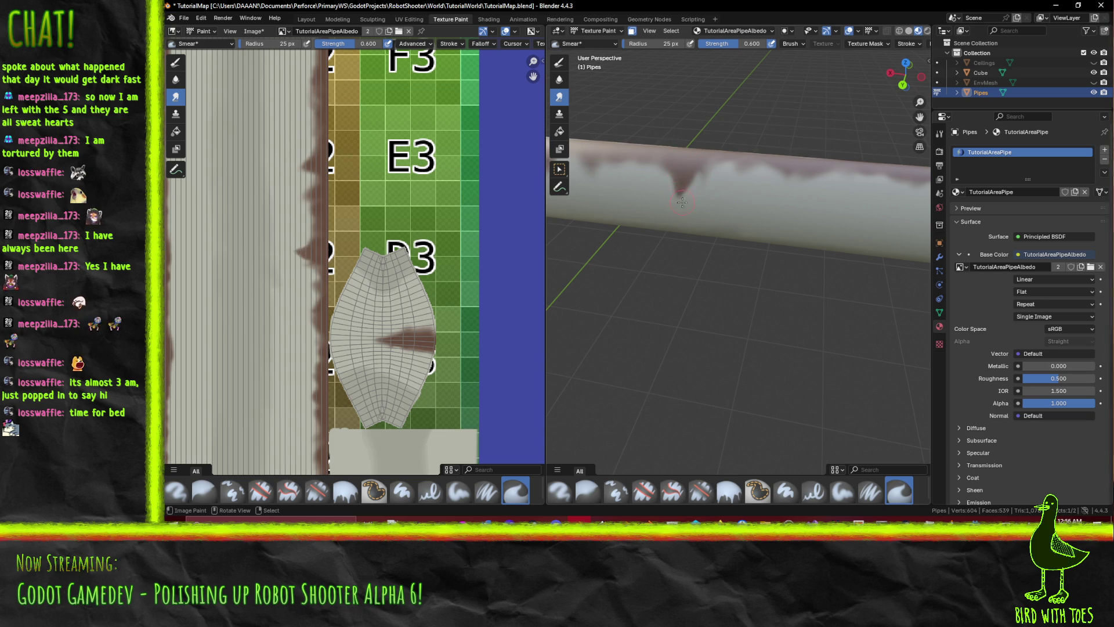
{"action": "mouse_move", "coordinate": [706, 178]}
{"action": "left_mouse_down"}
{"action": "mouse_move", "coordinate": [702, 142]}
{"action": "mouse_move", "coordinate": [766, 237]}
{"action": "left_mouse_up"}
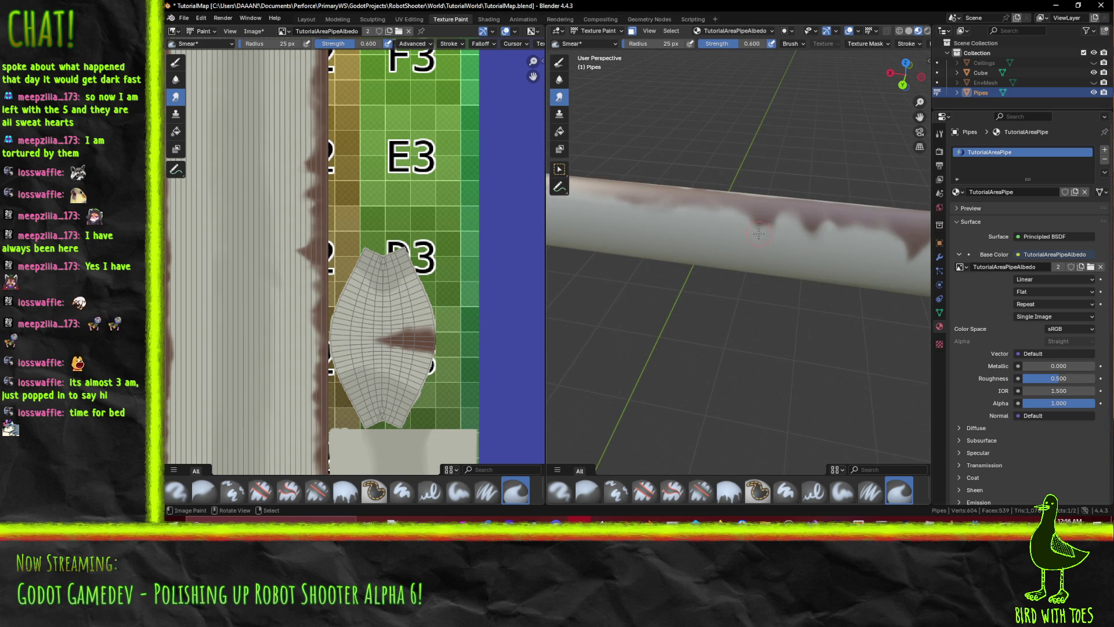
{"action": "left_click_drag", "start_coordinate": [773, 217], "coordinate": [789, 247]}
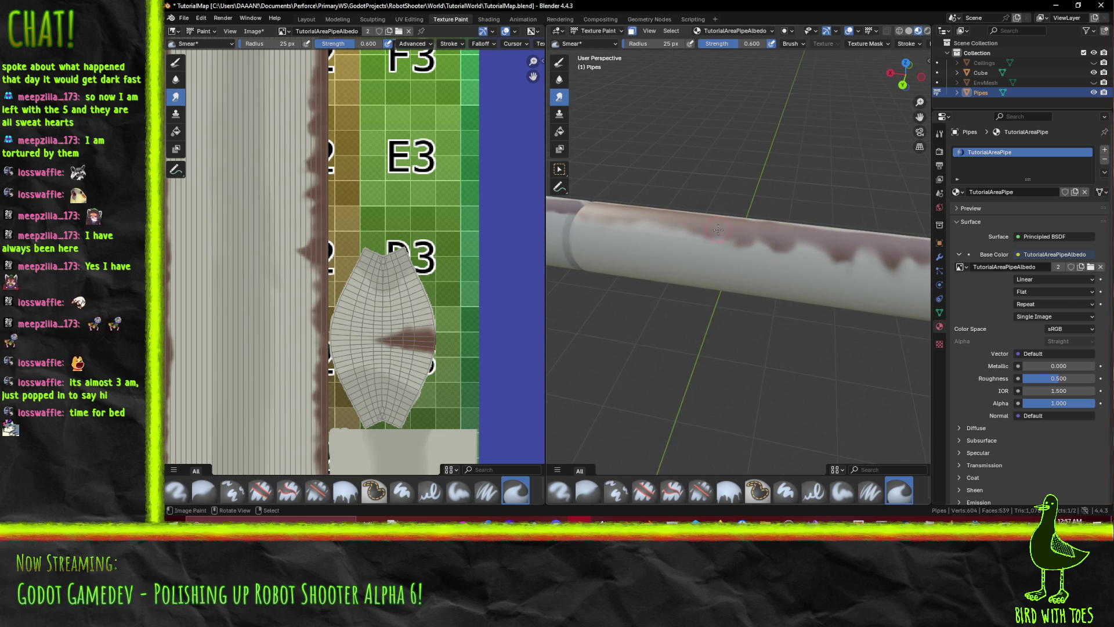
{"action": "mouse_move", "coordinate": [714, 231]}
{"action": "left_mouse_down"}
{"action": "mouse_move", "coordinate": [727, 250]}
{"action": "mouse_move", "coordinate": [699, 238]}
{"action": "left_mouse_up"}
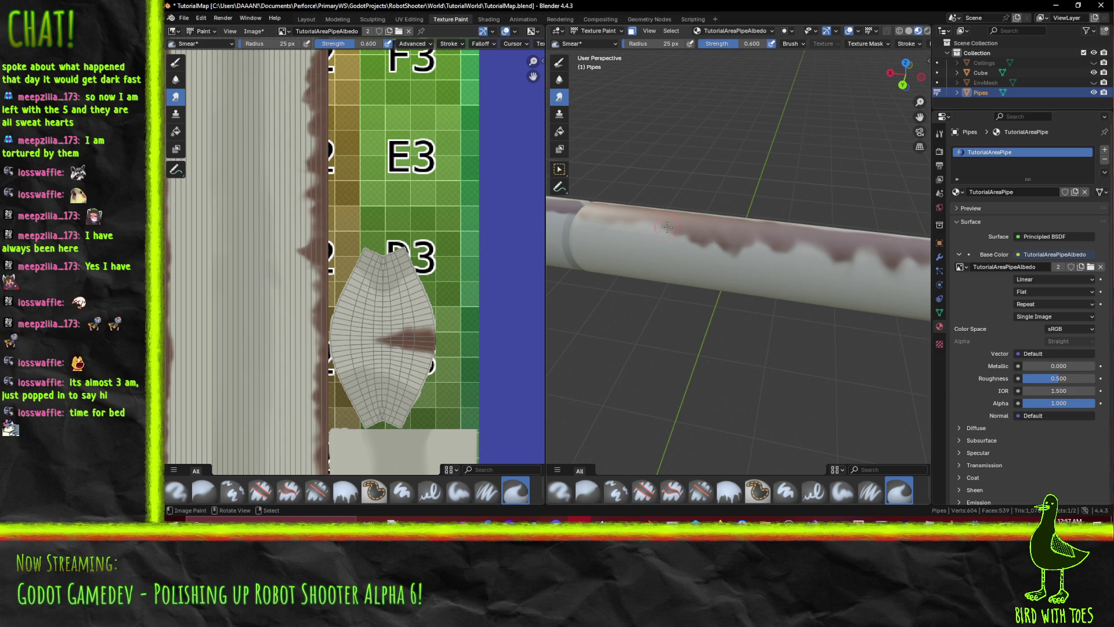
{"action": "left_click_drag", "start_coordinate": [589, 223], "coordinate": [734, 231]}
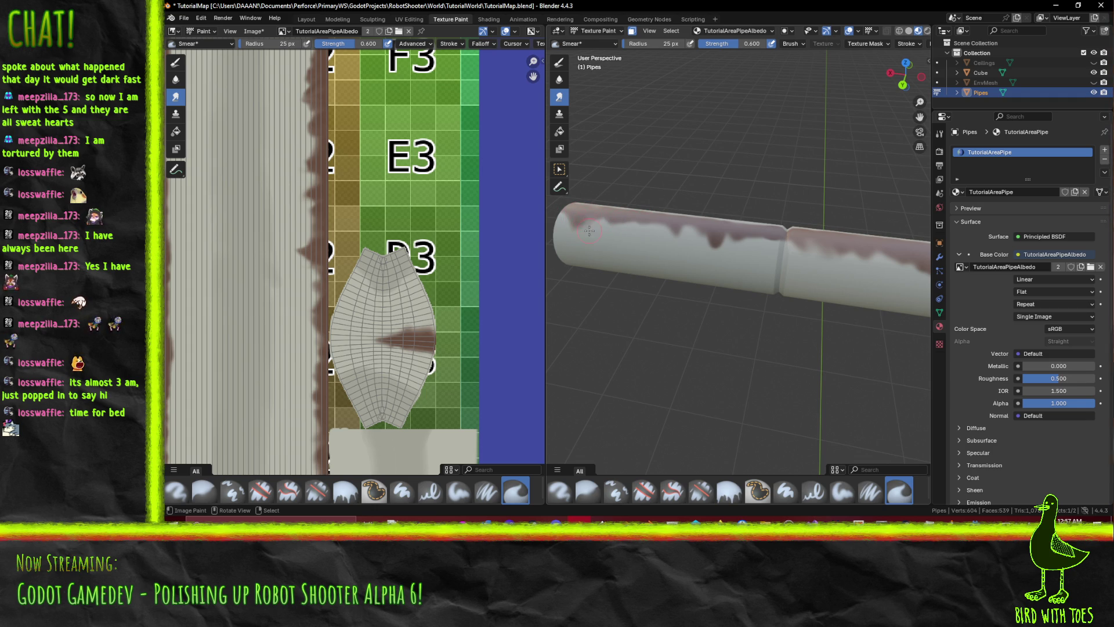
{"action": "left_click_drag", "start_coordinate": [602, 228], "coordinate": [583, 273]}
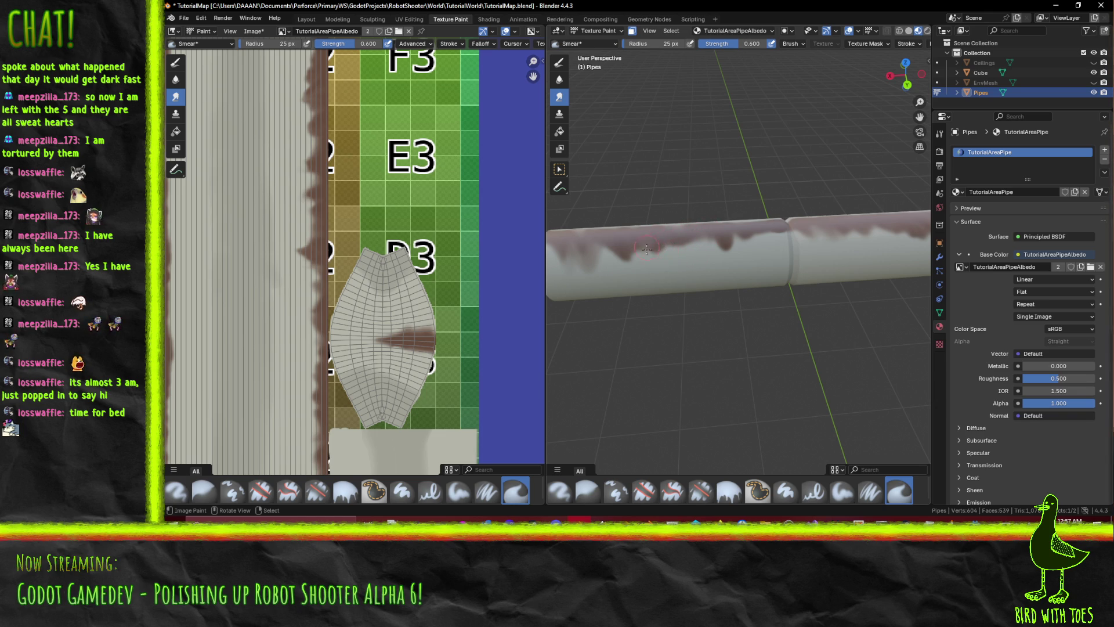
{"action": "mouse_move", "coordinate": [659, 255]}
{"action": "left_mouse_down"}
{"action": "mouse_move", "coordinate": [701, 229]}
{"action": "mouse_move", "coordinate": [695, 265]}
{"action": "mouse_move", "coordinate": [771, 284]}
{"action": "left_mouse_up"}
- Save the painted TutorialAreaPipeAlbedo.png image
{"action": "key", "text": "alt+s"}
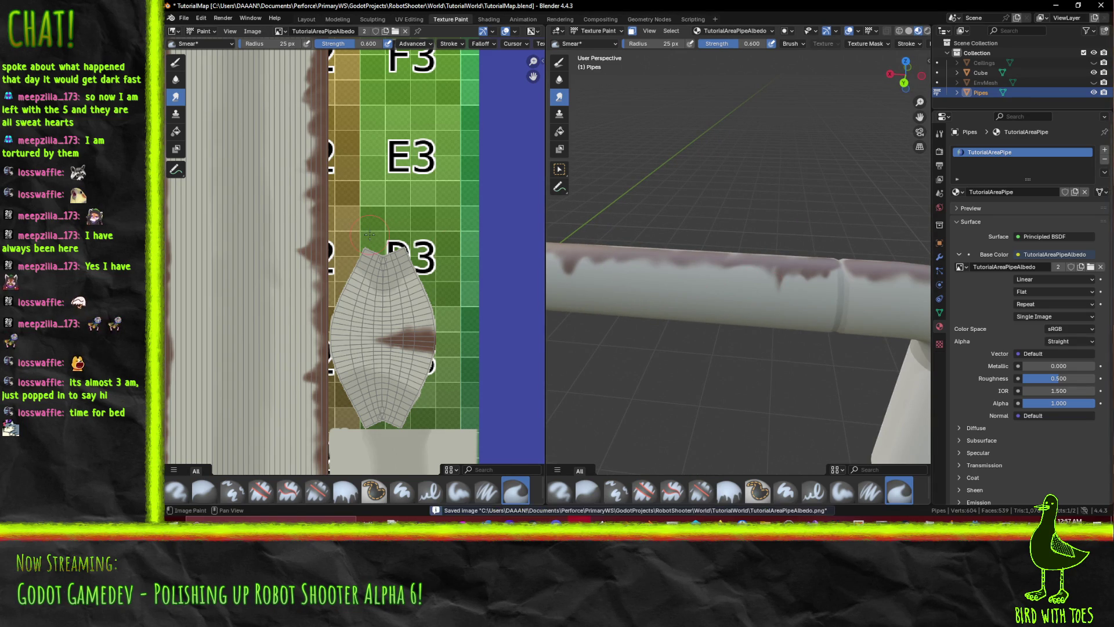
{"action": "mouse_move", "coordinate": [977, 520]}
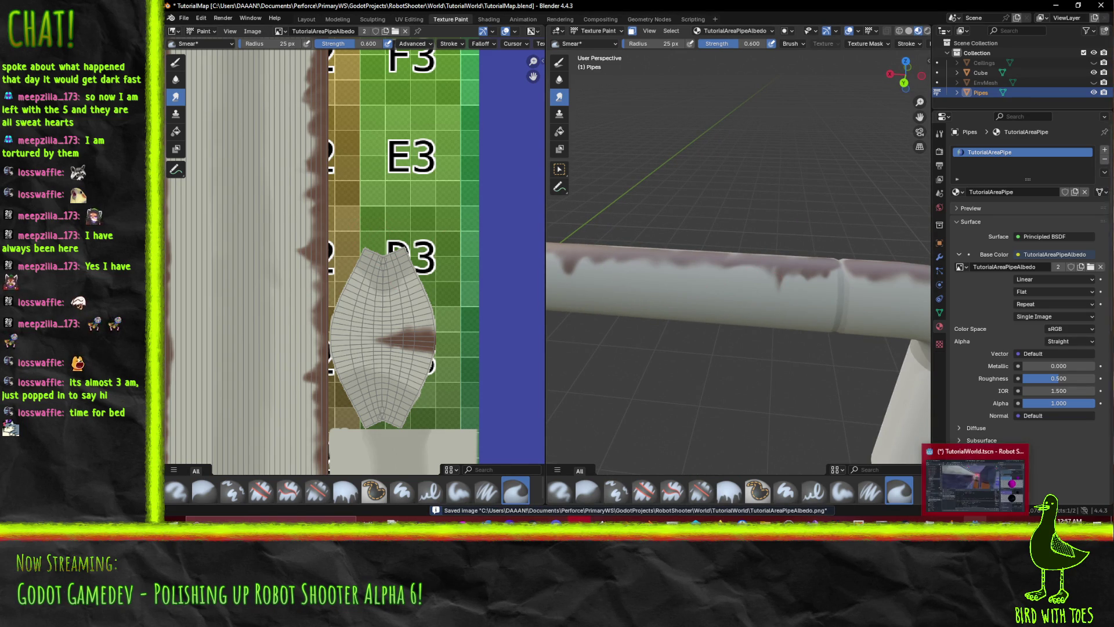
{"action": "left_click", "coordinate": [960, 491]}
- Let Godot reimport the texture, then orbit to the pipe end near the orange boxes
{"action": "left_click", "coordinate": [960, 489]}
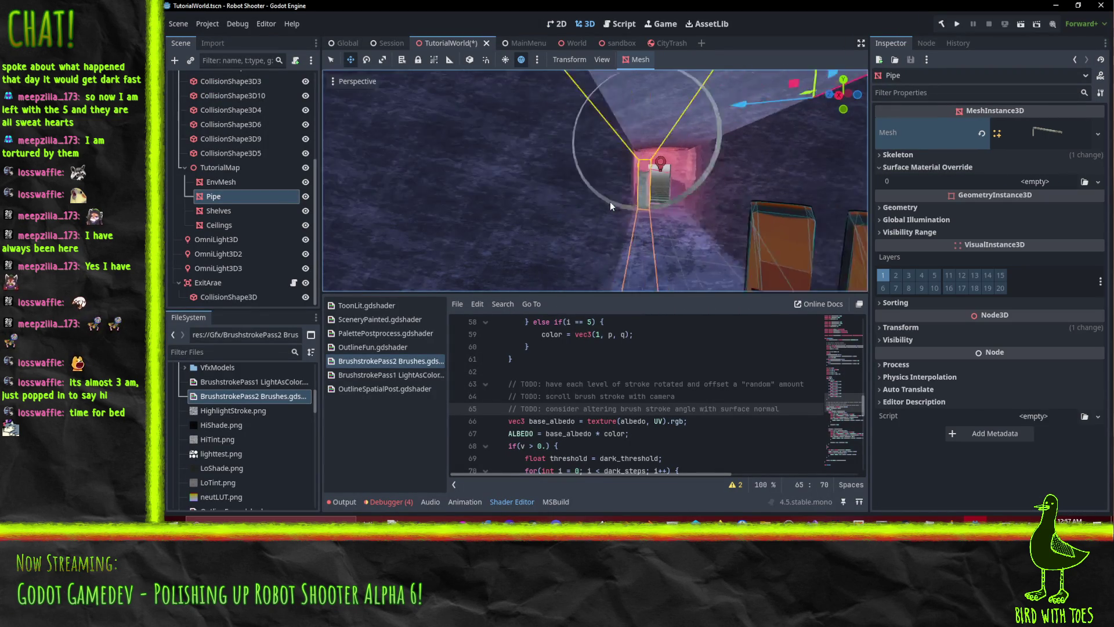
{"action": "scroll", "coordinate": [612, 201], "scroll_direction": "up", "scroll_amount": 5}
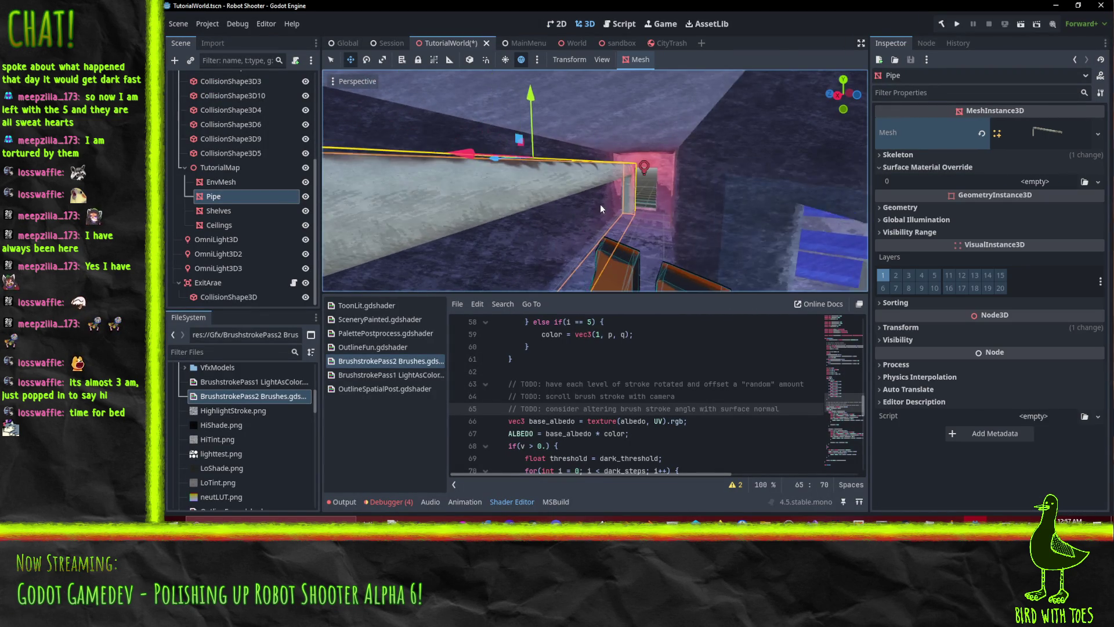
{"action": "scroll", "coordinate": [600, 208], "scroll_direction": "up", "scroll_amount": 3}
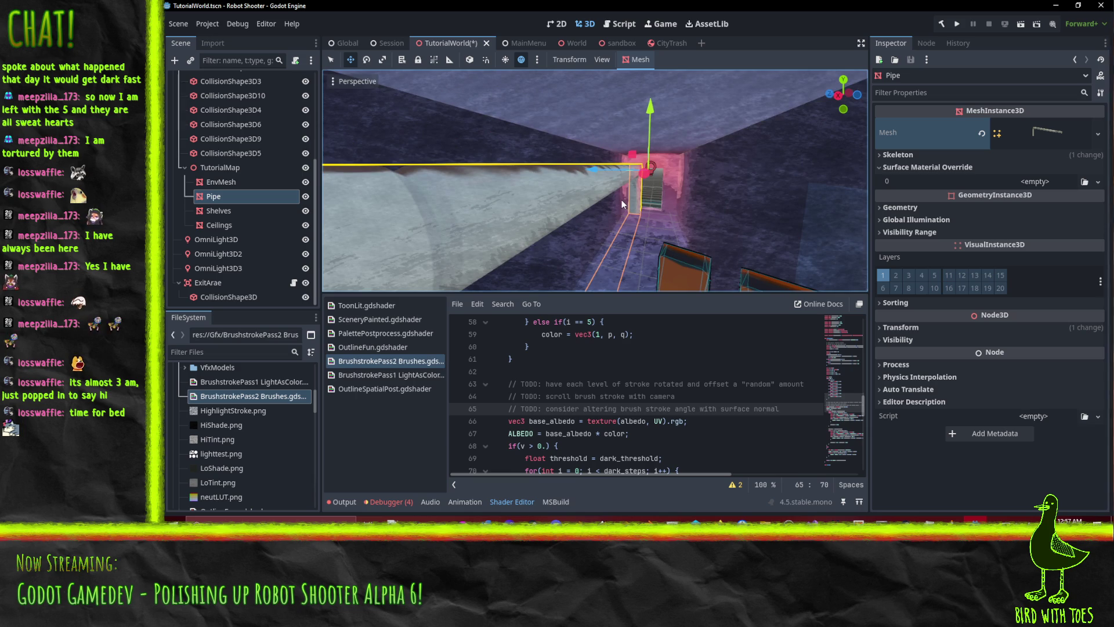
{"action": "mouse_move", "coordinate": [621, 200]}
{"action": "left_mouse_down"}
{"action": "mouse_move", "coordinate": [569, 203]}
{"action": "mouse_move", "coordinate": [662, 160]}
{"action": "mouse_move", "coordinate": [647, 176]}
{"action": "left_mouse_up"}
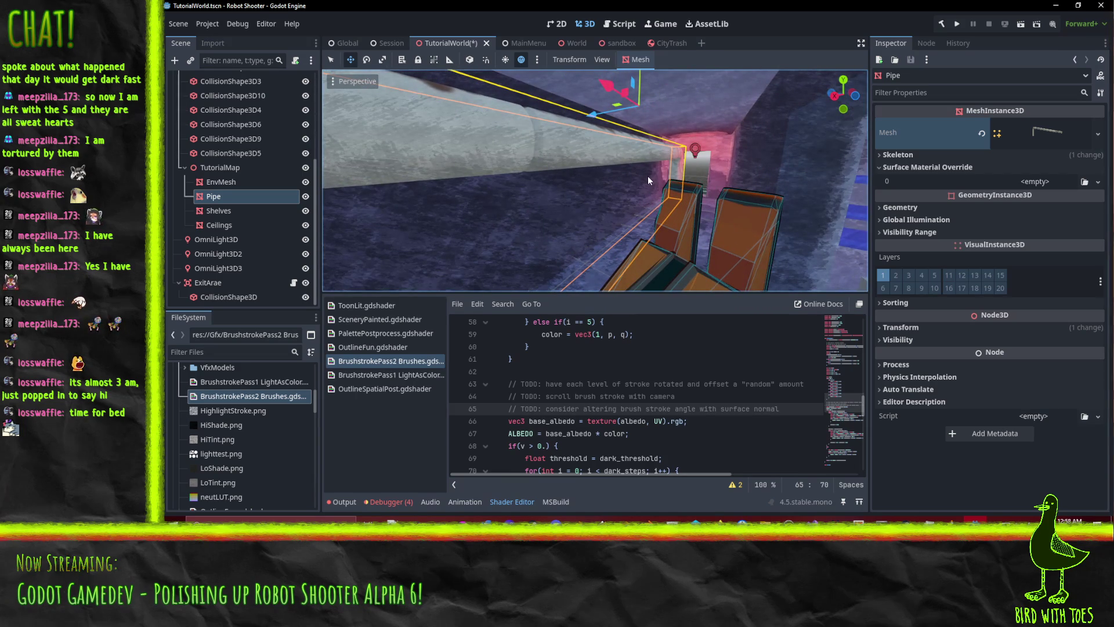
{"action": "left_click_drag", "start_coordinate": [581, 162], "coordinate": [716, 176]}
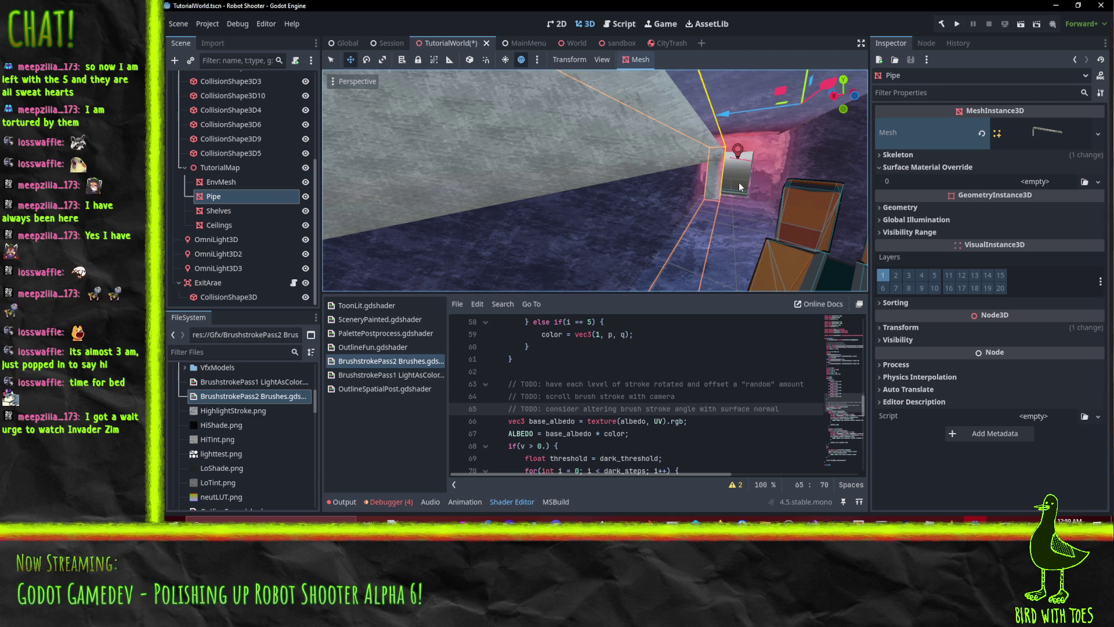
- Focus the 3D viewport on the selected Pipe mesh and zoom in
{"action": "key", "text": "f"}
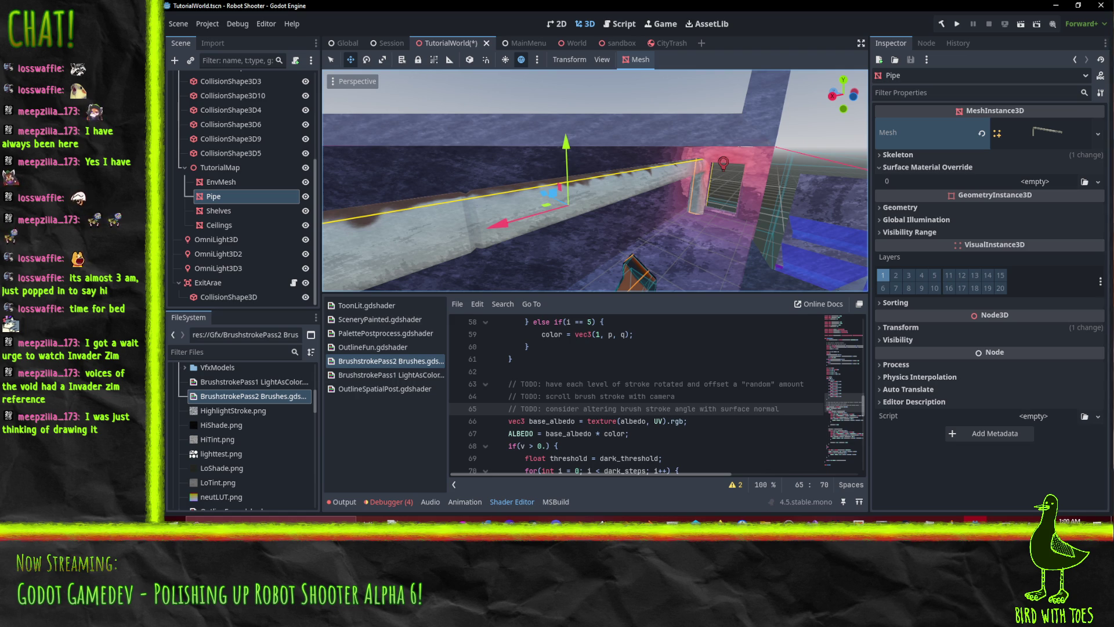
{"action": "scroll", "coordinate": [685, 170], "scroll_direction": "up", "scroll_amount": 5}
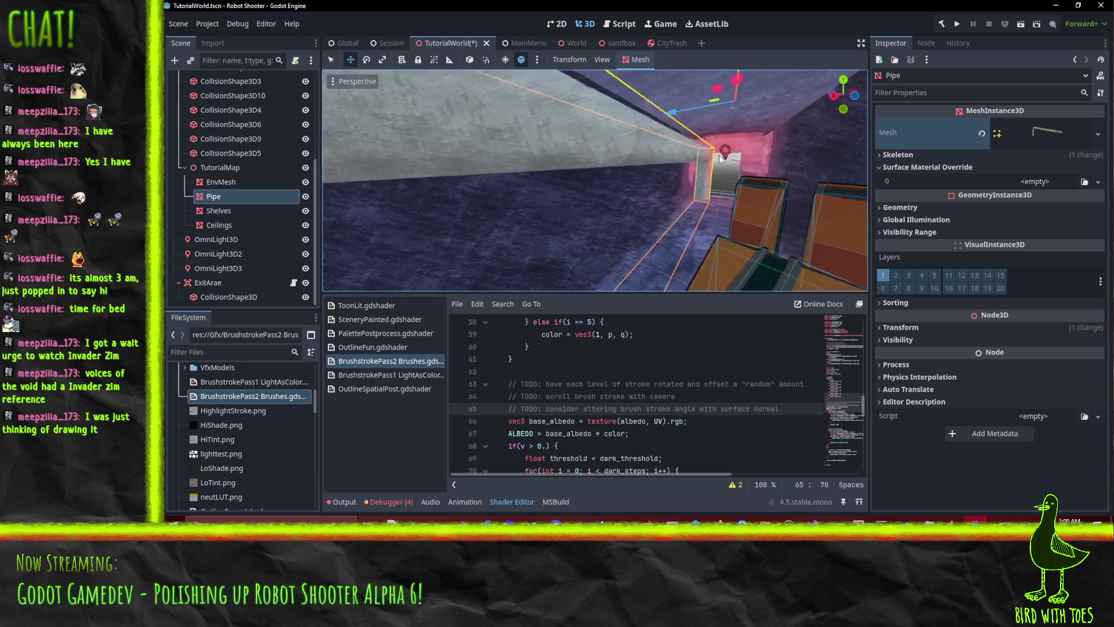
- Zoom in, orbit around the pipe end and pan along it to inspect the rust streaks
{"action": "scroll", "coordinate": [711, 158], "scroll_direction": "up", "scroll_amount": 5}
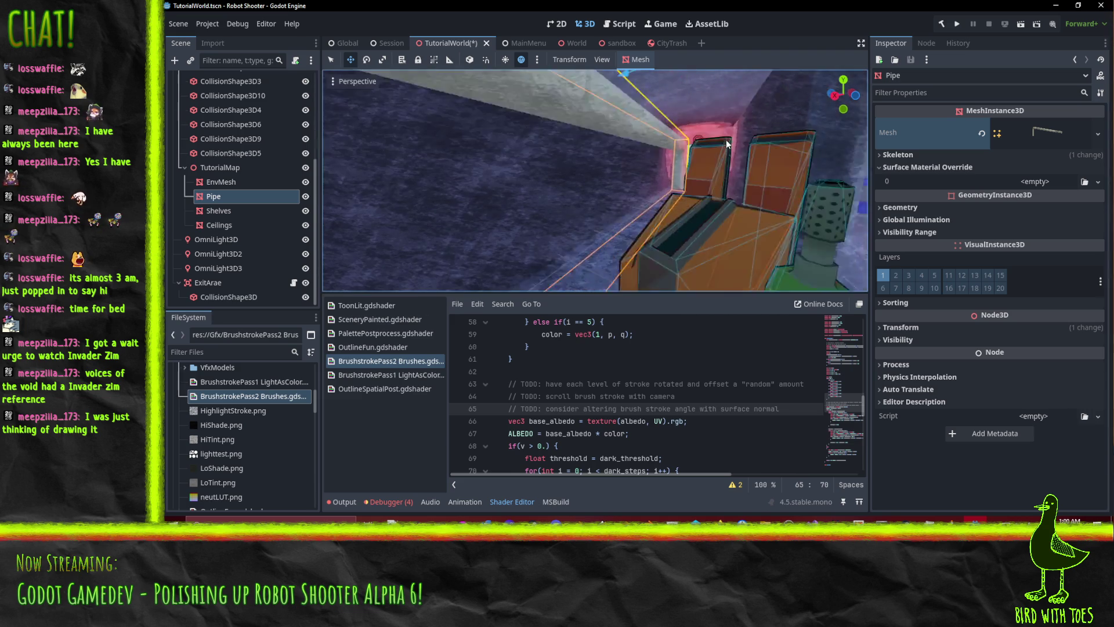
{"action": "scroll", "coordinate": [743, 145], "scroll_direction": "up", "scroll_amount": 5}
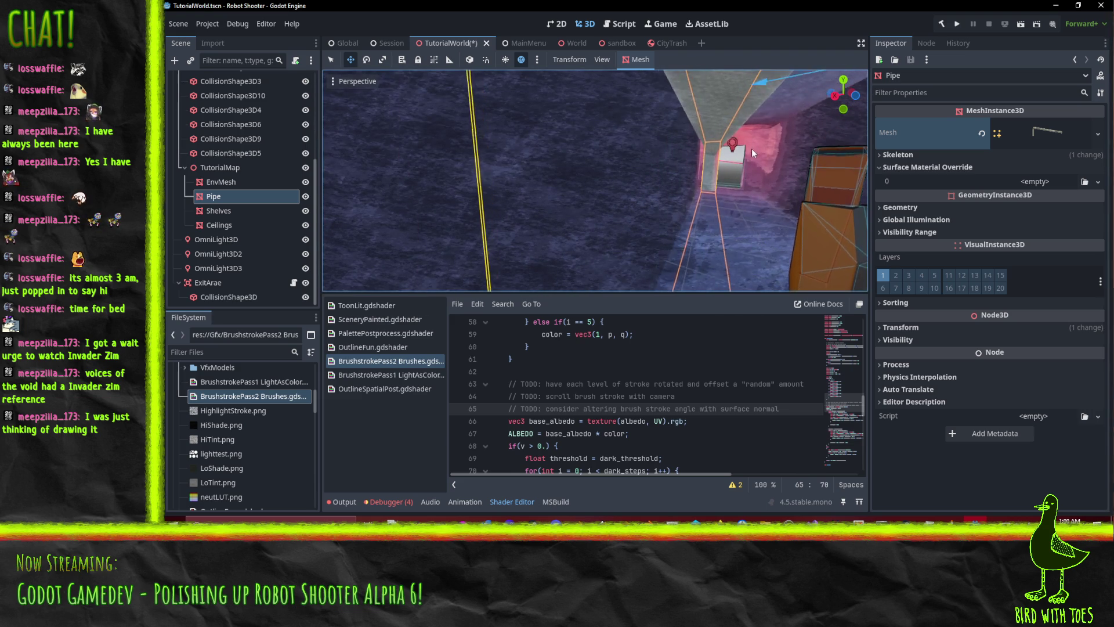
{"action": "mouse_move", "coordinate": [748, 148]}
{"action": "left_mouse_down"}
{"action": "mouse_move", "coordinate": [705, 162]}
{"action": "mouse_move", "coordinate": [749, 161]}
{"action": "mouse_move", "coordinate": [719, 169]}
{"action": "mouse_move", "coordinate": [739, 176]}
{"action": "mouse_move", "coordinate": [719, 181]}
{"action": "mouse_move", "coordinate": [732, 191]}
{"action": "mouse_move", "coordinate": [718, 187]}
{"action": "mouse_move", "coordinate": [758, 184]}
{"action": "mouse_move", "coordinate": [741, 191]}
{"action": "left_mouse_up"}
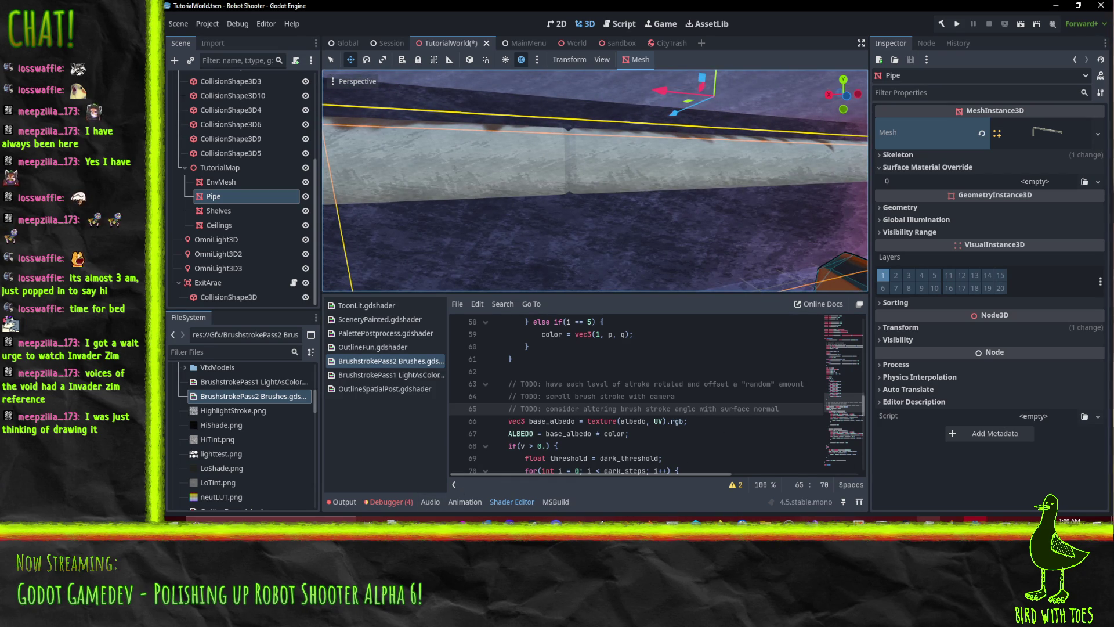
{"action": "mouse_move", "coordinate": [924, 538]}
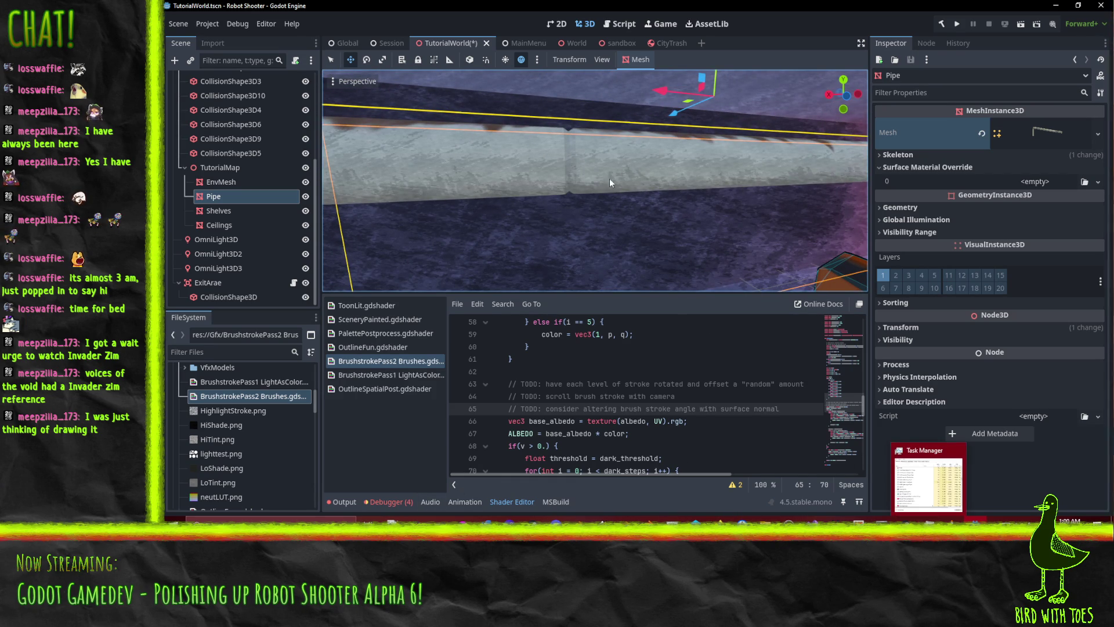
{"action": "key", "text": "d"}
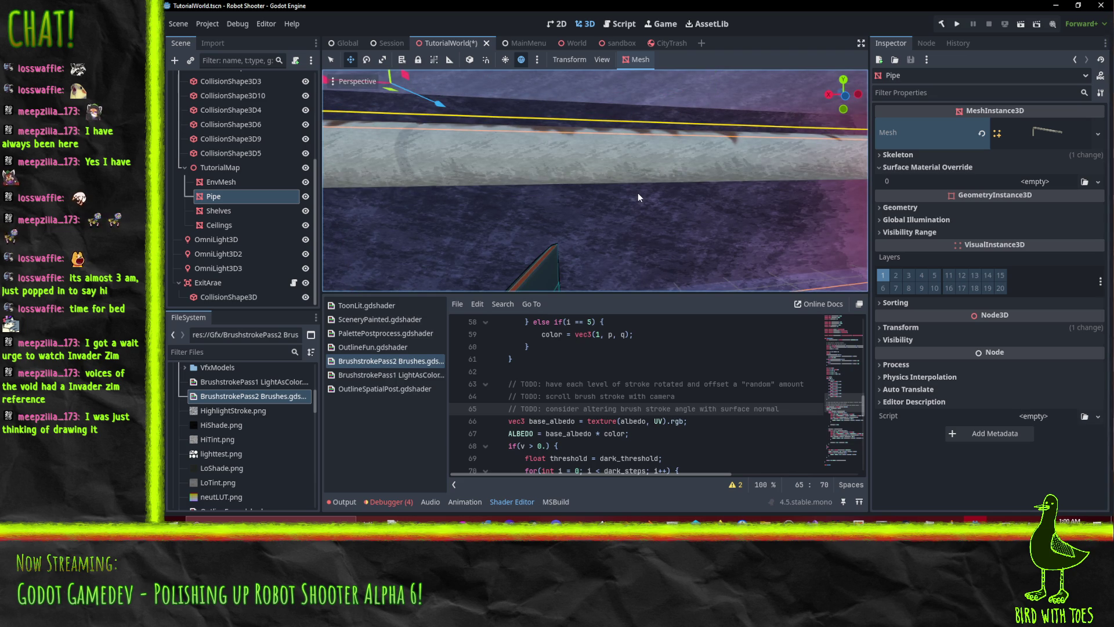
{"action": "left_click", "coordinate": [463, 519]}
- Reset the texture canvas rotation to 0° and launch File > Export Advanced
{"action": "scroll", "coordinate": [298, 99], "scroll_direction": "up", "scroll_amount": 5}
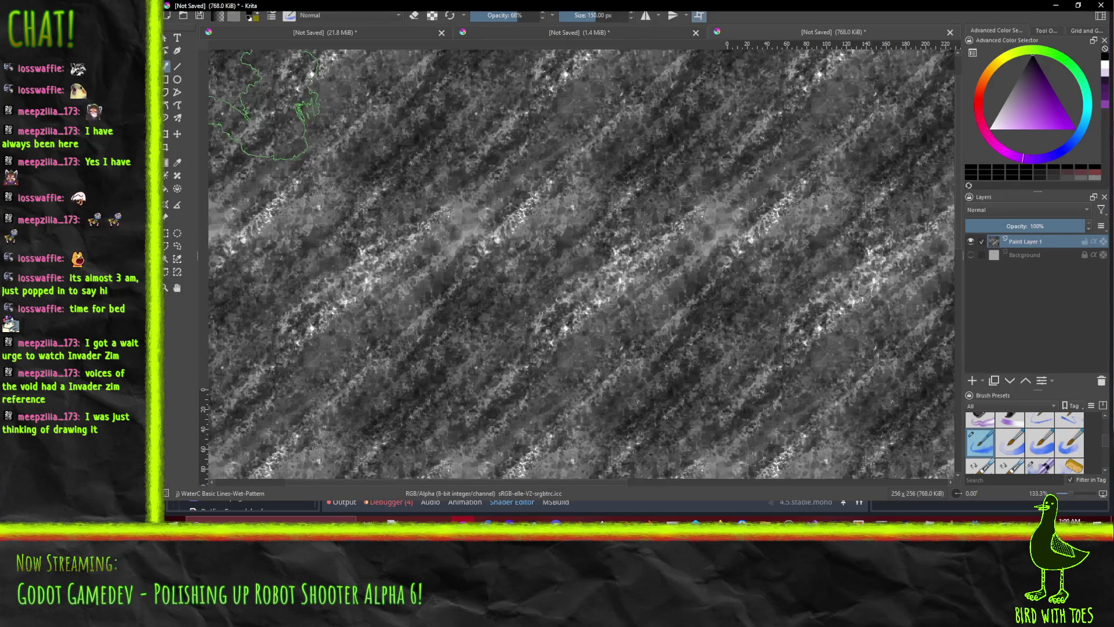
{"action": "scroll", "coordinate": [385, 232], "scroll_direction": "down", "scroll_amount": 10}
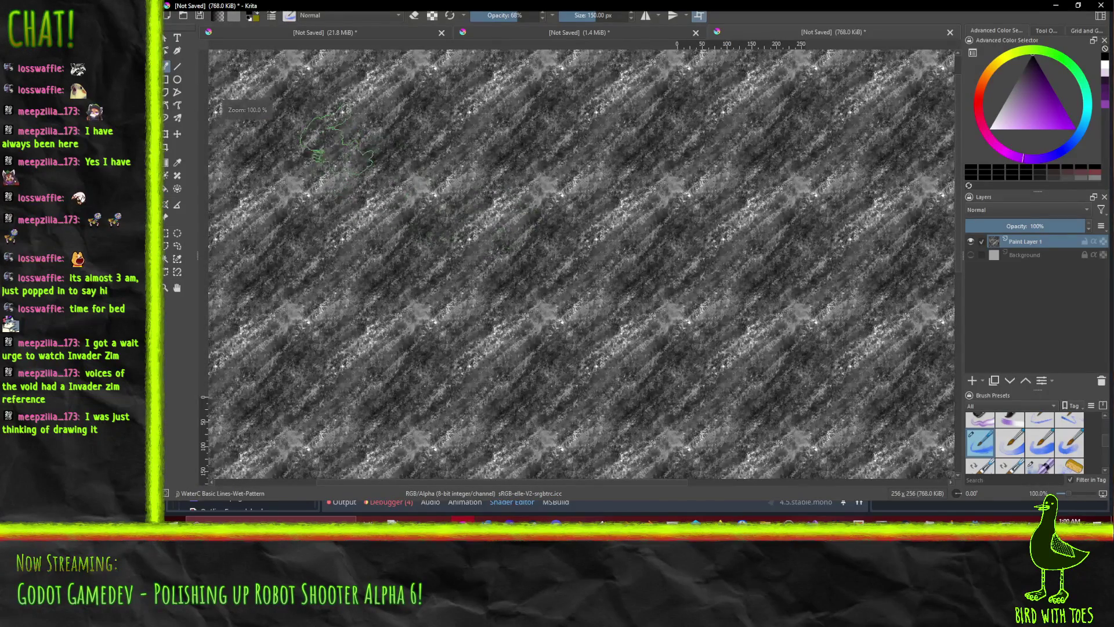
{"action": "mouse_move", "coordinate": [639, 261]}
{"action": "left_mouse_down"}
{"action": "mouse_move", "coordinate": [704, 328]}
{"action": "mouse_move", "coordinate": [668, 377]}
{"action": "mouse_move", "coordinate": [551, 360]}
{"action": "mouse_move", "coordinate": [612, 235]}
{"action": "left_mouse_up"}
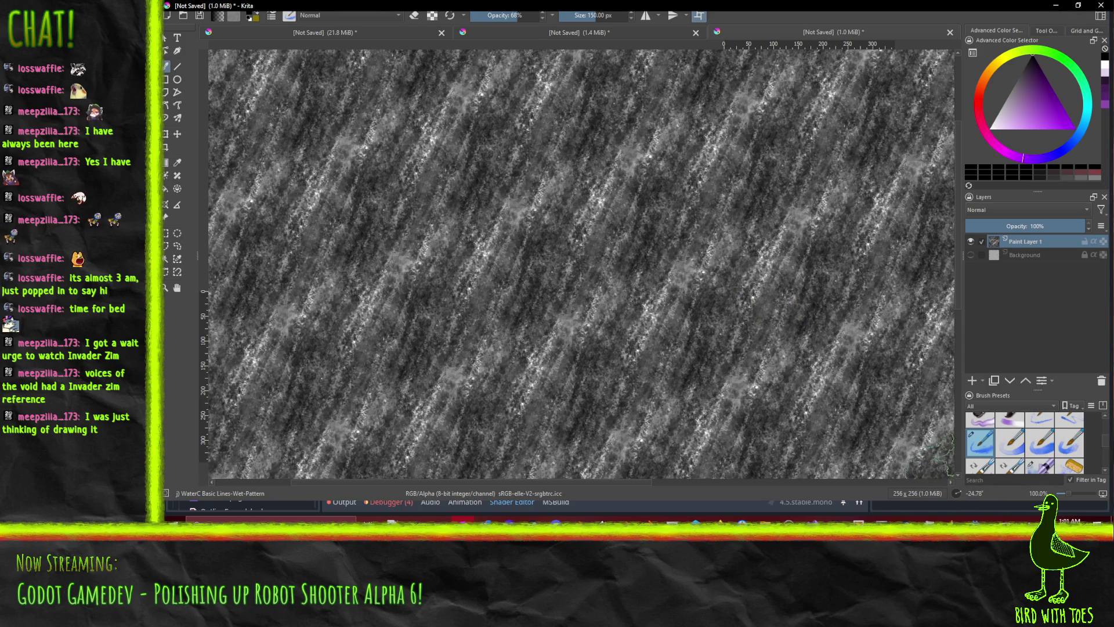
{"action": "scroll", "coordinate": [250, 70], "scroll_direction": "up", "scroll_amount": 1}
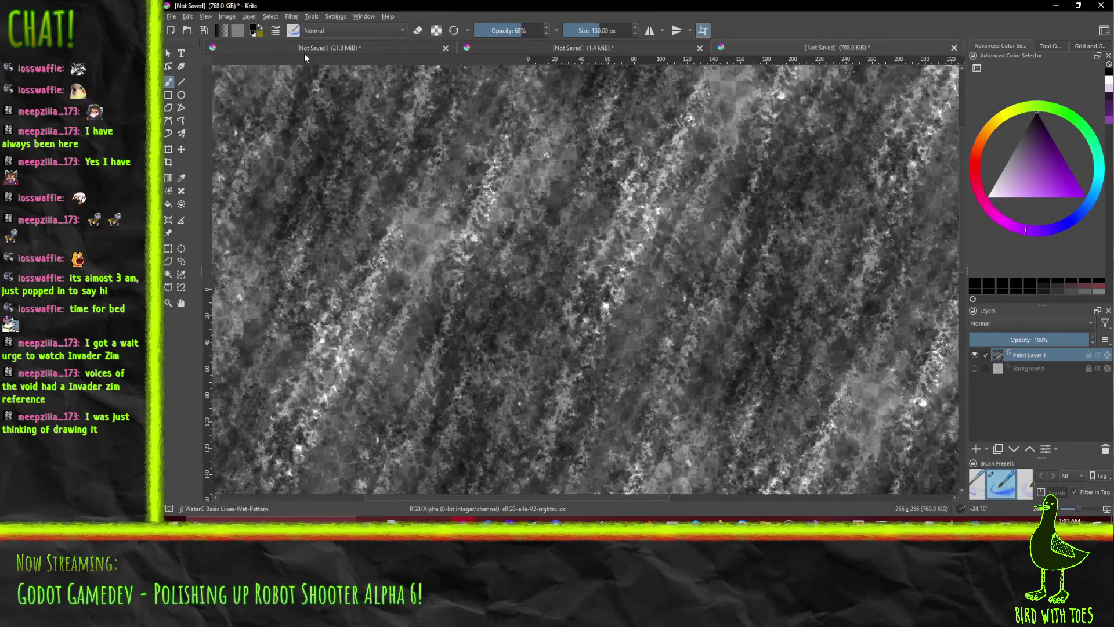
{"action": "left_click", "coordinate": [980, 508]}
{"action": "type", "text": "0"}
{"action": "key", "text": "Return"}
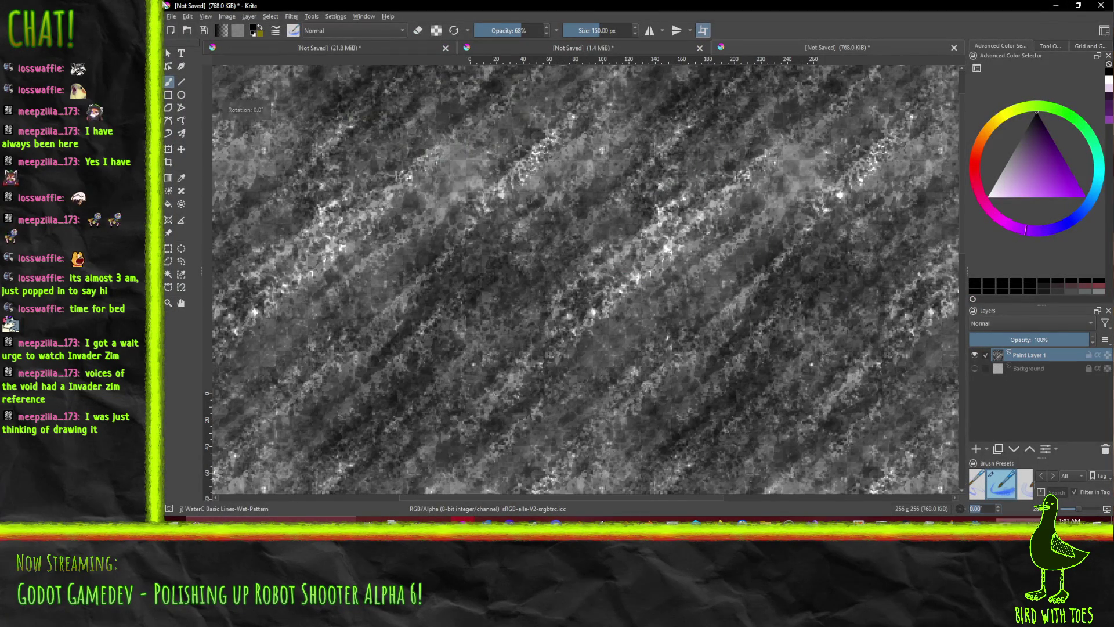
{"action": "left_click", "coordinate": [171, 16]}
{"action": "left_click", "coordinate": [193, 118]}
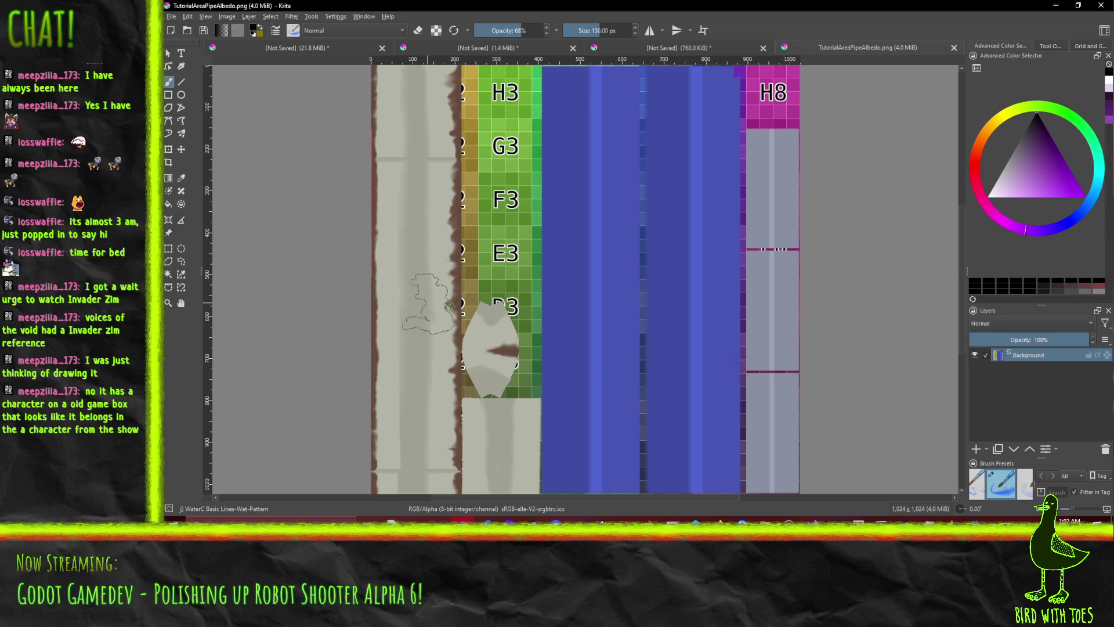
- Tilt the pipe texture view, then reset its rotation to 0°
{"action": "left_click_drag", "start_coordinate": [416, 183], "coordinate": [402, 217]}
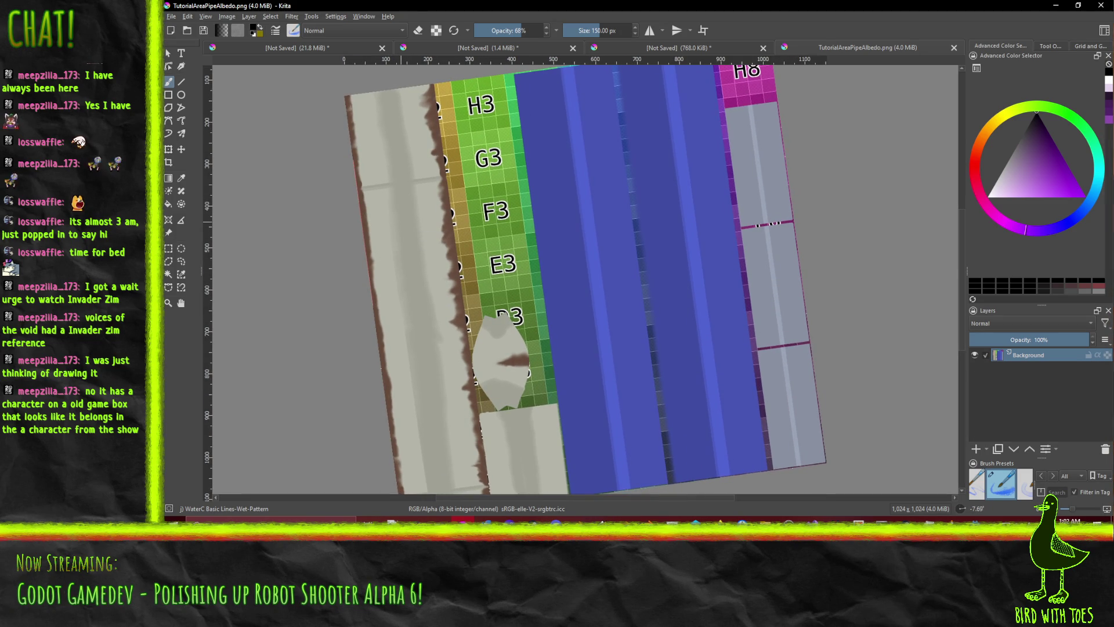
{"action": "left_click", "coordinate": [975, 509]}
{"action": "type", "text": "0"}
{"action": "key", "text": "Return"}
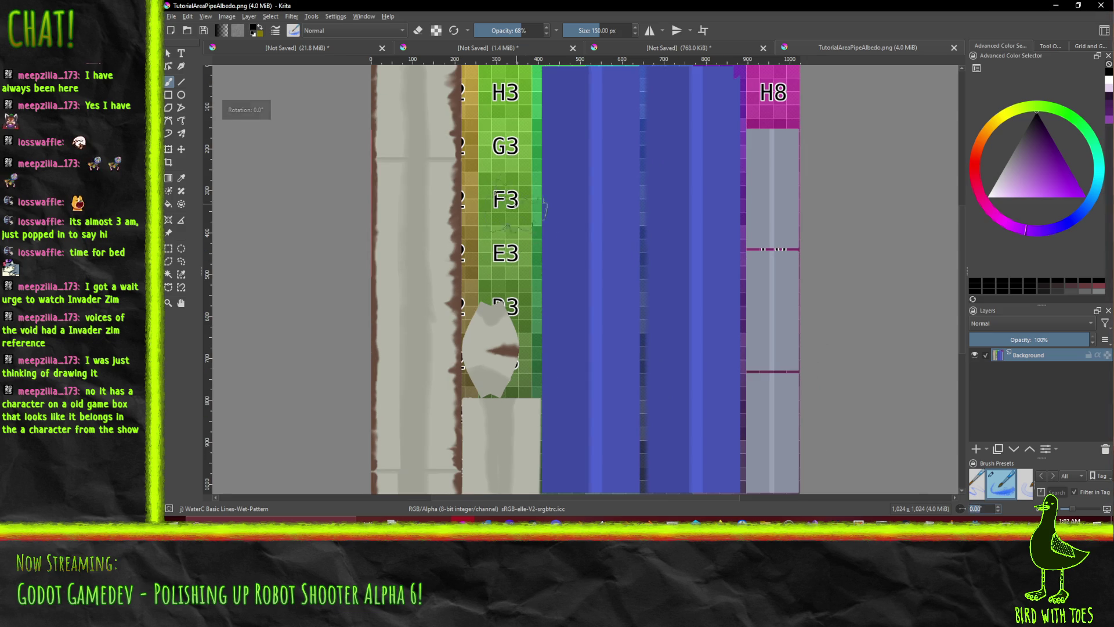
- Pan and rotate across the pipe texture to inspect the strip and blue stripes
{"action": "mouse_move", "coordinate": [415, 232]}
{"action": "left_mouse_down"}
{"action": "mouse_move", "coordinate": [482, 233]}
{"action": "mouse_move", "coordinate": [504, 248]}
{"action": "mouse_move", "coordinate": [486, 242]}
{"action": "left_mouse_up"}
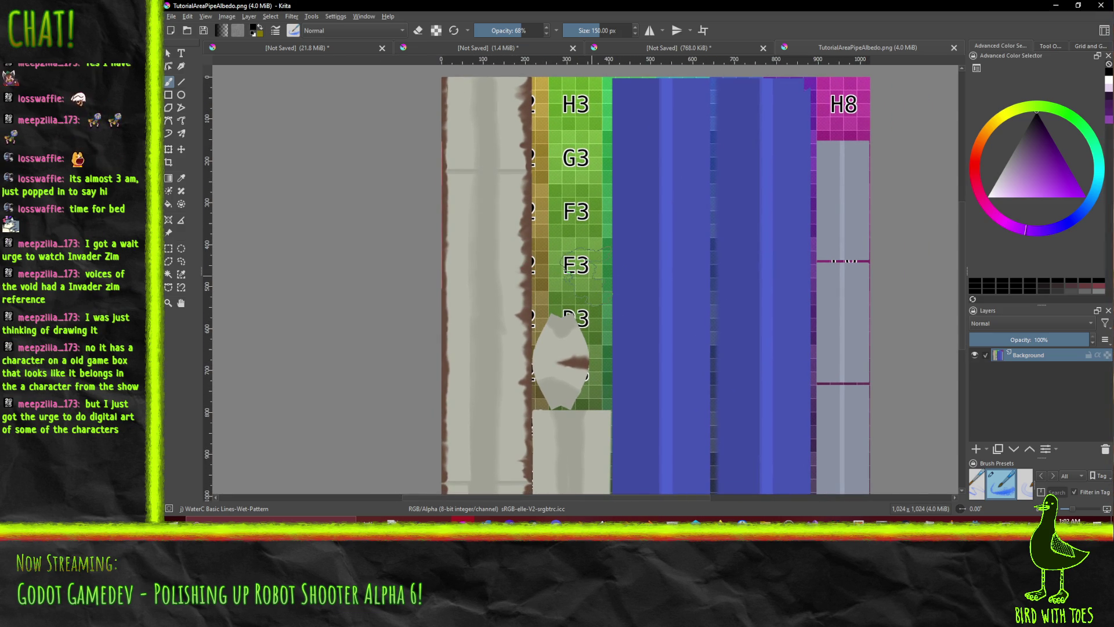
{"action": "mouse_move", "coordinate": [622, 259]}
{"action": "left_mouse_down"}
{"action": "mouse_move", "coordinate": [525, 249]}
{"action": "mouse_move", "coordinate": [552, 238]}
{"action": "left_mouse_up"}
{"action": "mouse_move", "coordinate": [498, 285]}
{"action": "left_mouse_down"}
{"action": "mouse_move", "coordinate": [606, 338]}
{"action": "mouse_move", "coordinate": [599, 374]}
{"action": "left_mouse_up"}
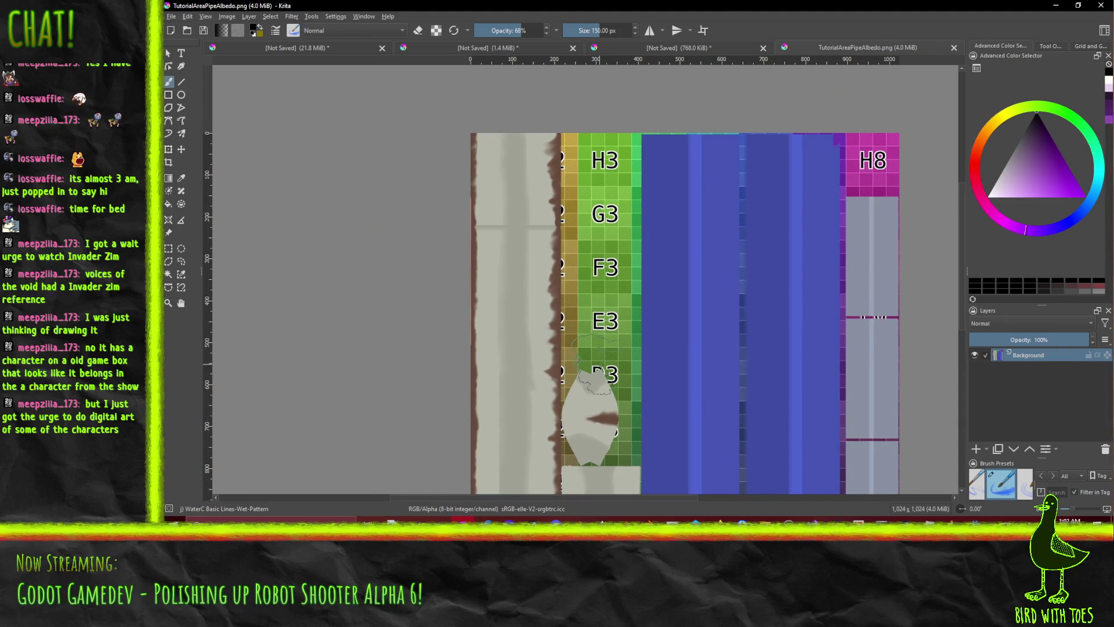
{"action": "left_click_drag", "start_coordinate": [644, 363], "coordinate": [557, 281]}
{"action": "mouse_move", "coordinate": [686, 308]}
{"action": "left_mouse_down"}
{"action": "mouse_move", "coordinate": [617, 301]}
{"action": "mouse_move", "coordinate": [642, 312]}
{"action": "mouse_move", "coordinate": [564, 313]}
{"action": "mouse_move", "coordinate": [610, 323]}
{"action": "mouse_move", "coordinate": [729, 316]}
{"action": "mouse_move", "coordinate": [746, 236]}
{"action": "mouse_move", "coordinate": [697, 191]}
{"action": "left_mouse_up"}
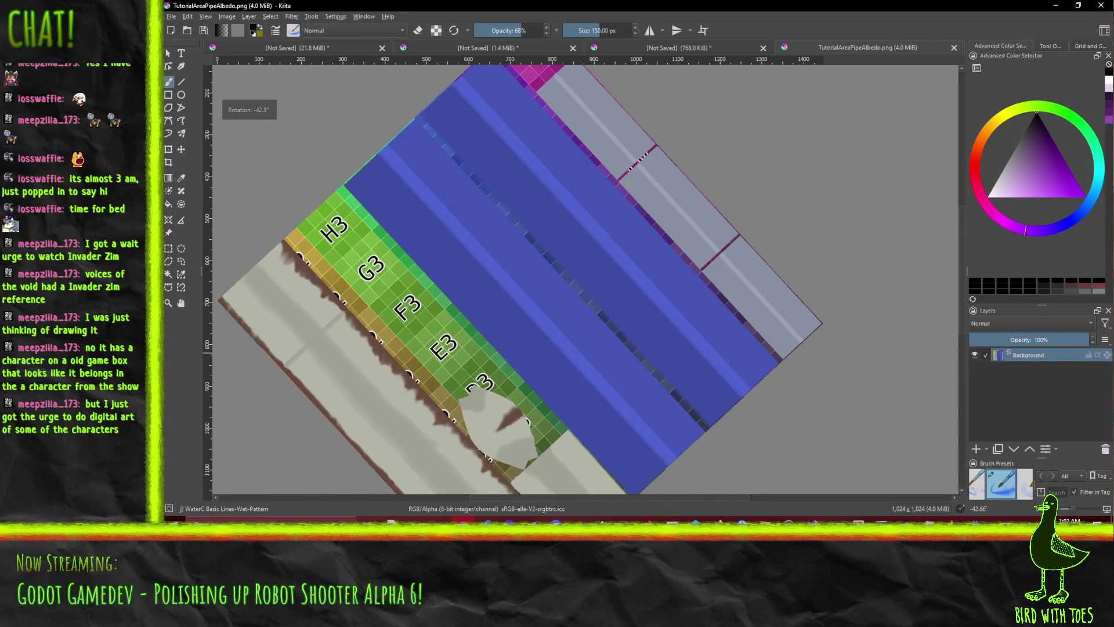
- Set the canvas rotation back to 0° again and return to Godot with Alt+Tab
{"action": "double_click", "coordinate": [1033, 510]}
{"action": "type", "text": "0"}
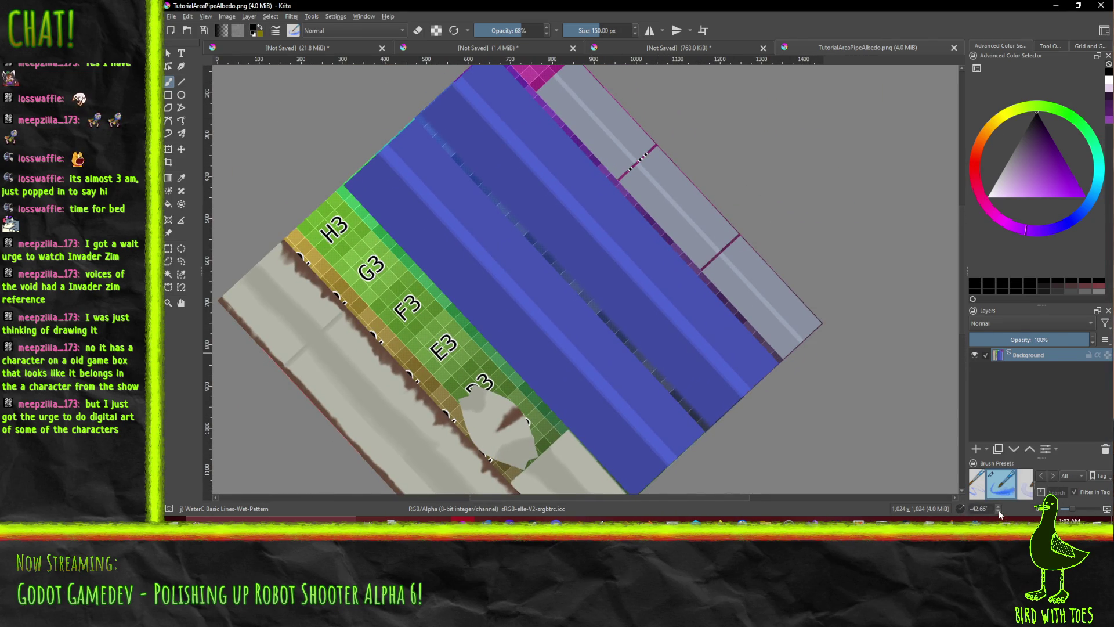
{"action": "double_click", "coordinate": [980, 509]}
{"action": "type", "text": "0"}
{"action": "key", "text": "Return"}
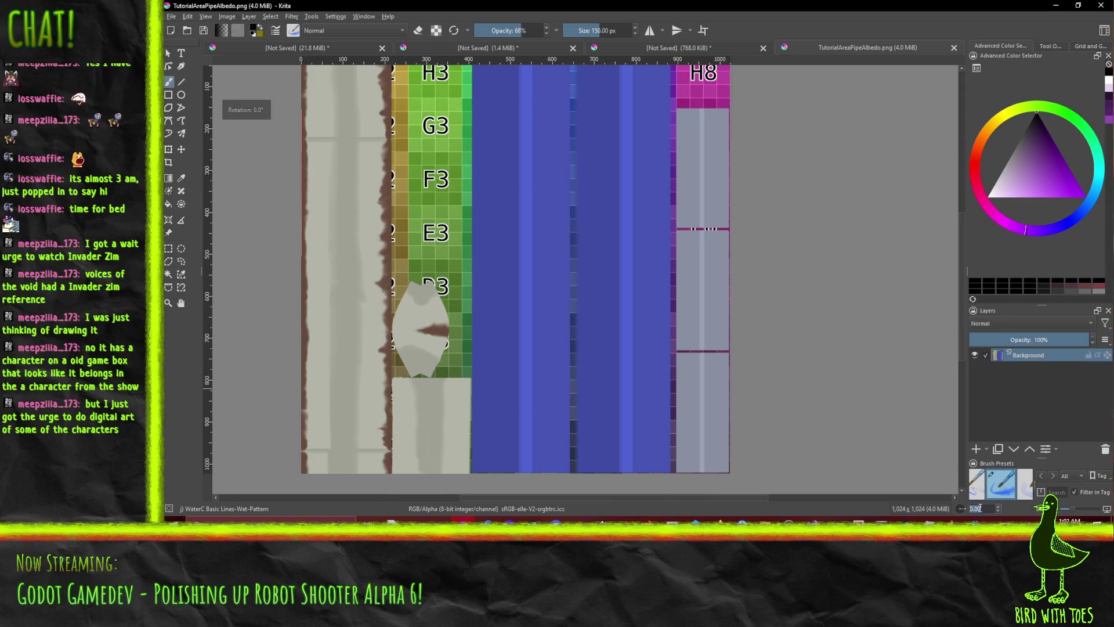
{"action": "key", "text": "alt+Tab"}
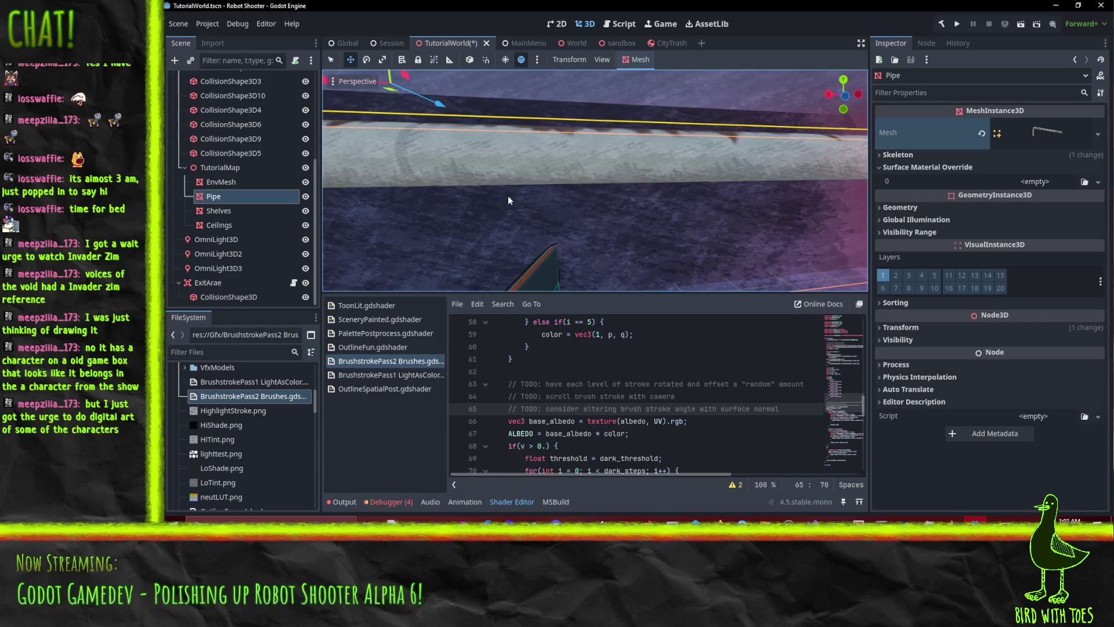
- Zoom and orbit the Pipe for a diagonal view, then go back to Krita
{"action": "scroll", "coordinate": [505, 199], "scroll_direction": "down", "scroll_amount": 5}
{"action": "scroll", "coordinate": [547, 202], "scroll_direction": "up", "scroll_amount": 5}
{"action": "mouse_move", "coordinate": [572, 223]}
{"action": "left_mouse_down"}
{"action": "mouse_move", "coordinate": [676, 209]}
{"action": "mouse_move", "coordinate": [599, 217]}
{"action": "left_mouse_up"}
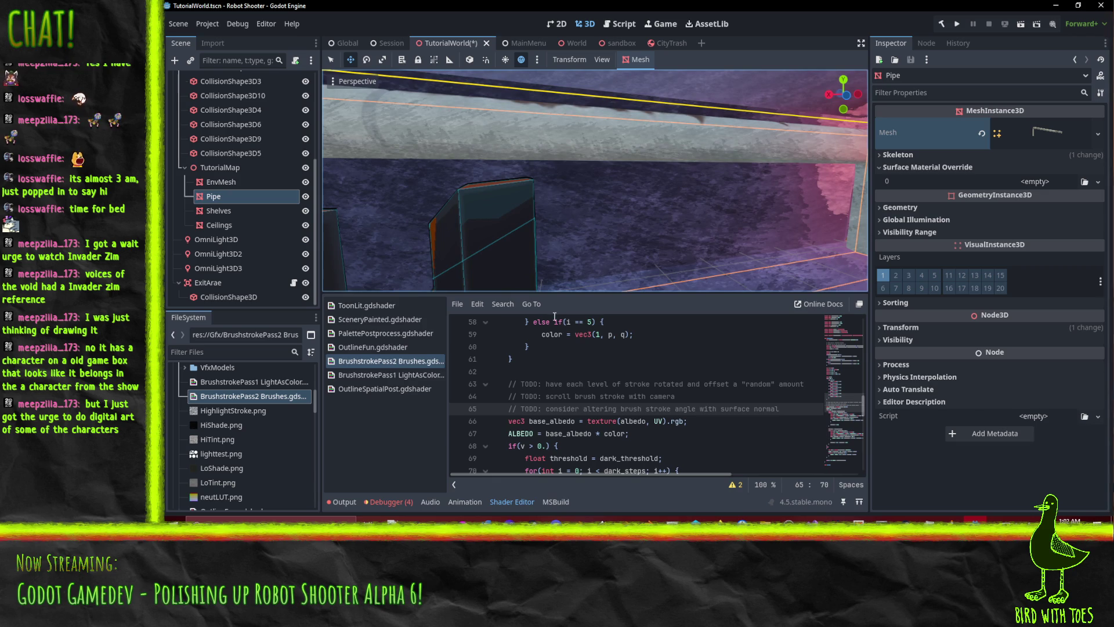
{"action": "left_click", "coordinate": [464, 520]}
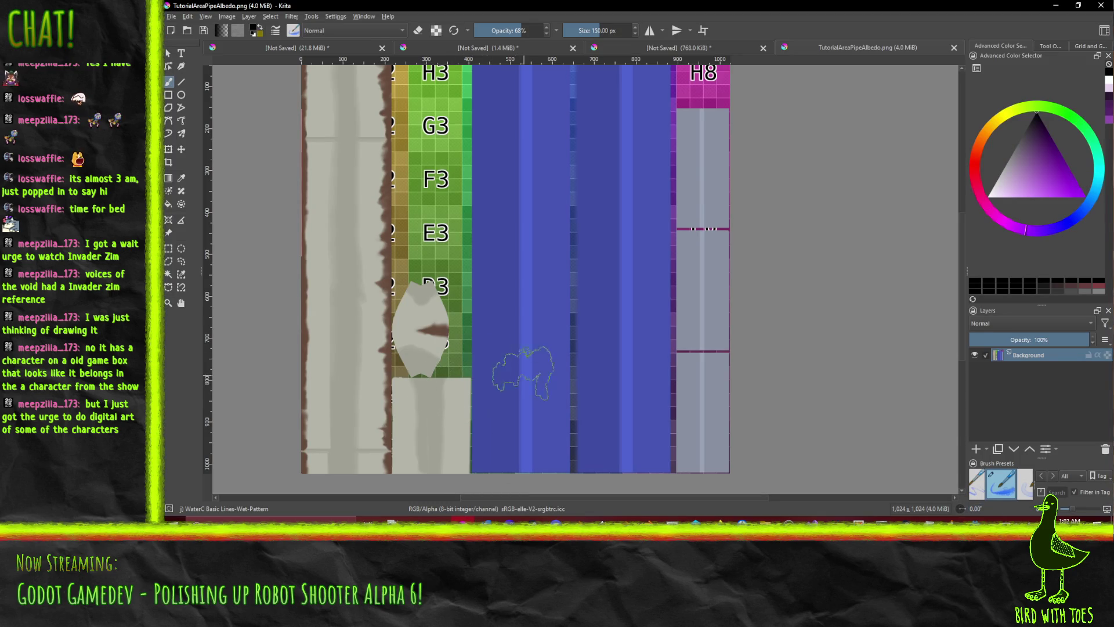
- Rotate the canvas view to exactly 270° so the pipe band lies horizontally
{"action": "mouse_move", "coordinate": [373, 299]}
{"action": "left_mouse_down"}
{"action": "mouse_move", "coordinate": [480, 348]}
{"action": "mouse_move", "coordinate": [505, 341]}
{"action": "mouse_move", "coordinate": [551, 372]}
{"action": "left_mouse_up"}
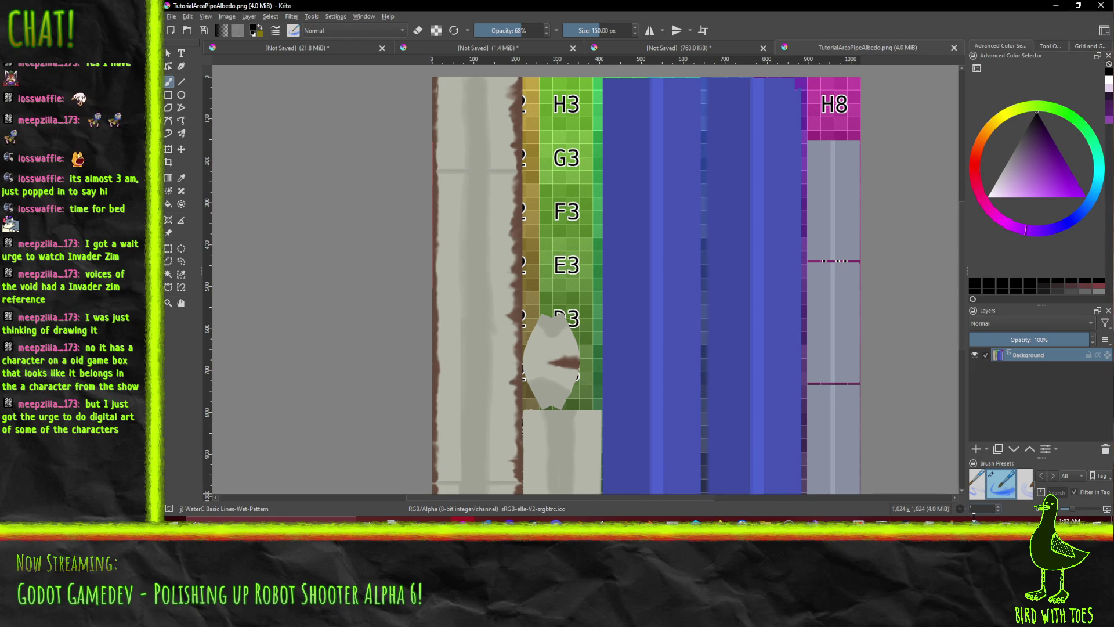
{"action": "type", "text": "-90"}
{"action": "key", "text": "Return"}
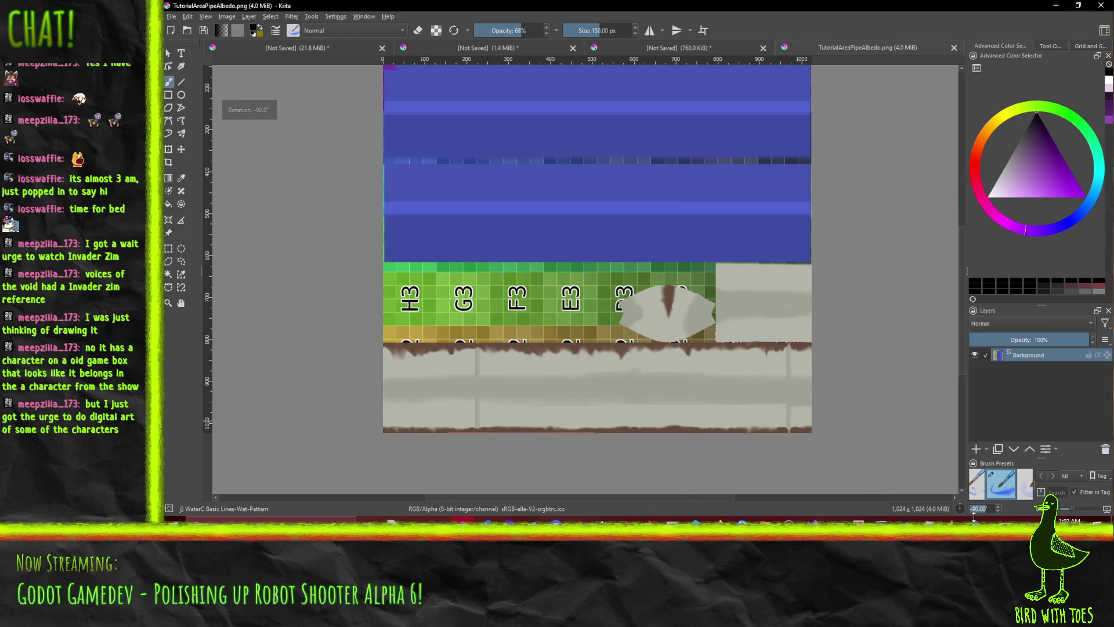
{"action": "mouse_move", "coordinate": [542, 401]}
{"action": "left_mouse_down"}
{"action": "mouse_move", "coordinate": [490, 340]}
{"action": "mouse_move", "coordinate": [381, 321]}
{"action": "left_mouse_up"}
{"action": "scroll", "coordinate": [498, 374], "scroll_direction": "up", "scroll_amount": 5}
{"action": "left_click_drag", "start_coordinate": [498, 374], "coordinate": [464, 291]}
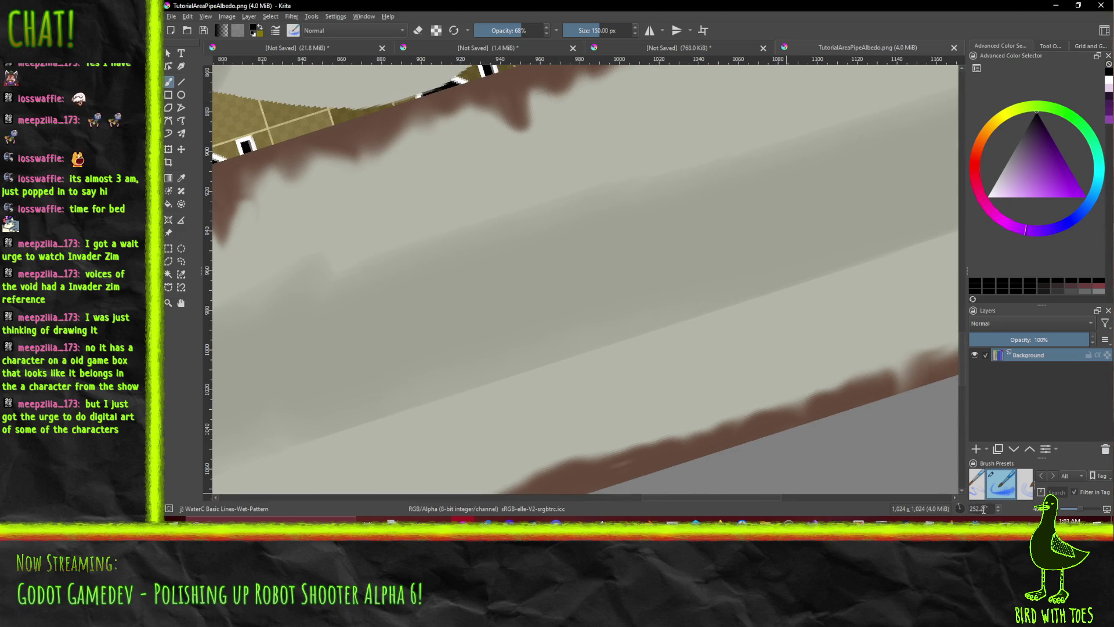
{"action": "type", "text": "270"}
{"action": "key", "text": "Return"}
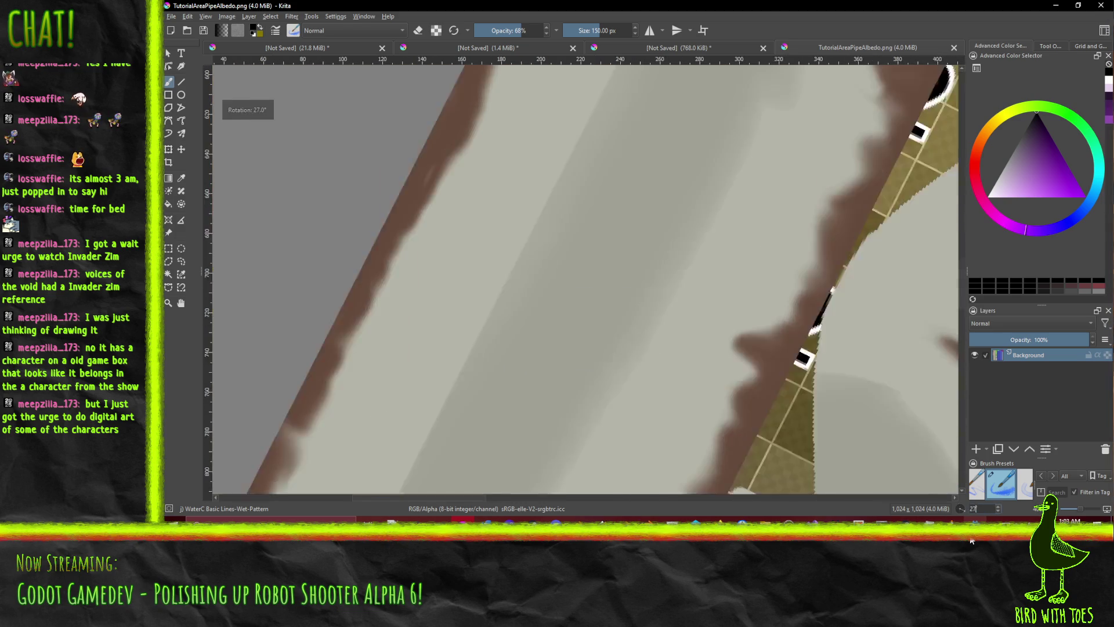
- Pick a mid green in the Advanced Color Selector as the working colour
{"action": "scroll", "coordinate": [732, 329], "scroll_direction": "down", "scroll_amount": 4}
{"action": "scroll", "coordinate": [640, 298], "scroll_direction": "up", "scroll_amount": 3}
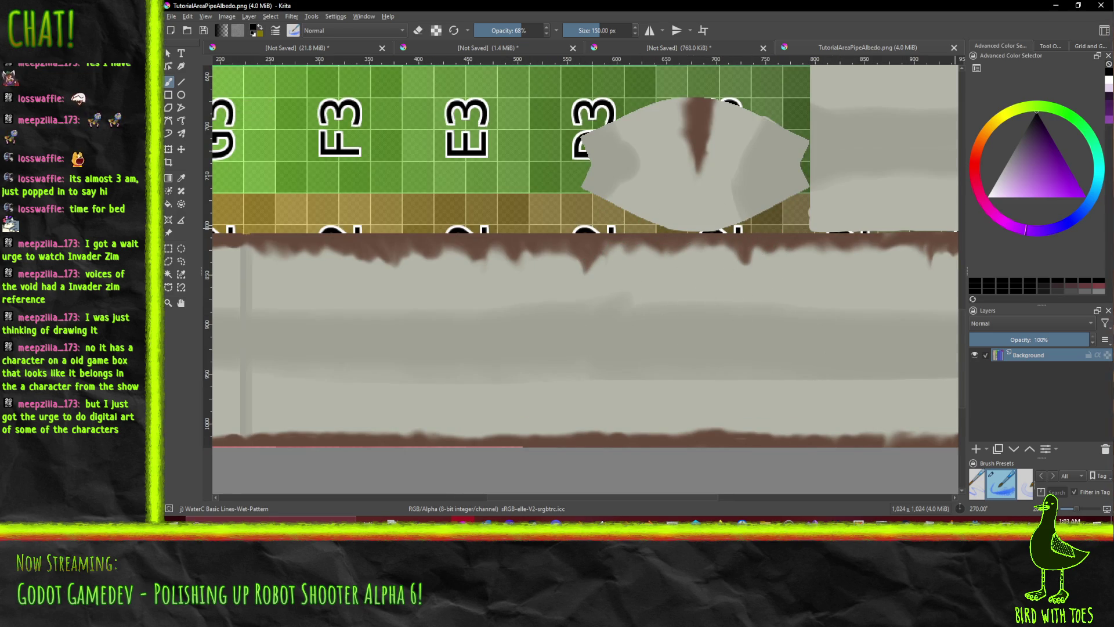
{"action": "left_click", "coordinate": [1068, 114]}
{"action": "mouse_move", "coordinate": [1054, 155]}
{"action": "left_mouse_down"}
{"action": "mouse_move", "coordinate": [1078, 142]}
{"action": "mouse_move", "coordinate": [1032, 152]}
{"action": "left_mouse_up"}
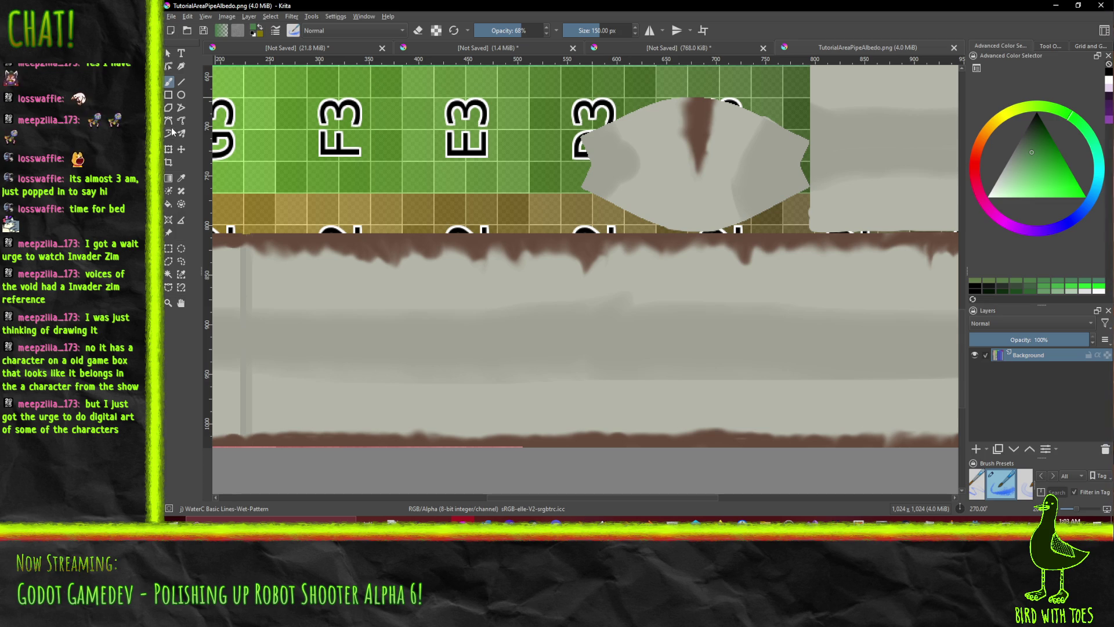
{"action": "left_click", "coordinate": [181, 54]}
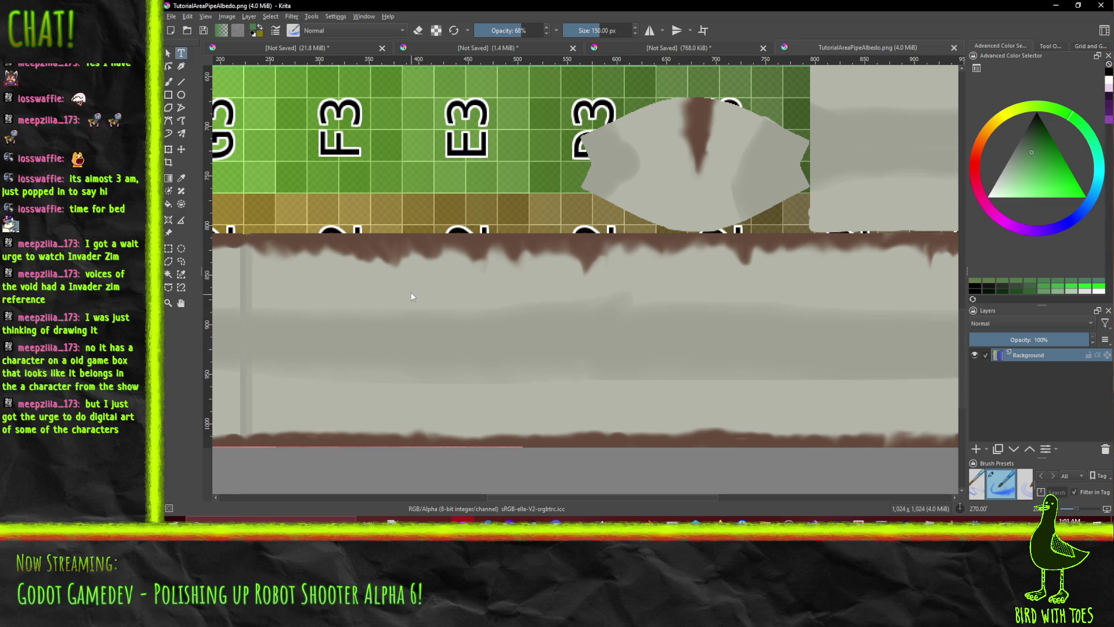
- Create a text box beside the F3 label and open its font dropdown
{"action": "left_click_drag", "start_coordinate": [393, 197], "coordinate": [381, 202]}
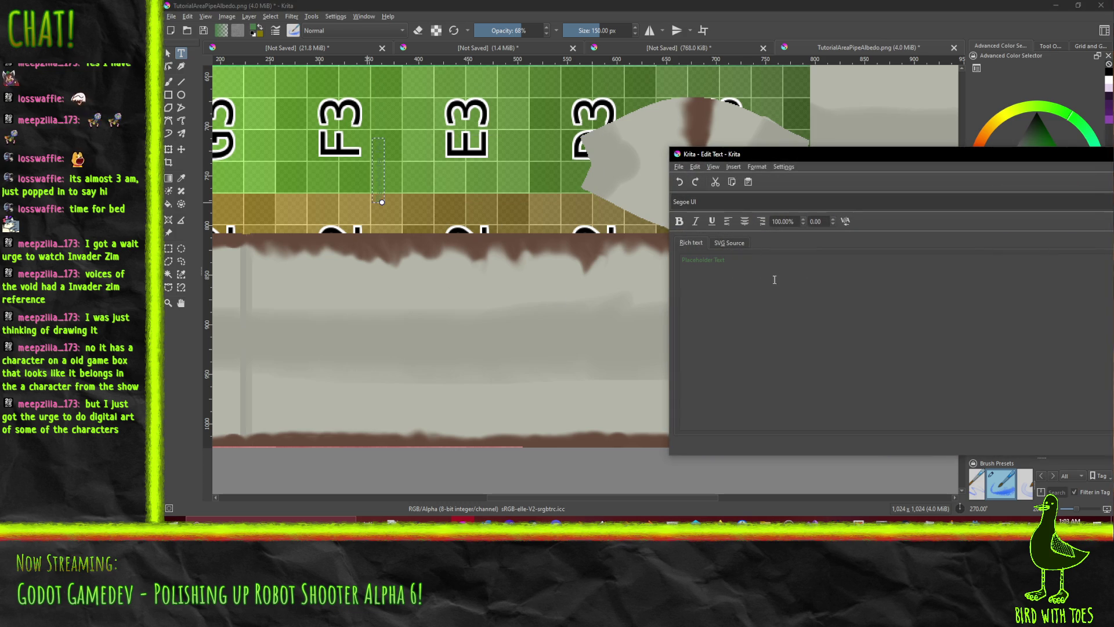
{"action": "left_click", "coordinate": [715, 202]}
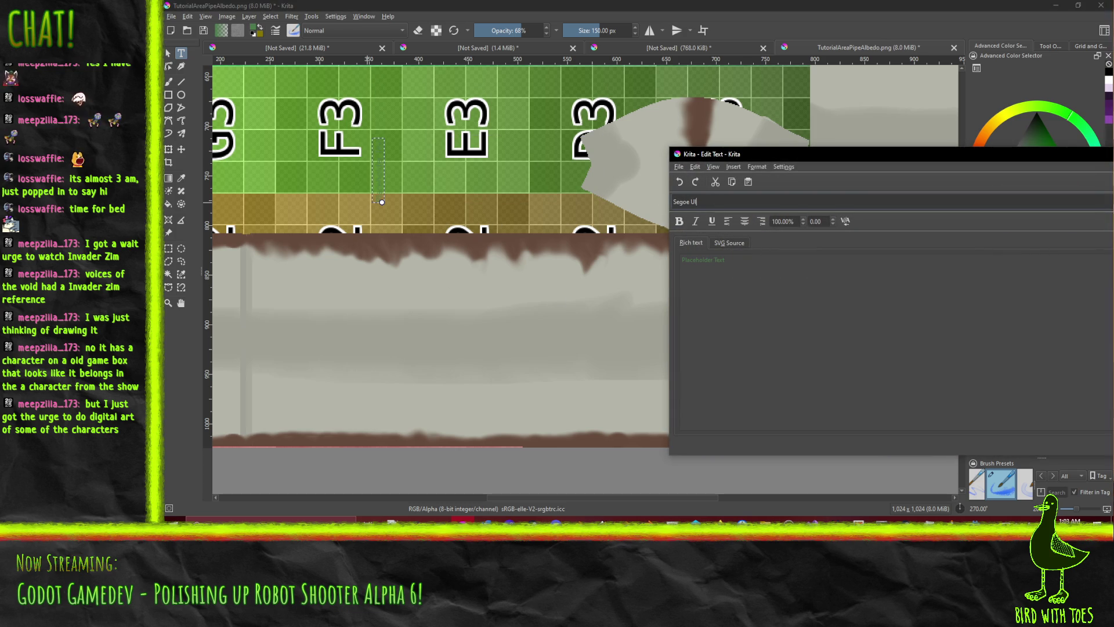
{"action": "key", "text": "alt+Down"}
- Set the font to Noto Sans JP Medium and select the placeholder text
{"action": "scroll", "coordinate": [779, 257], "scroll_direction": "down", "scroll_amount": 2}
{"action": "scroll", "coordinate": [779, 261], "scroll_direction": "down", "scroll_amount": 3}
{"action": "scroll", "coordinate": [746, 231], "scroll_direction": "down", "scroll_amount": 6}
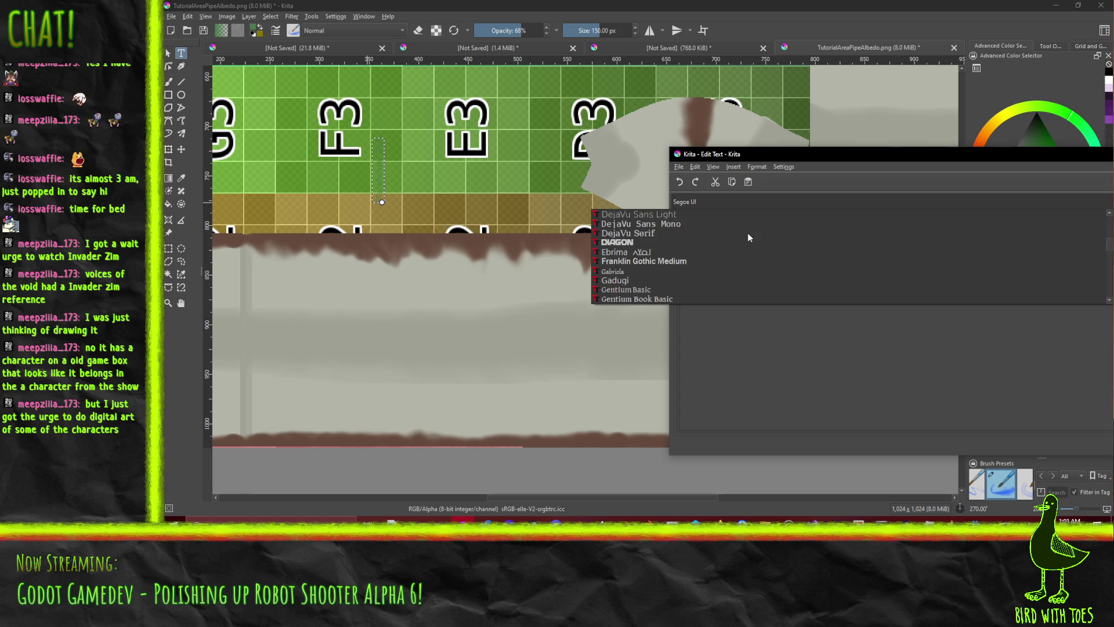
{"action": "scroll", "coordinate": [748, 237], "scroll_direction": "down", "scroll_amount": 2}
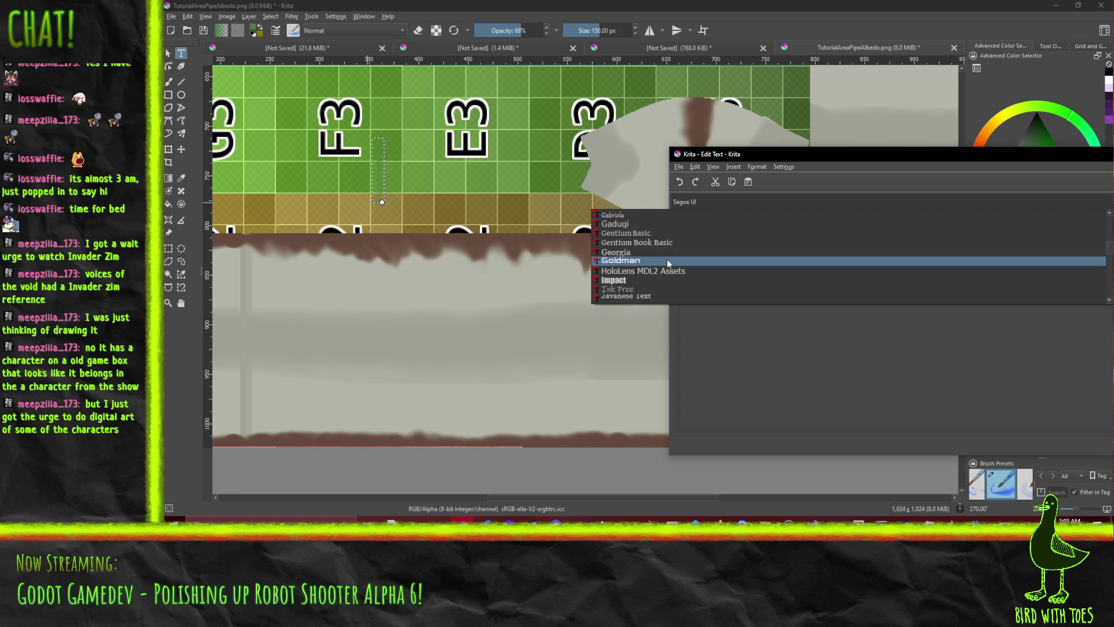
{"action": "scroll", "coordinate": [667, 259], "scroll_direction": "down", "scroll_amount": 1}
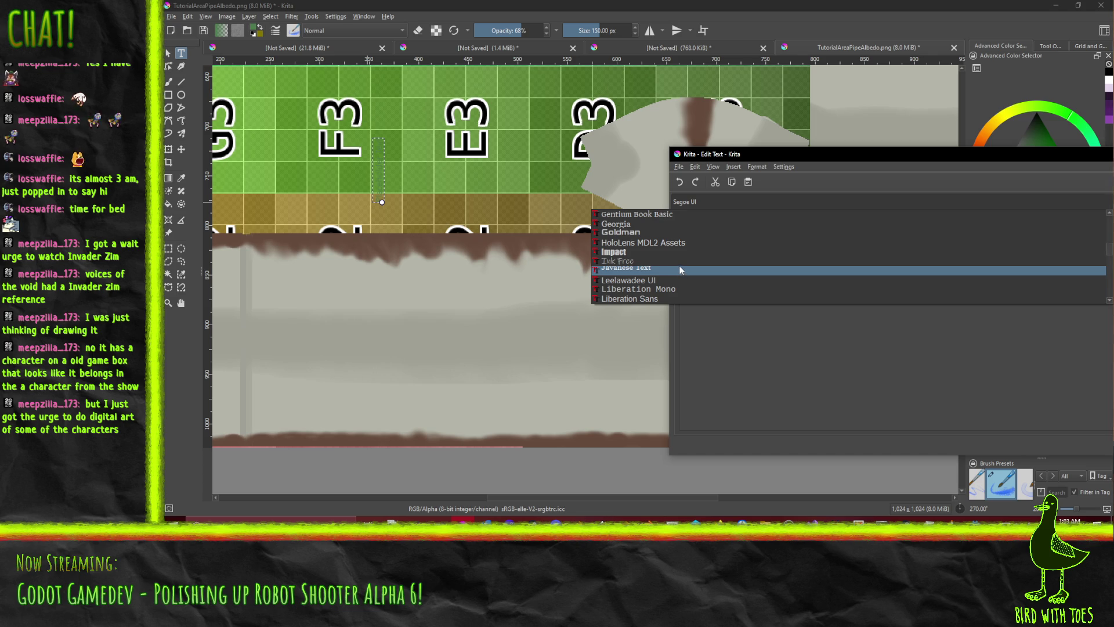
{"action": "scroll", "coordinate": [679, 272], "scroll_direction": "up", "scroll_amount": 1}
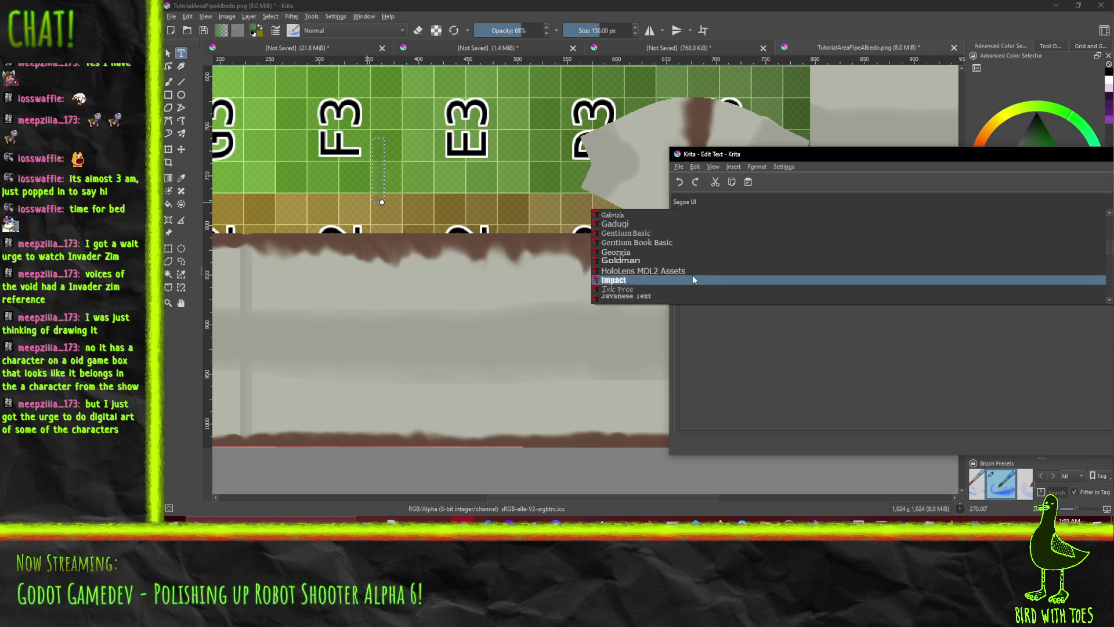
{"action": "scroll", "coordinate": [667, 269], "scroll_direction": "down", "scroll_amount": 4}
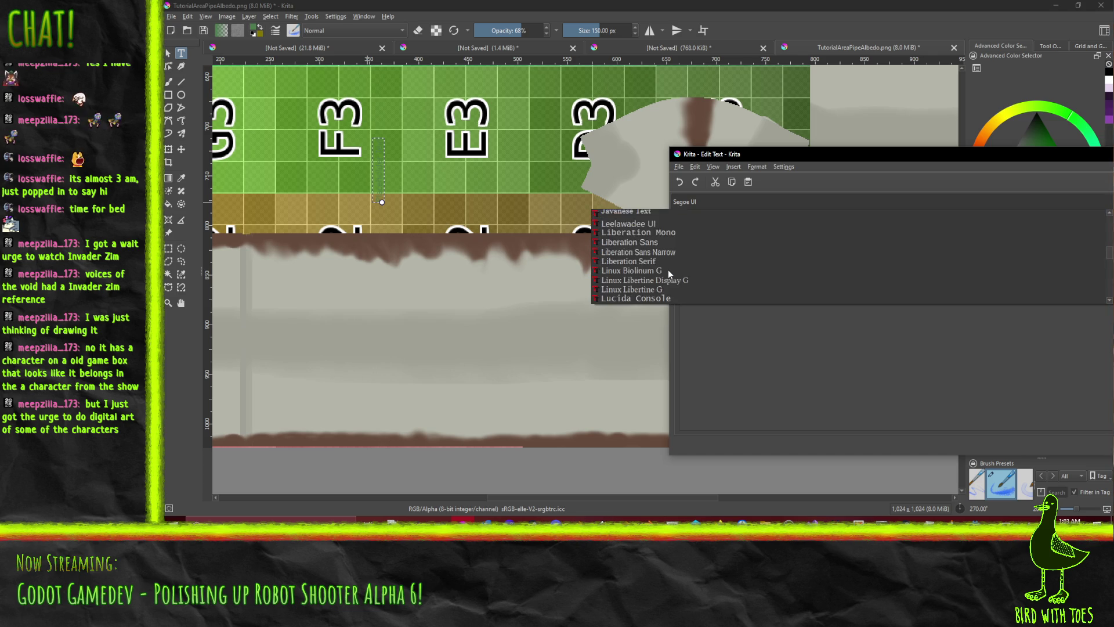
{"action": "scroll", "coordinate": [691, 261], "scroll_direction": "down", "scroll_amount": 1}
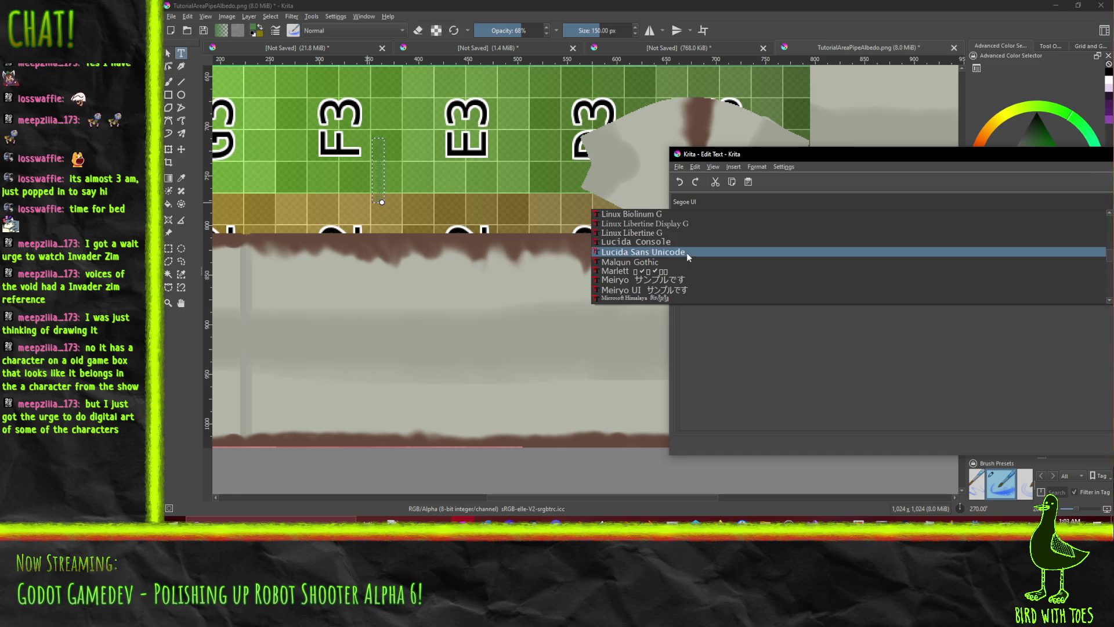
{"action": "scroll", "coordinate": [687, 254], "scroll_direction": "down", "scroll_amount": 2}
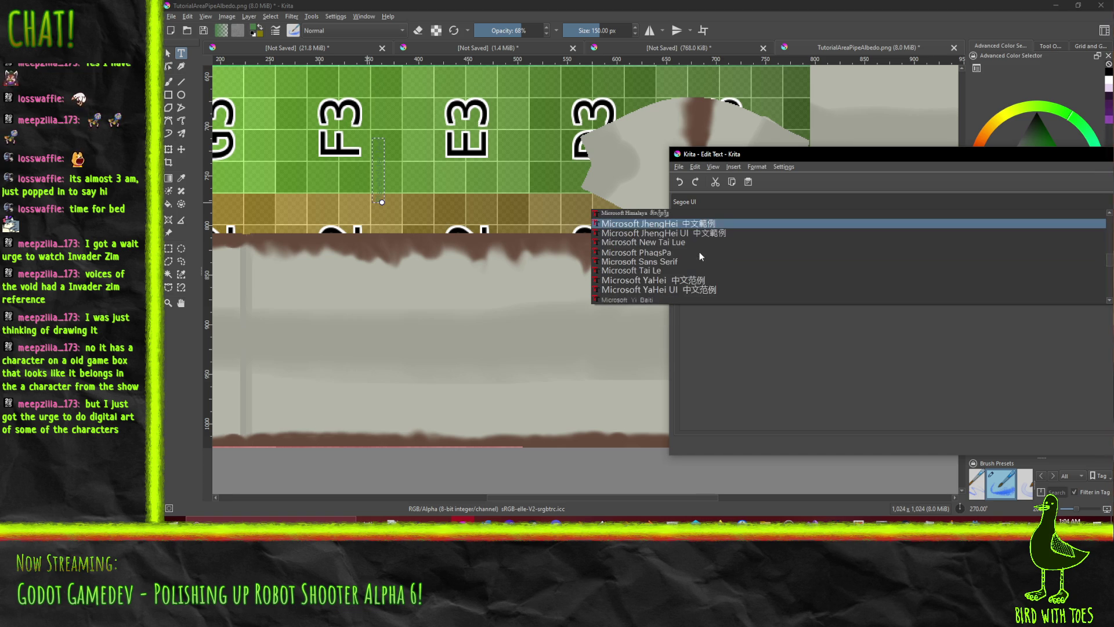
{"action": "scroll", "coordinate": [702, 269], "scroll_direction": "down", "scroll_amount": 3}
{"action": "scroll", "coordinate": [702, 269], "scroll_direction": "down", "scroll_amount": 2}
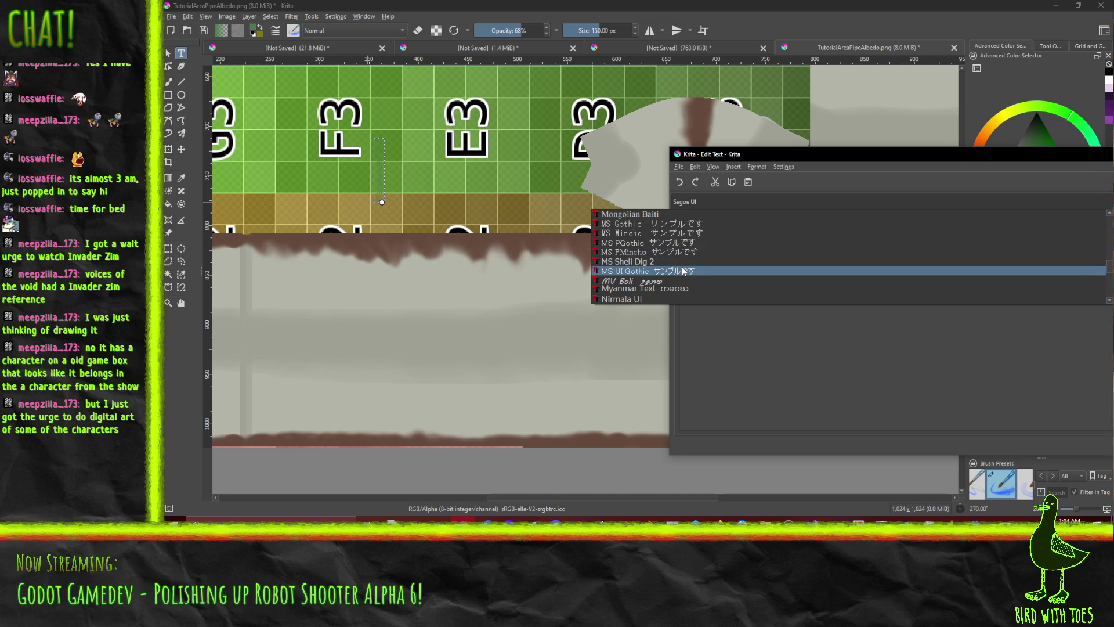
{"action": "scroll", "coordinate": [690, 267], "scroll_direction": "down", "scroll_amount": 2}
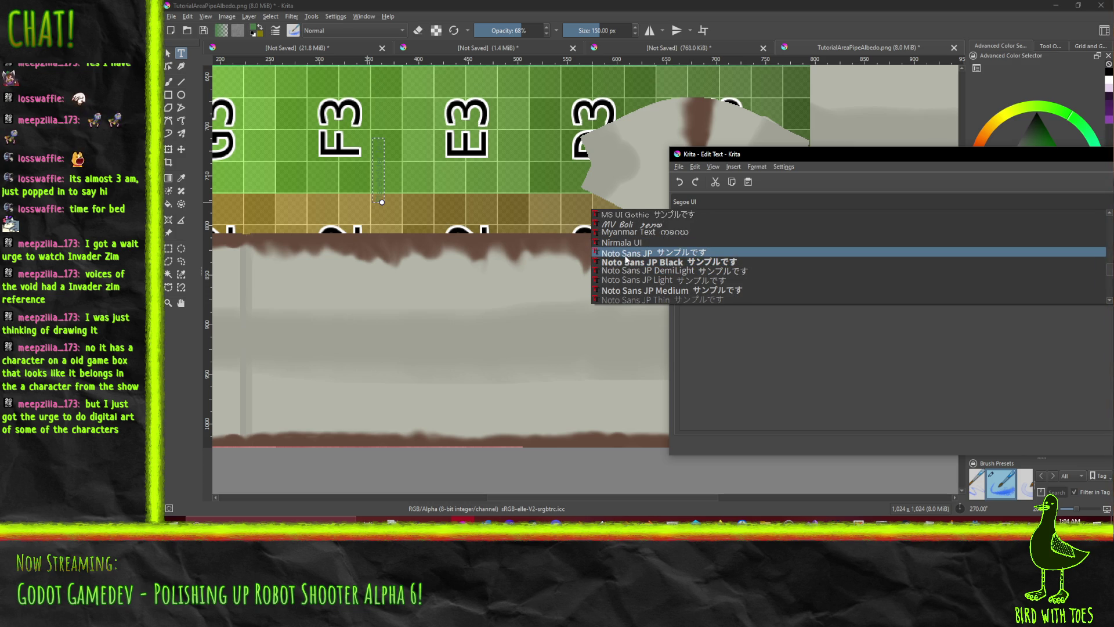
{"action": "left_click", "coordinate": [636, 291]}
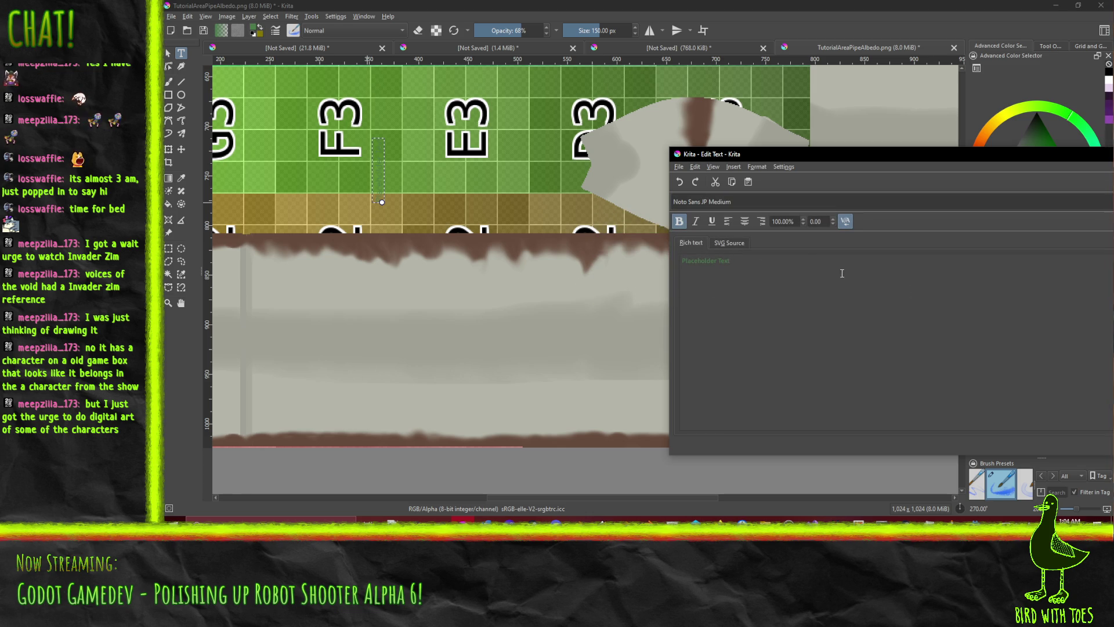
{"action": "key", "text": "ctrl+a"}
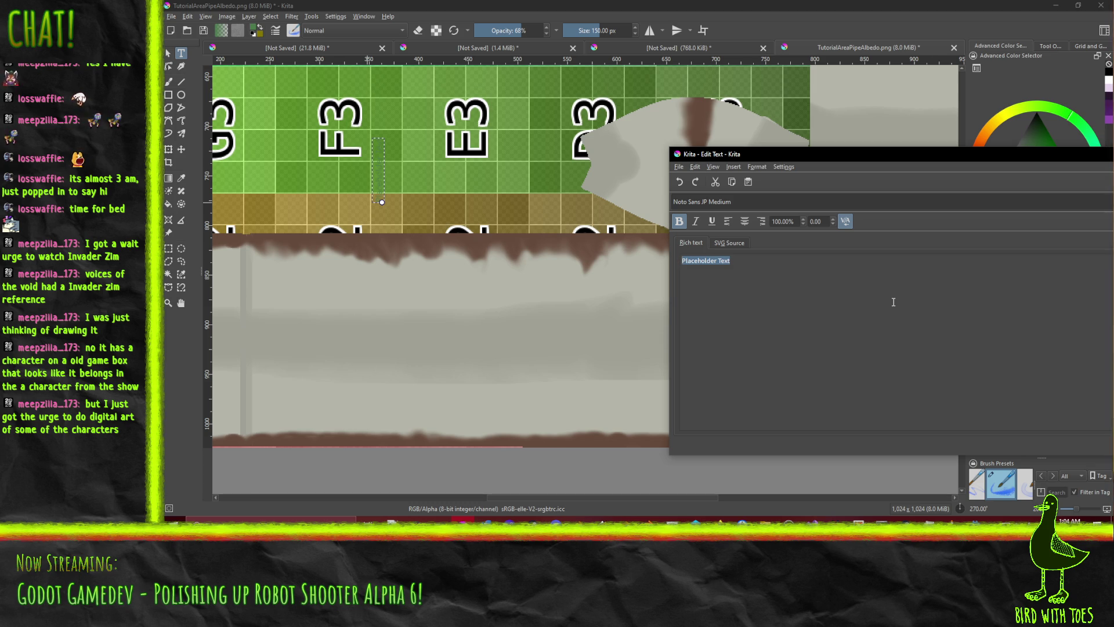
- Type FLOW DIRECTION into the text box and apply it as Vector Layer 1
{"action": "type", "text": "FLOW DIRECTION"}
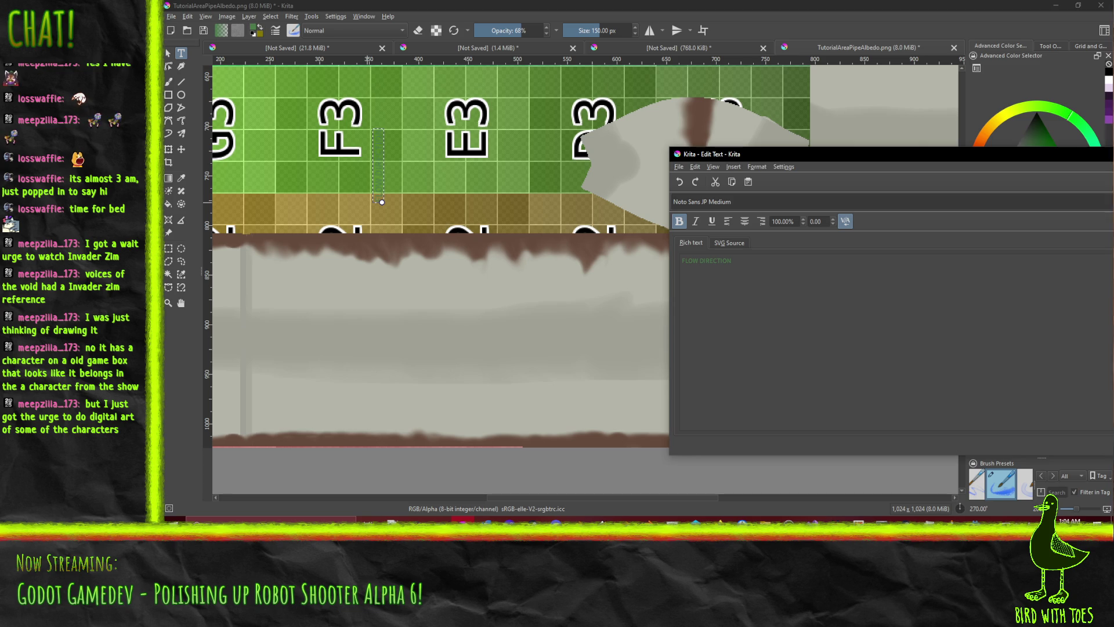
{"action": "key", "text": "ctrl+w"}
{"action": "scroll", "coordinate": [705, 318], "scroll_direction": "down", "scroll_amount": 4}
{"action": "scroll", "coordinate": [705, 319], "scroll_direction": "up", "scroll_amount": 5}
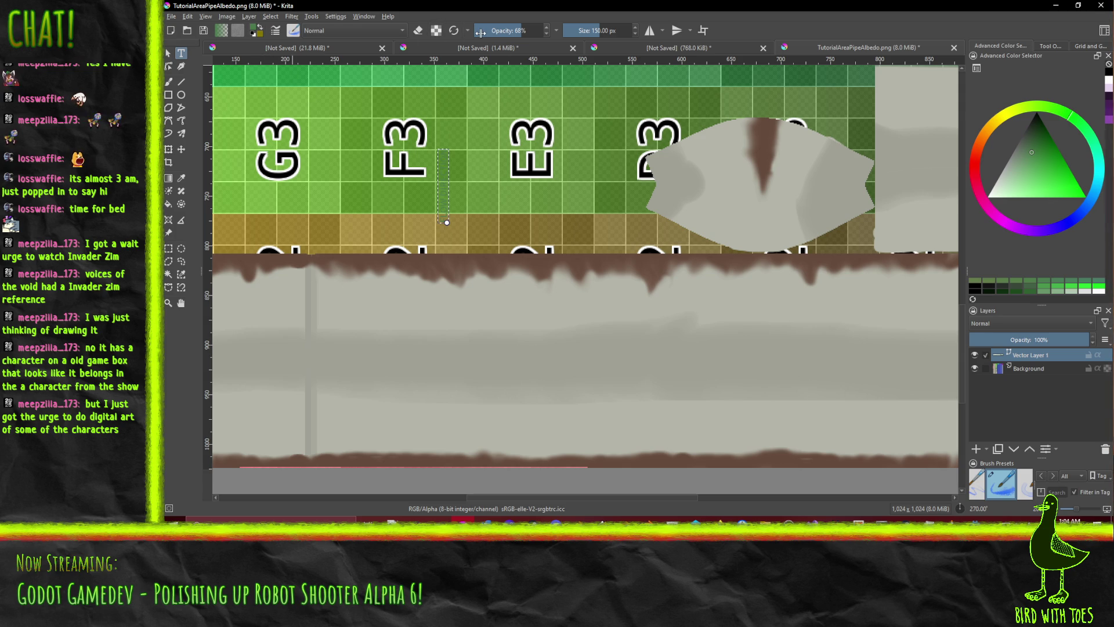
- Rotate the FLOW DIRECTION text layer with the Transform tool
{"action": "right_click", "coordinate": [1024, 358]}
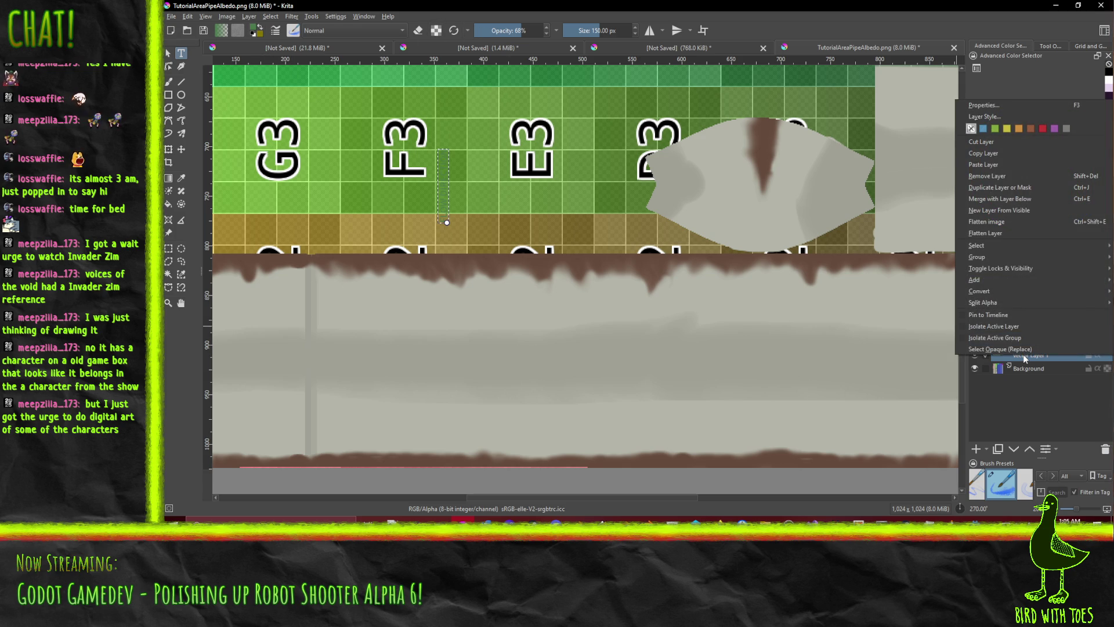
{"action": "key", "text": "Escape"}
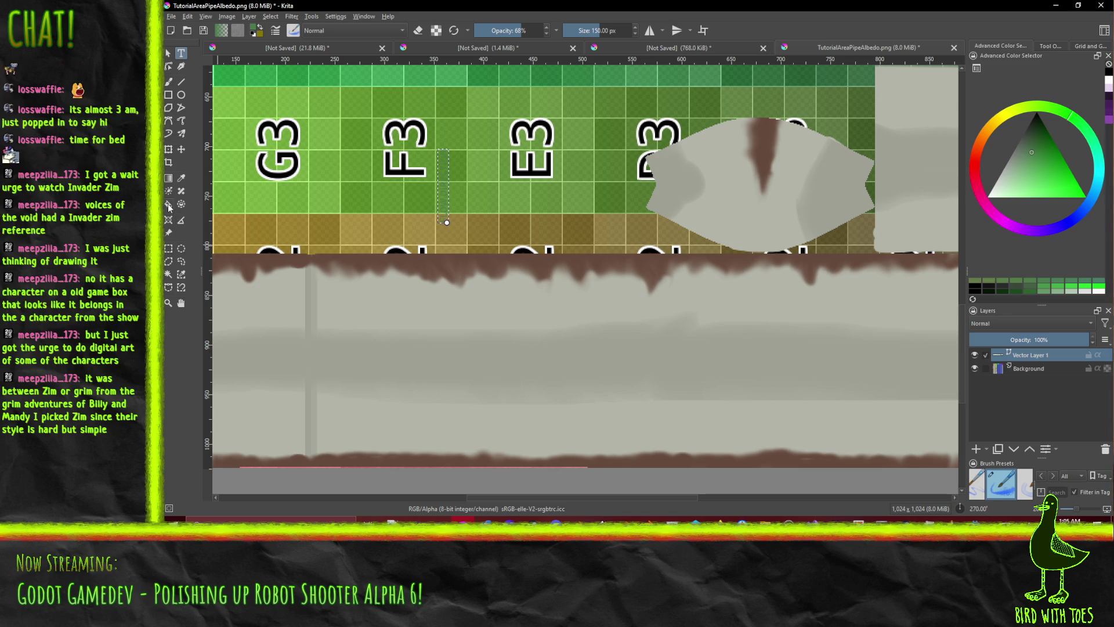
{"action": "left_click", "coordinate": [169, 155]}
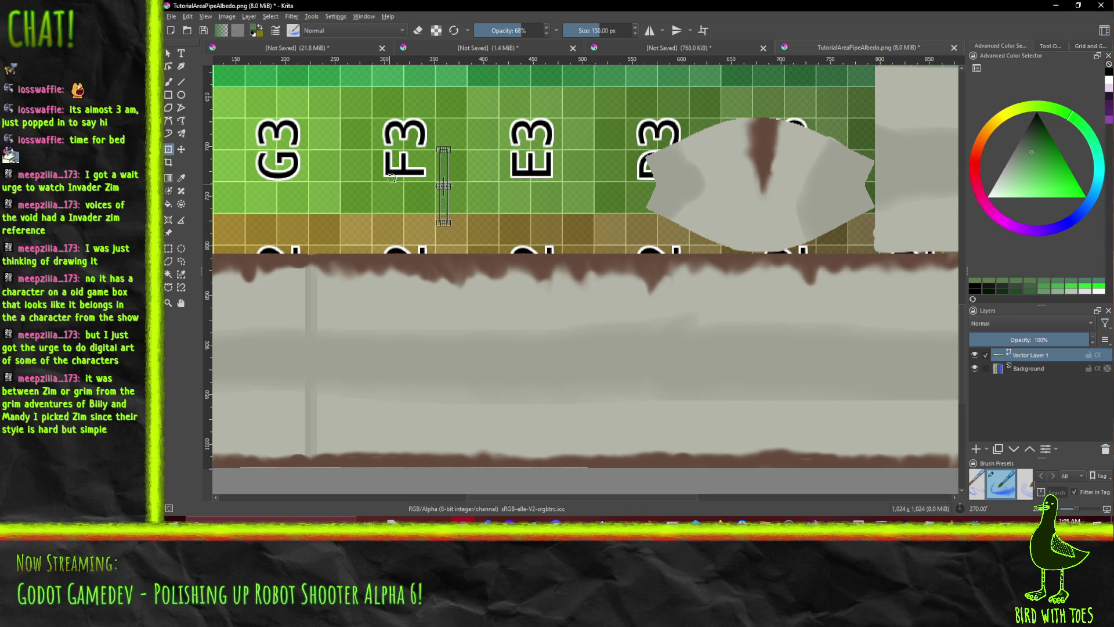
{"action": "mouse_move", "coordinate": [427, 135]}
{"action": "left_mouse_down"}
{"action": "mouse_move", "coordinate": [373, 172]}
{"action": "mouse_move", "coordinate": [369, 214]}
{"action": "left_mouse_up"}
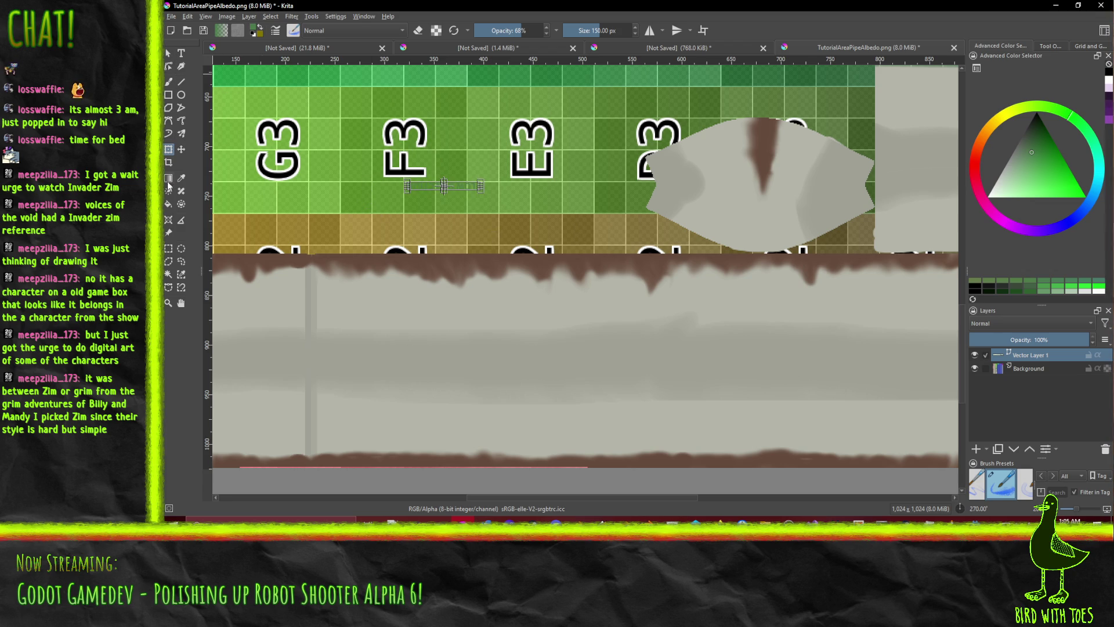
- Move the FLOW DIRECTION label down onto the grey pipe strip
{"action": "left_click", "coordinate": [181, 149]}
{"action": "mouse_move", "coordinate": [443, 186]}
{"action": "left_mouse_down"}
{"action": "mouse_move", "coordinate": [695, 331]}
{"action": "mouse_move", "coordinate": [837, 326]}
{"action": "mouse_move", "coordinate": [853, 305]}
{"action": "mouse_move", "coordinate": [427, 296]}
{"action": "mouse_move", "coordinate": [568, 293]}
{"action": "left_mouse_up"}
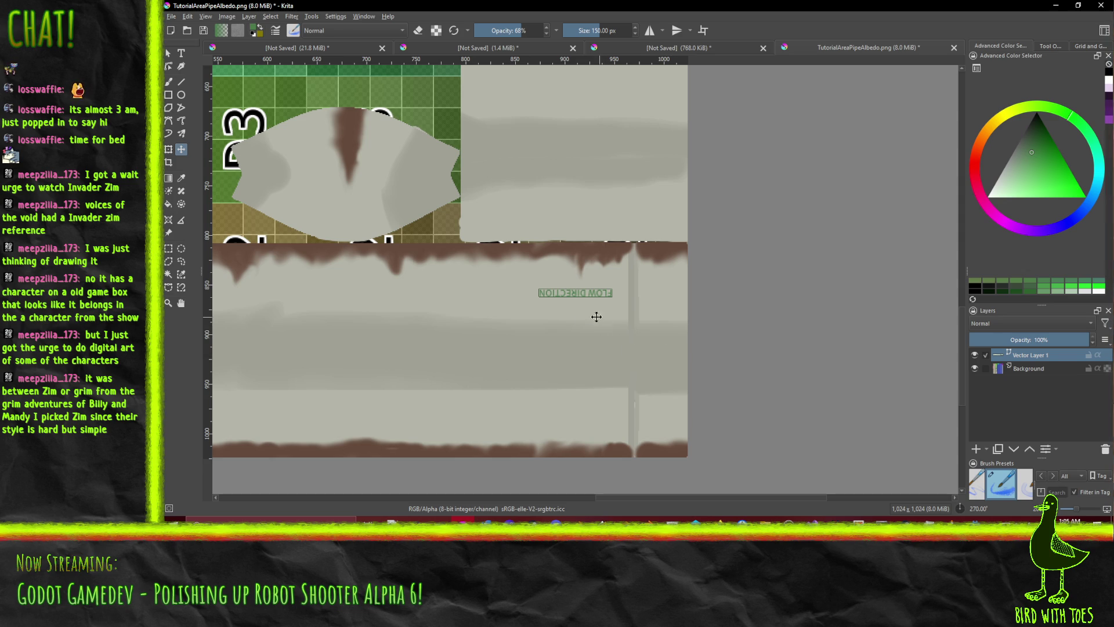
{"action": "left_click_drag", "start_coordinate": [526, 299], "coordinate": [530, 297]}
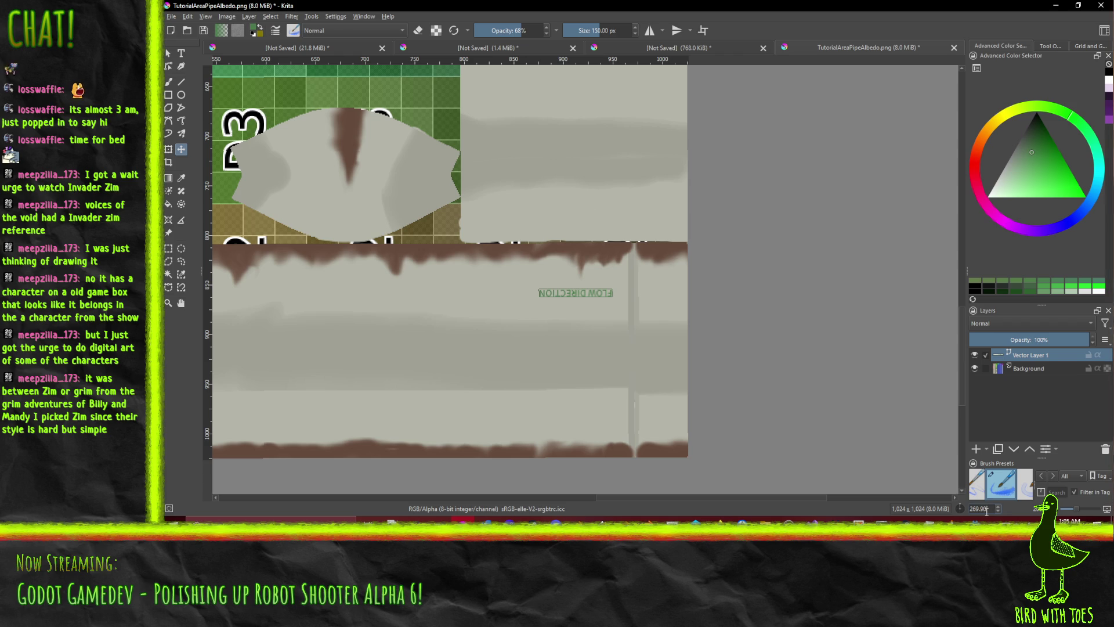
- Set the view rotation back to exactly 270°
{"action": "left_click_drag", "start_coordinate": [984, 511], "coordinate": [975, 508]}
{"action": "type", "text": "270"}
{"action": "key", "text": "Return"}
{"action": "scroll", "coordinate": [511, 263], "scroll_direction": "up", "scroll_amount": 3, "text": "ctrl"}
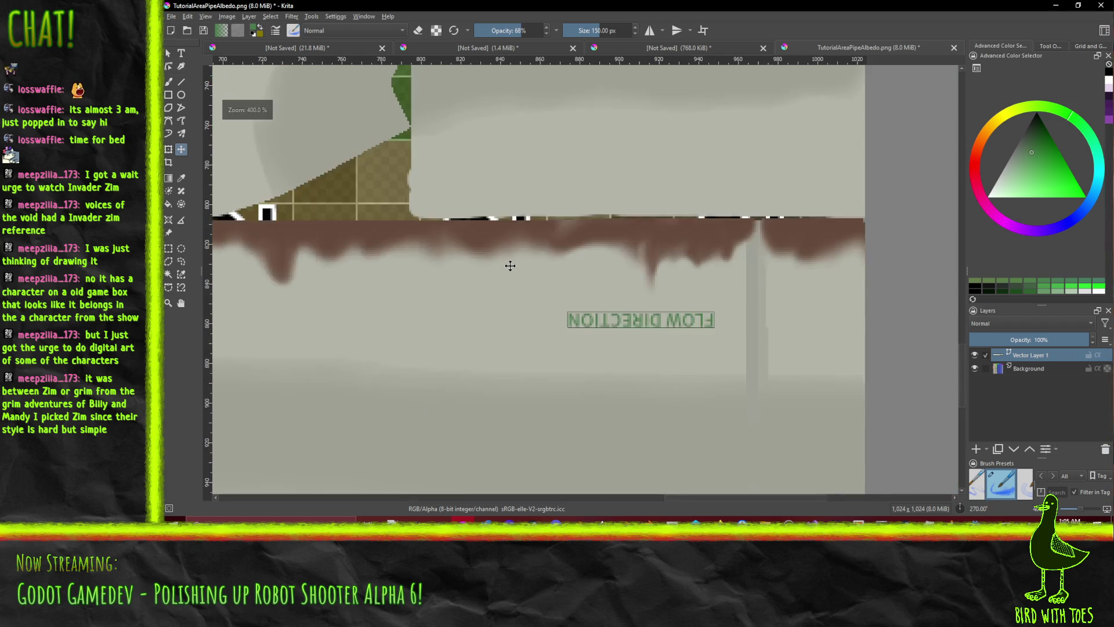
- Choose the Line tool with a 5 px brush size
{"action": "left_click", "coordinate": [169, 83]}
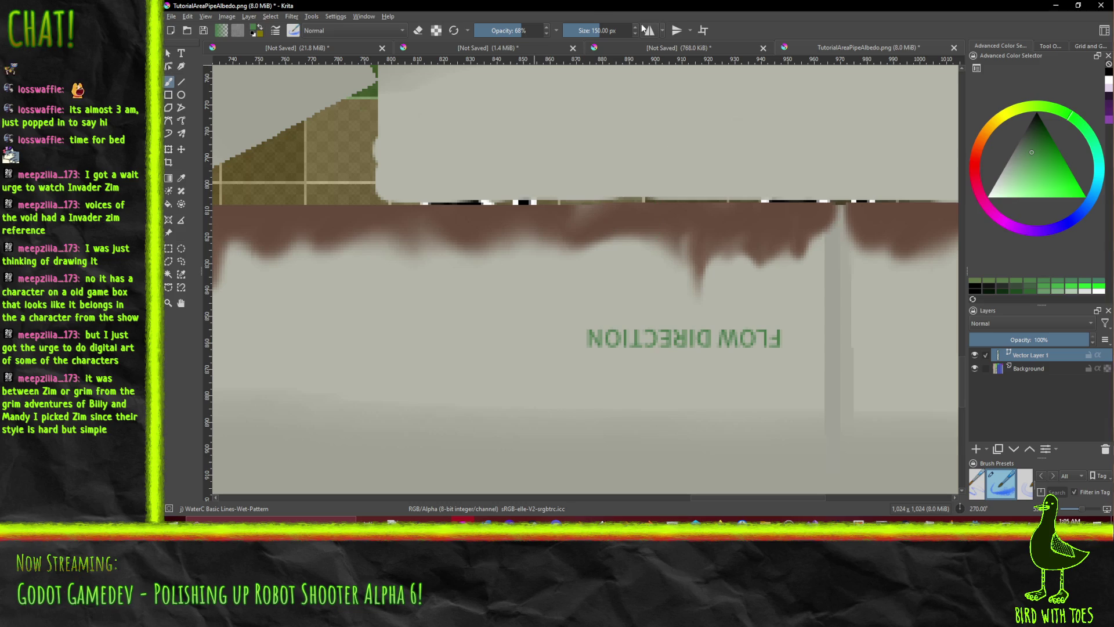
{"action": "left_click", "coordinate": [183, 81]}
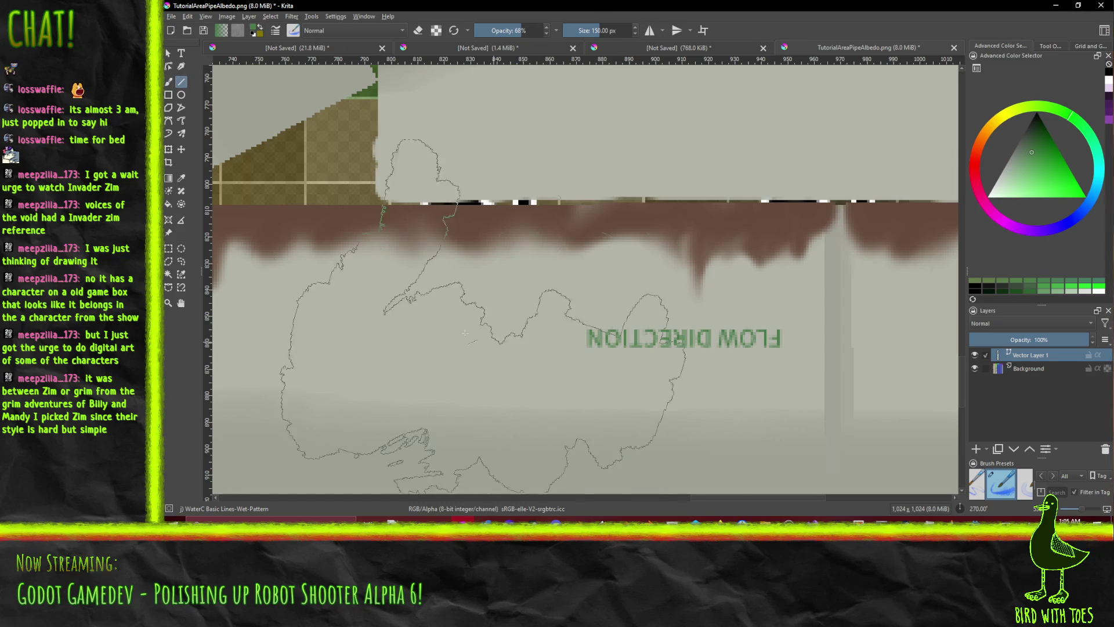
{"action": "left_click_drag", "start_coordinate": [622, 26], "coordinate": [602, 31]}
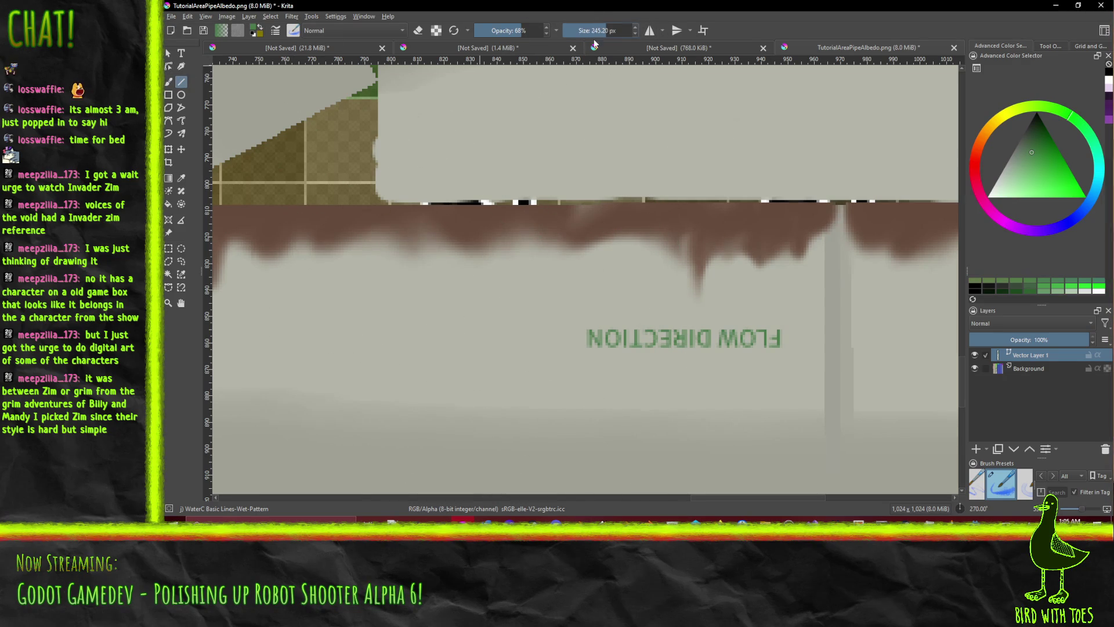
{"action": "double_click", "coordinate": [600, 33]}
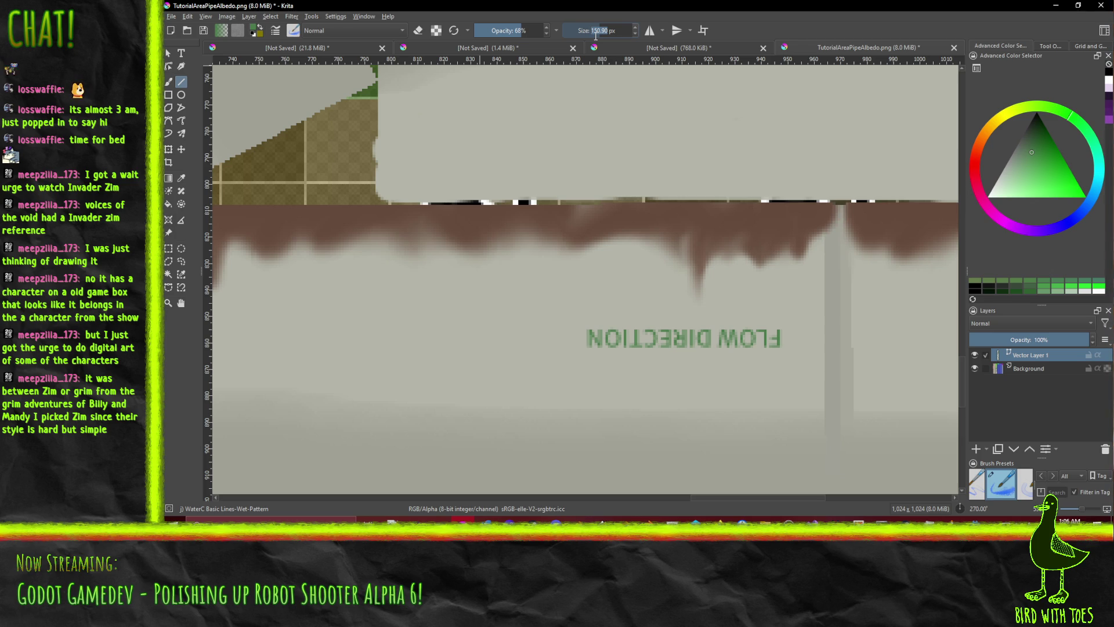
{"action": "type", "text": "5"}
{"action": "key", "text": "Return"}
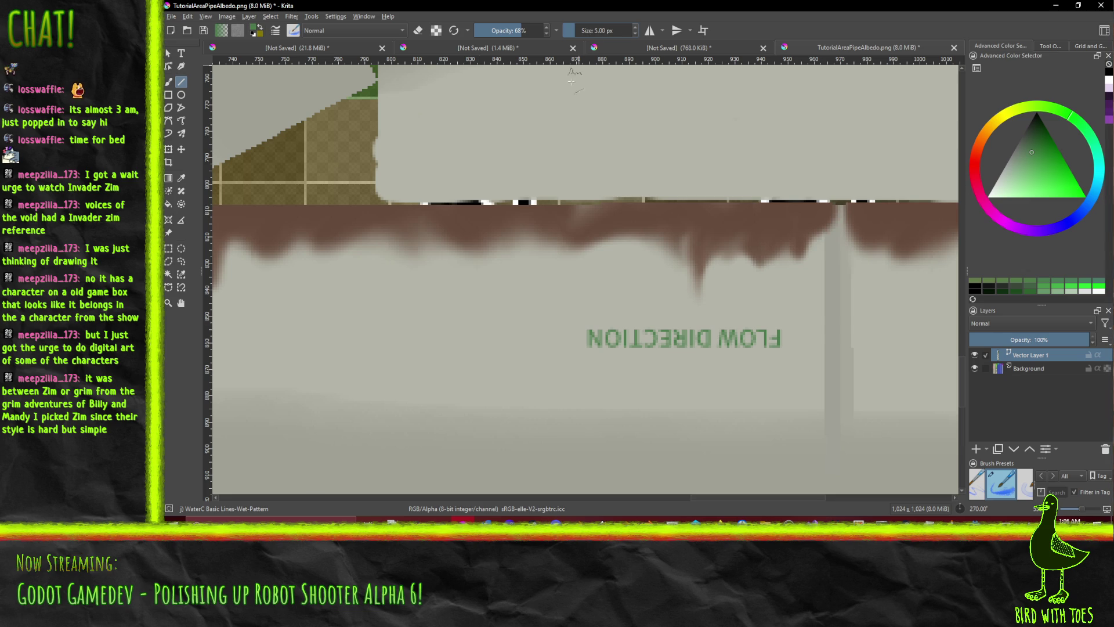
- Draw a green arrow stroke beside FLOW DIRECTION, then undo the arrow
{"action": "scroll", "coordinate": [502, 335], "scroll_direction": "up", "scroll_amount": 3}
{"action": "mouse_move", "coordinate": [680, 437]}
{"action": "left_mouse_down"}
{"action": "mouse_move", "coordinate": [577, 335]}
{"action": "mouse_move", "coordinate": [599, 345]}
{"action": "left_mouse_up"}
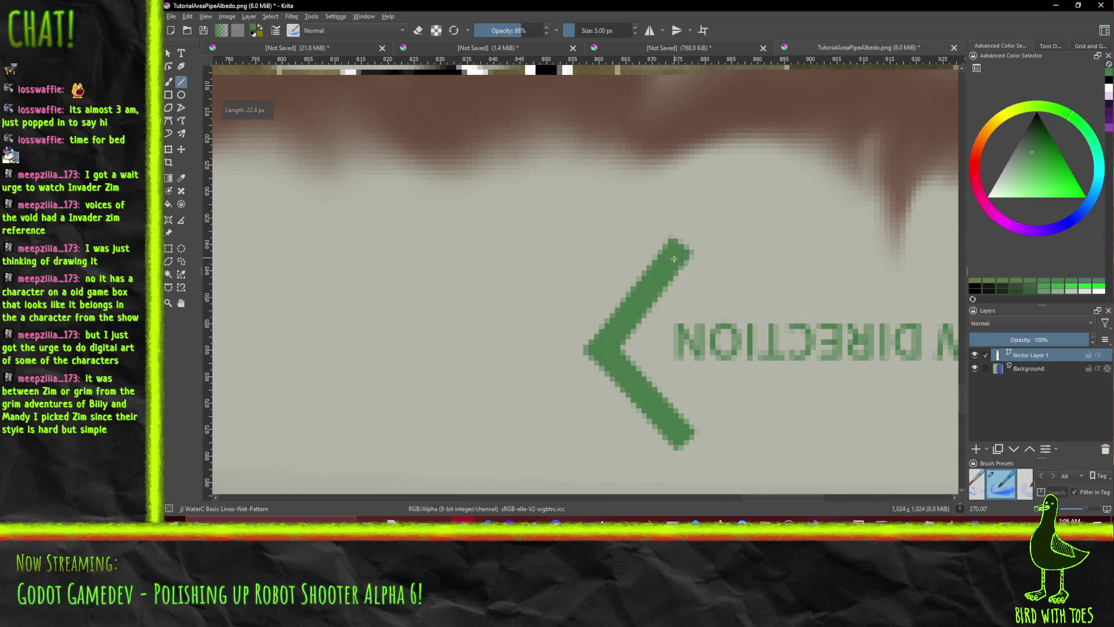
{"action": "scroll", "coordinate": [712, 350], "scroll_direction": "down", "scroll_amount": 6}
{"action": "left_click_drag", "start_coordinate": [750, 378], "coordinate": [582, 330]}
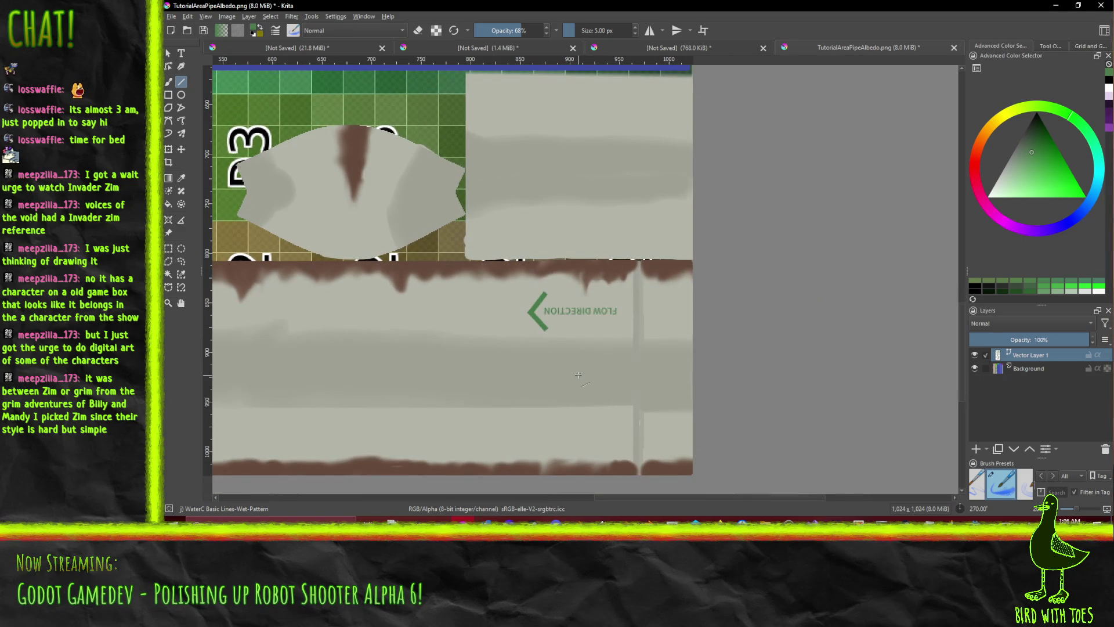
{"action": "key", "text": "ctrl+z"}
{"action": "key", "text": "ctrl+z"}
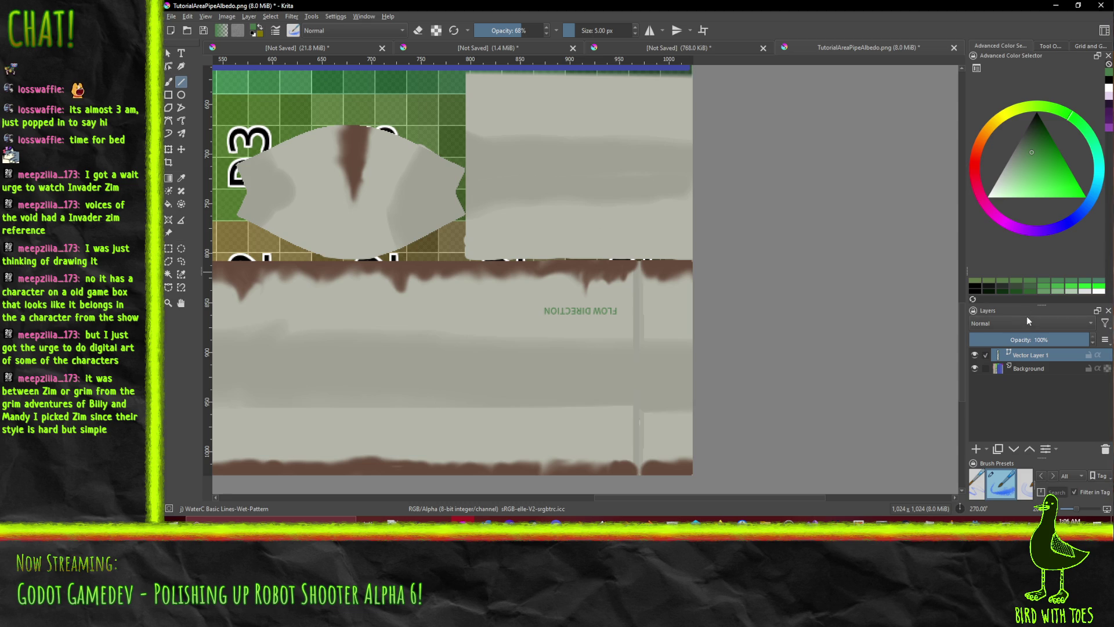
- Enlarge the Brush Presets panel and test a Pencil-4 Soft line, undoing it
{"action": "left_click_drag", "start_coordinate": [1032, 303], "coordinate": [1042, 199]}
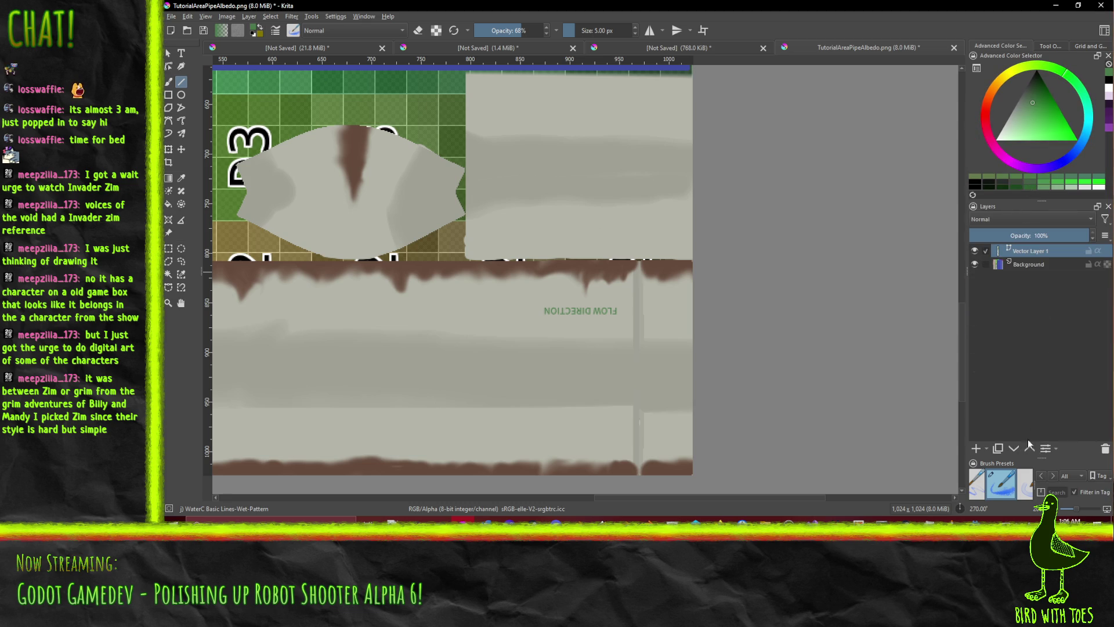
{"action": "left_click_drag", "start_coordinate": [1042, 458], "coordinate": [1038, 309]}
{"action": "scroll", "coordinate": [989, 348], "scroll_direction": "up", "scroll_amount": 5}
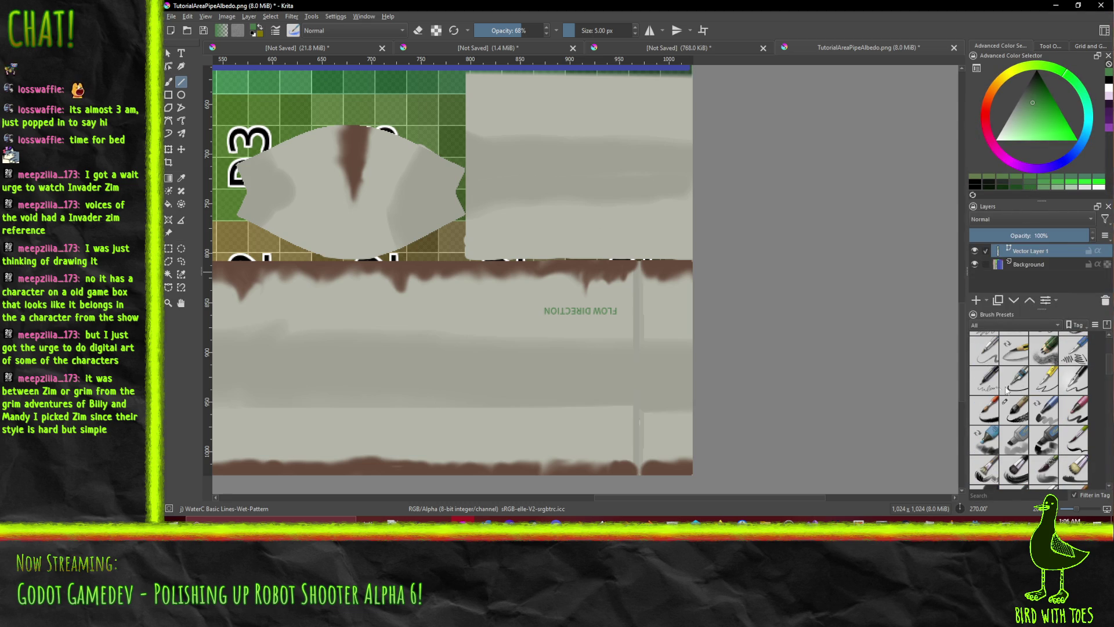
{"action": "left_click", "coordinate": [989, 350]}
{"action": "scroll", "coordinate": [543, 323], "scroll_direction": "up", "scroll_amount": 3}
{"action": "left_click_drag", "start_coordinate": [537, 316], "coordinate": [496, 274]}
{"action": "key", "text": "ctrl+z"}
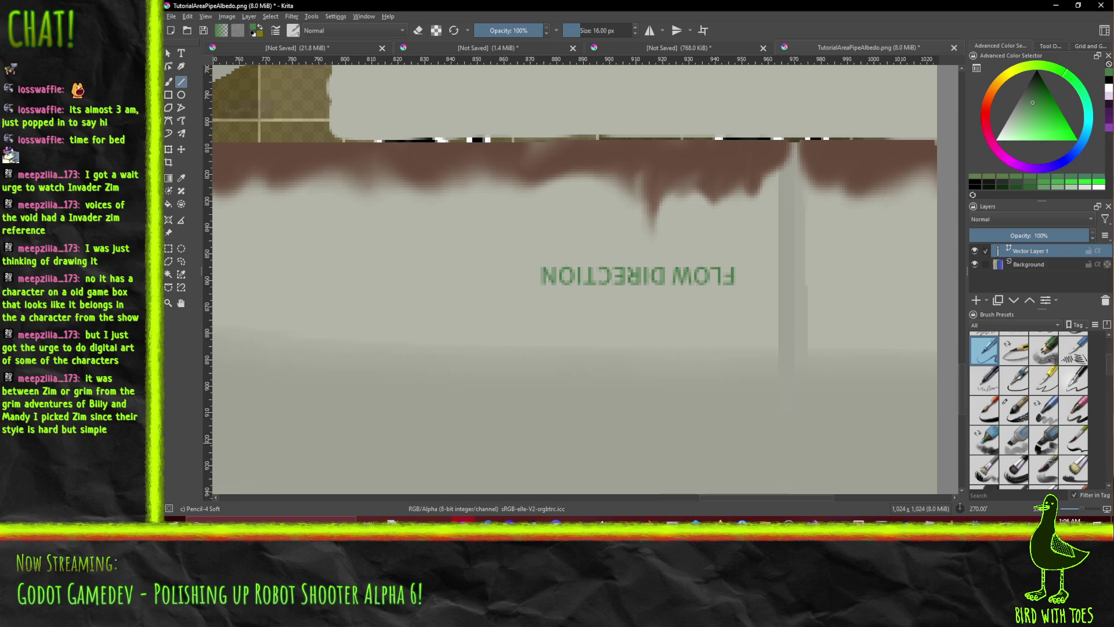
- Try Bristles-2 Flat Rough and Pencil-6 Quick Shade test lines, undoing each
{"action": "left_click", "coordinate": [985, 470]}
{"action": "left_click_drag", "start_coordinate": [386, 273], "coordinate": [610, 377]}
{"action": "key", "text": "ctrl+z"}
{"action": "scroll", "coordinate": [1050, 453], "scroll_direction": "up", "scroll_amount": 3}
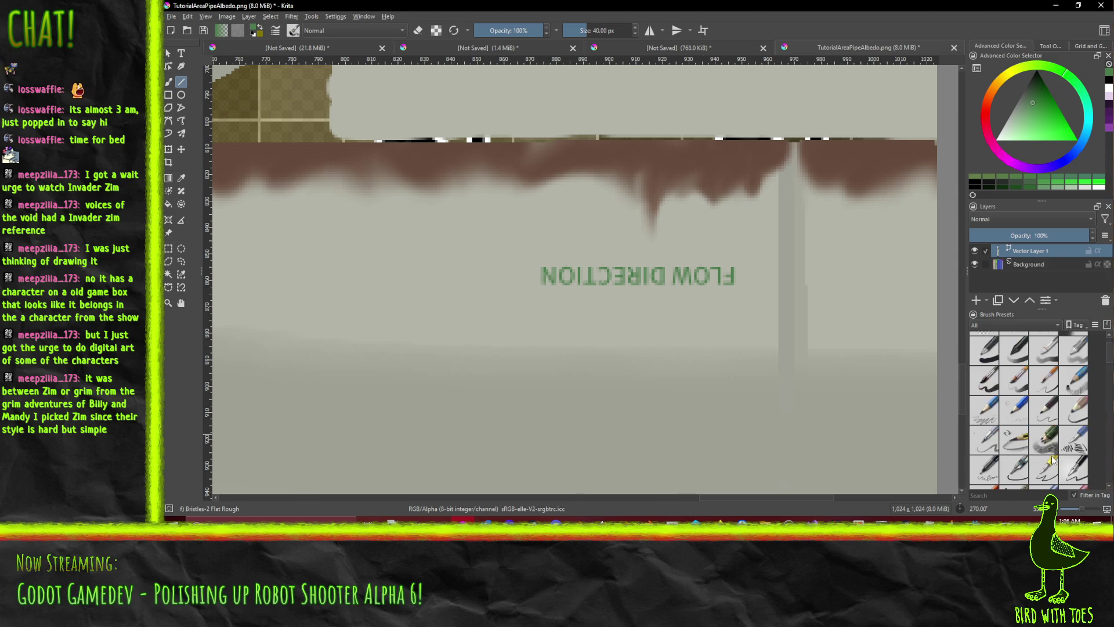
{"action": "left_click", "coordinate": [1044, 440]}
{"action": "left_click_drag", "start_coordinate": [440, 298], "coordinate": [698, 428]}
{"action": "key", "text": "ctrl+z"}
- Test Chalk Grainy, then an 8 px green line left of the label, undoing both
{"action": "scroll", "coordinate": [1068, 378], "scroll_direction": "up", "scroll_amount": 1}
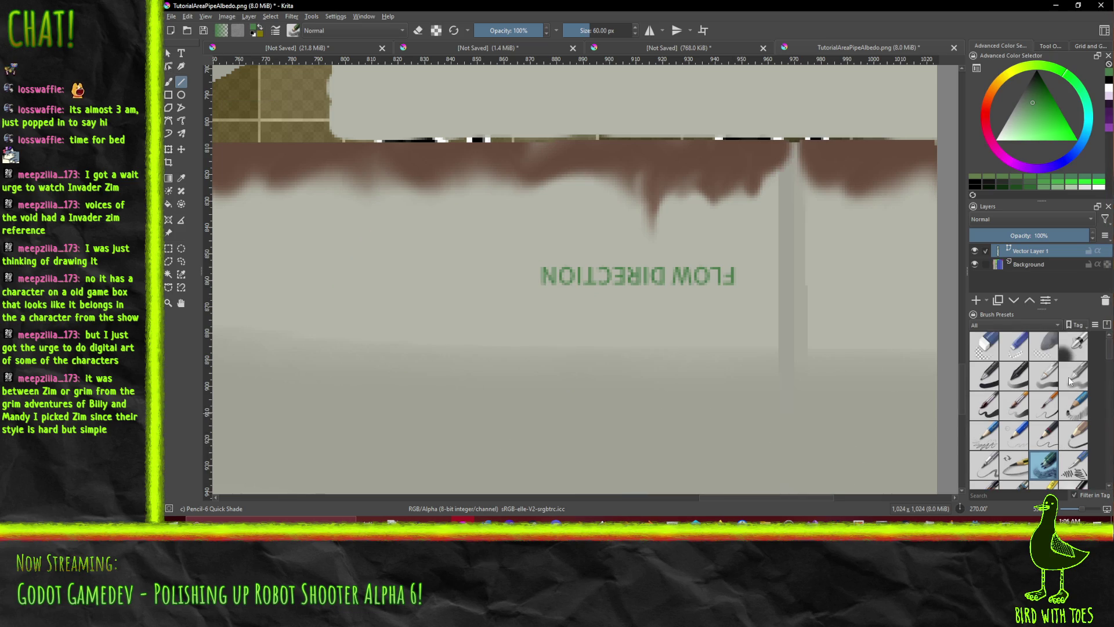
{"action": "scroll", "coordinate": [1069, 379], "scroll_direction": "down", "scroll_amount": 5}
{"action": "left_click", "coordinate": [1073, 376]}
{"action": "left_click_drag", "start_coordinate": [534, 398], "coordinate": [599, 239]}
{"action": "key", "text": "ctrl+z"}
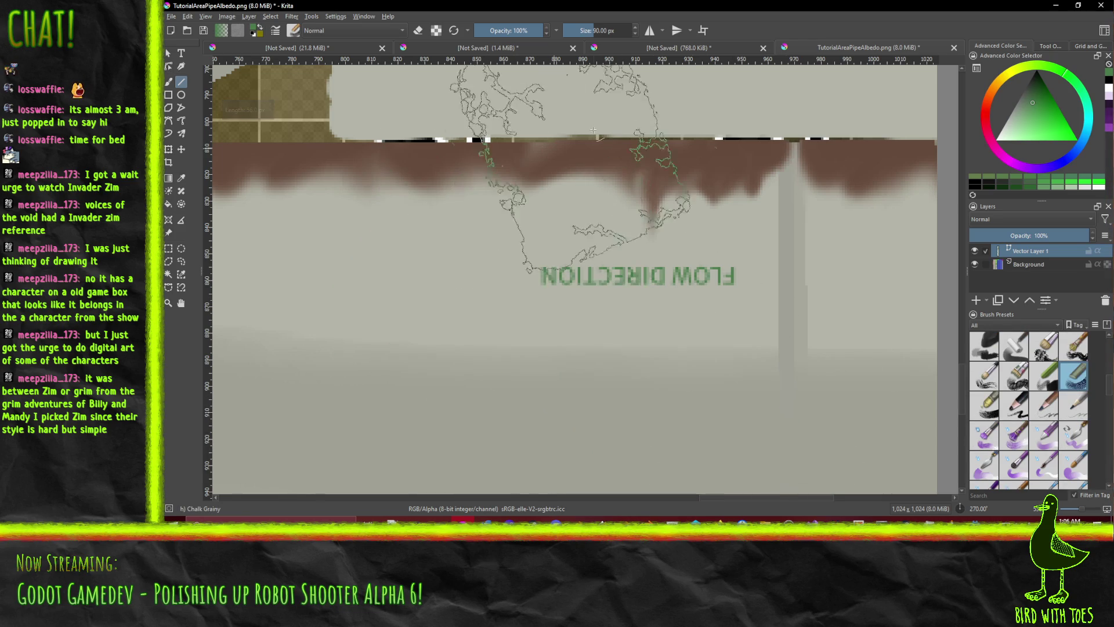
{"action": "left_click", "coordinate": [609, 33]}
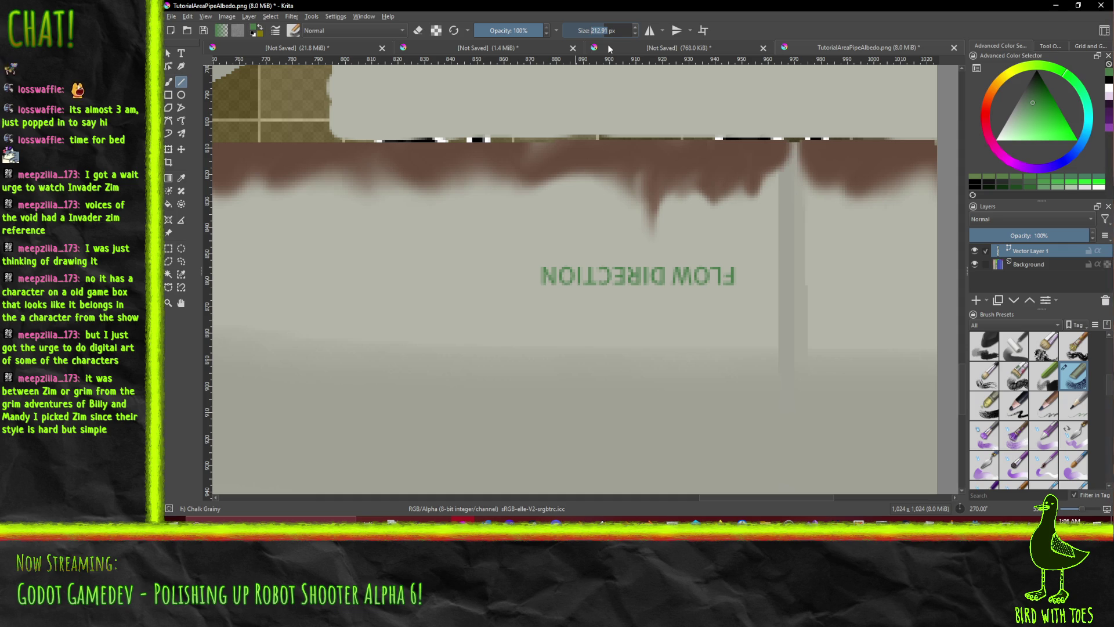
{"action": "type", "text": "8"}
{"action": "key", "text": "Return"}
{"action": "left_click_drag", "start_coordinate": [524, 328], "coordinate": [444, 273]}
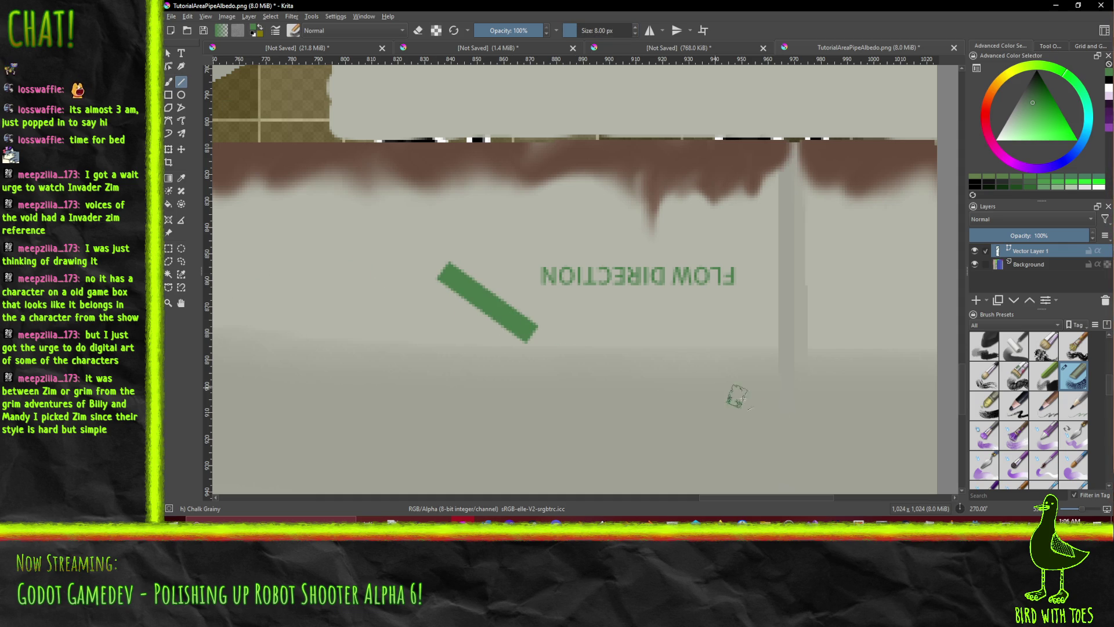
{"action": "key", "text": "ctrl+z"}
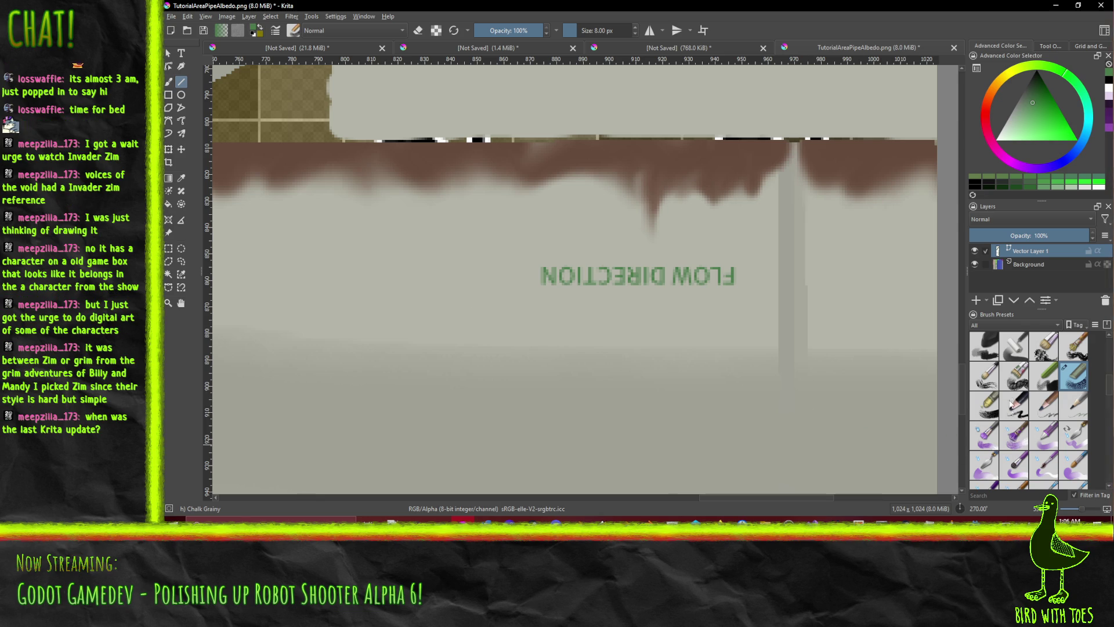
- Switch to the Dry Textured Creases brush and set its size to 6 px
{"action": "left_click", "coordinate": [1014, 377]}
{"action": "mouse_move", "coordinate": [499, 241]}
{"action": "left_mouse_down"}
{"action": "mouse_move", "coordinate": [821, 317]}
{"action": "mouse_move", "coordinate": [598, 81]}
{"action": "left_mouse_up"}
{"action": "left_click_drag", "start_coordinate": [593, 33], "coordinate": [603, 33]}
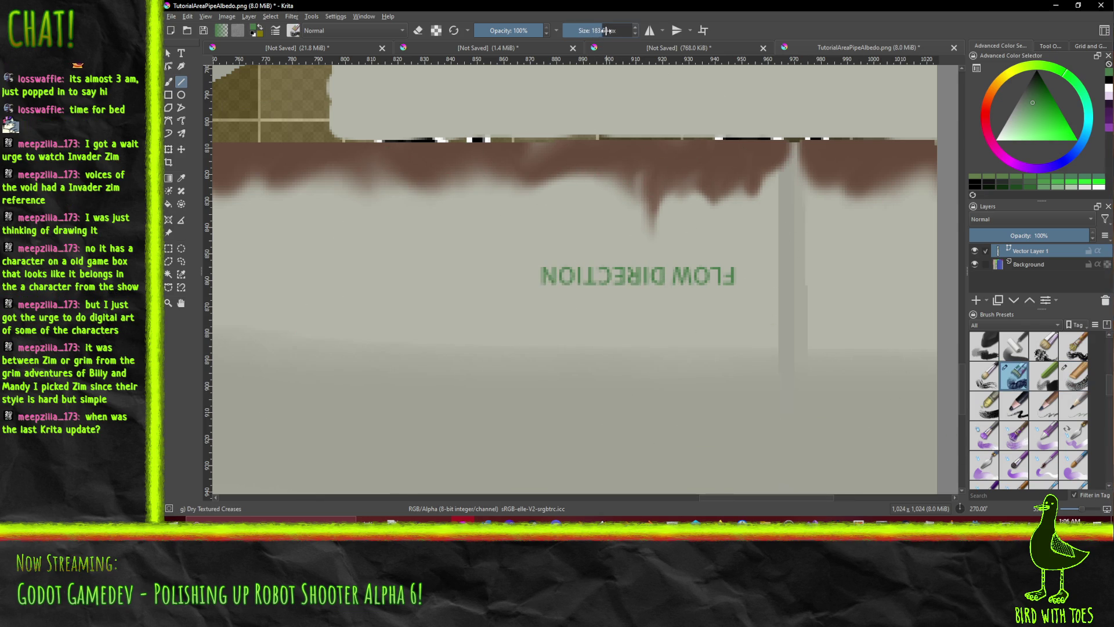
{"action": "double_click", "coordinate": [610, 31]}
{"action": "type", "text": "6"}
{"action": "key", "text": "Return"}
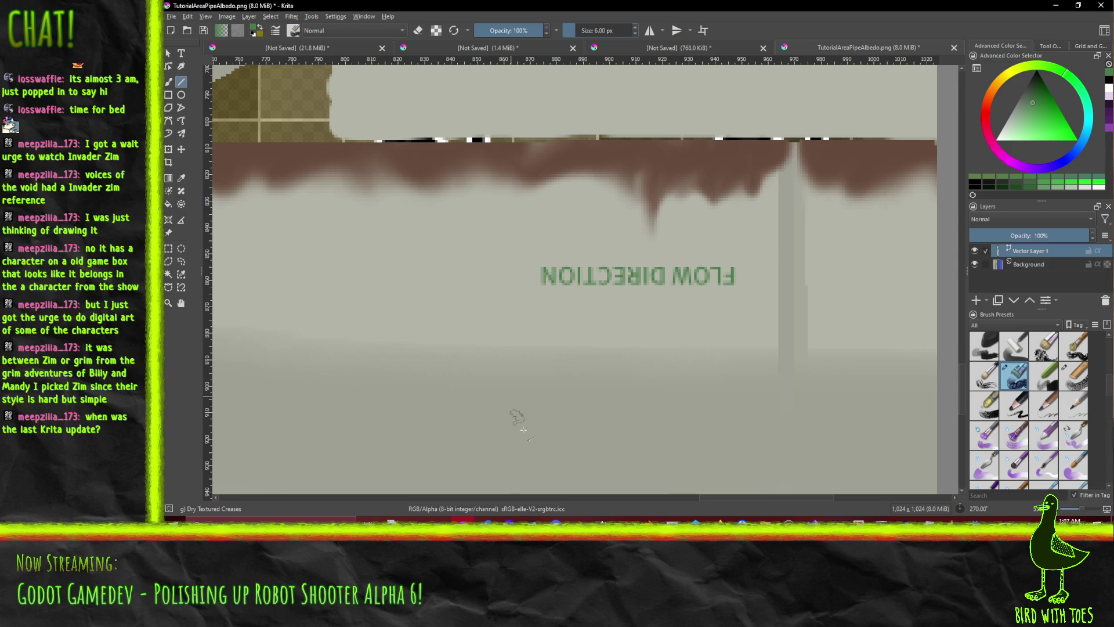
- Check Krita's installed version (5.2.2) in the About dialog, then close it
{"action": "left_click", "coordinate": [388, 17]}
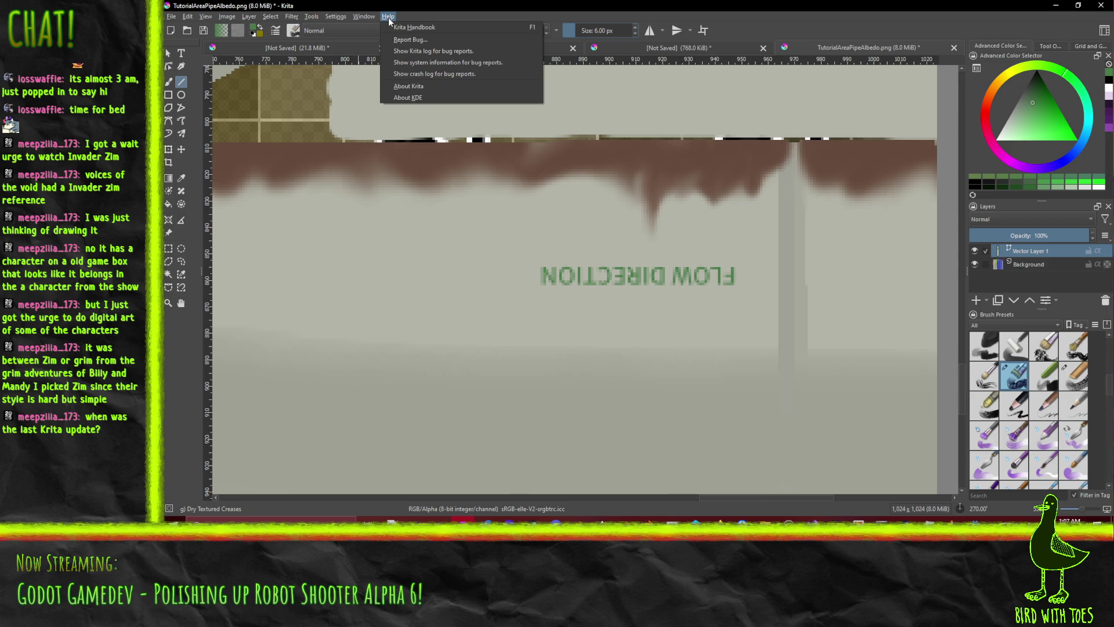
{"action": "left_click", "coordinate": [430, 85]}
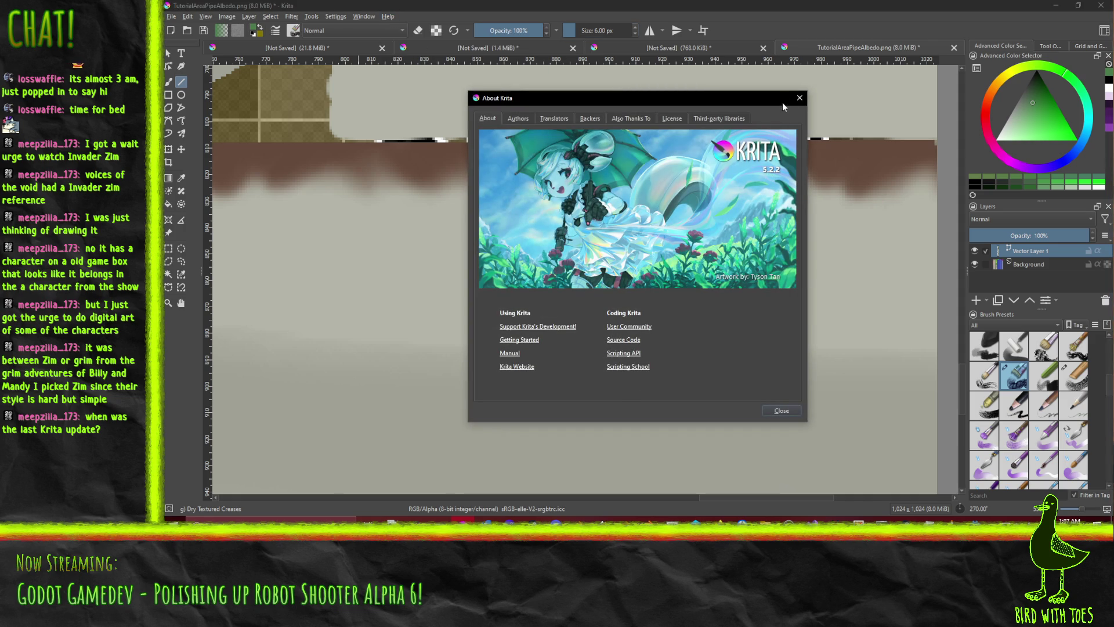
{"action": "left_click", "coordinate": [800, 98]}
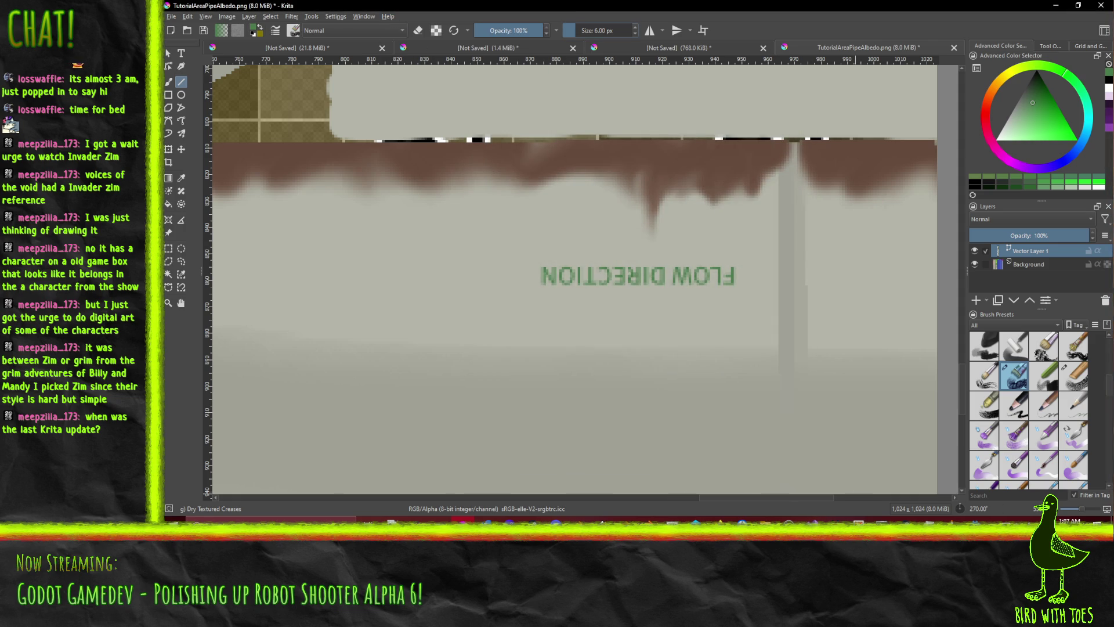
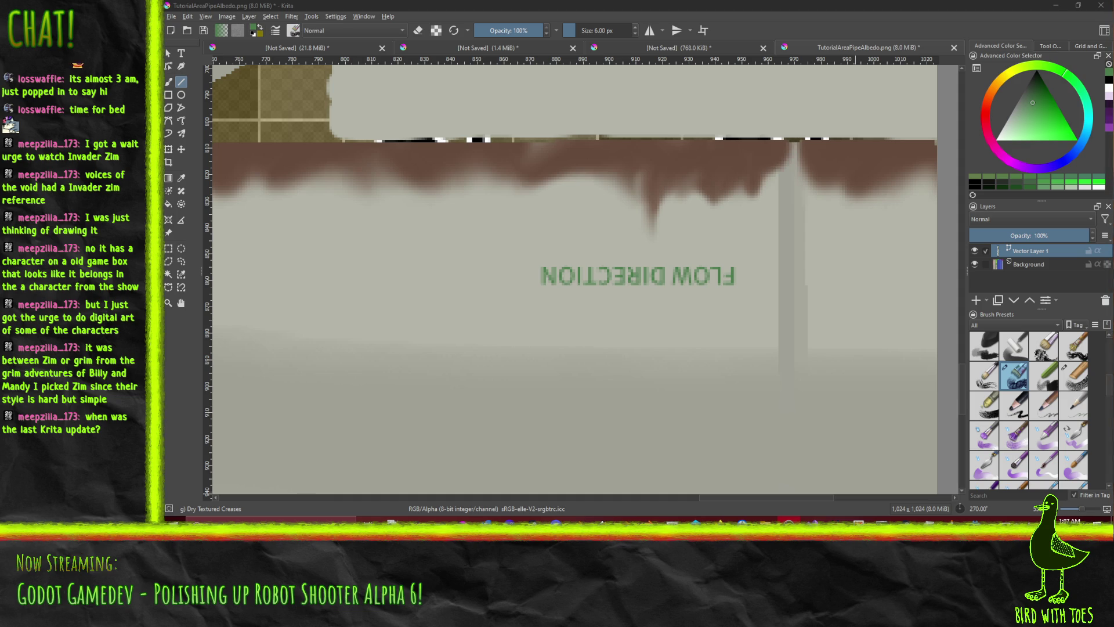
- Try a green straight line and a freehand stroke on the vector layer, undoing the stray line
{"action": "scroll", "coordinate": [522, 299], "scroll_direction": "up", "scroll_amount": 2}
{"action": "left_click_drag", "start_coordinate": [495, 254], "coordinate": [562, 320]}
{"action": "left_click", "coordinate": [672, 346]}
{"action": "key", "text": "ctrl+z"}
{"action": "key", "text": "ctrl+z"}
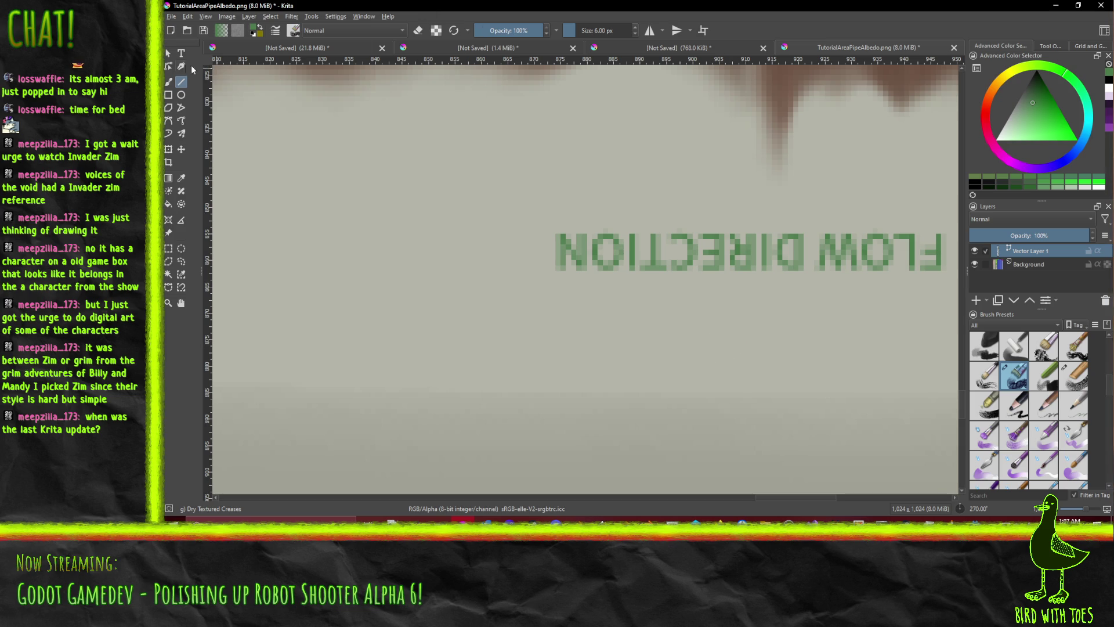
{"action": "left_click", "coordinate": [168, 81]}
{"action": "left_click", "coordinate": [473, 270]}
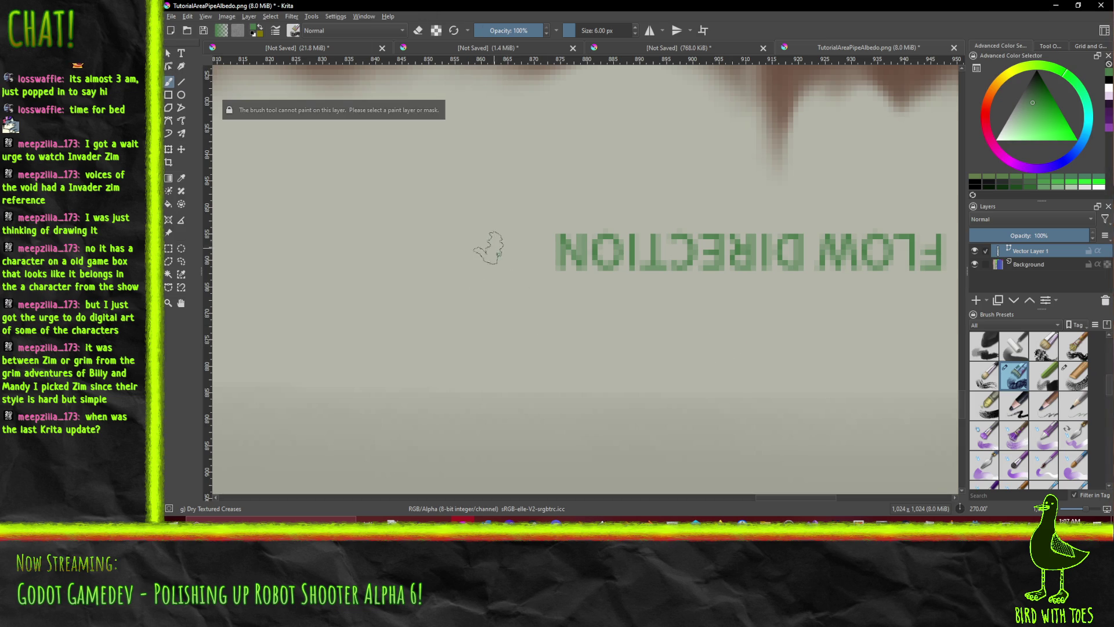
- Add a new paint layer and test green diagonal strokes left of FLOW DIRECTION, undoing them
{"action": "left_click", "coordinate": [977, 300]}
{"action": "left_click_drag", "start_coordinate": [498, 244], "coordinate": [546, 293]}
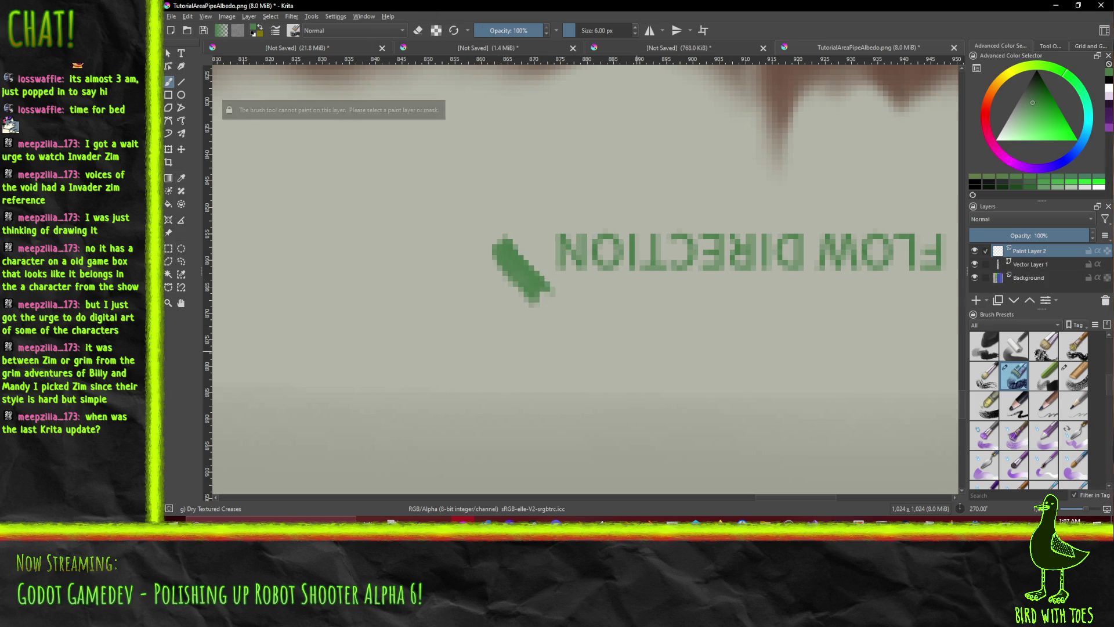
{"action": "key", "text": "ctrl+z"}
{"action": "left_click", "coordinate": [181, 82]}
{"action": "left_click_drag", "start_coordinate": [481, 254], "coordinate": [556, 305]}
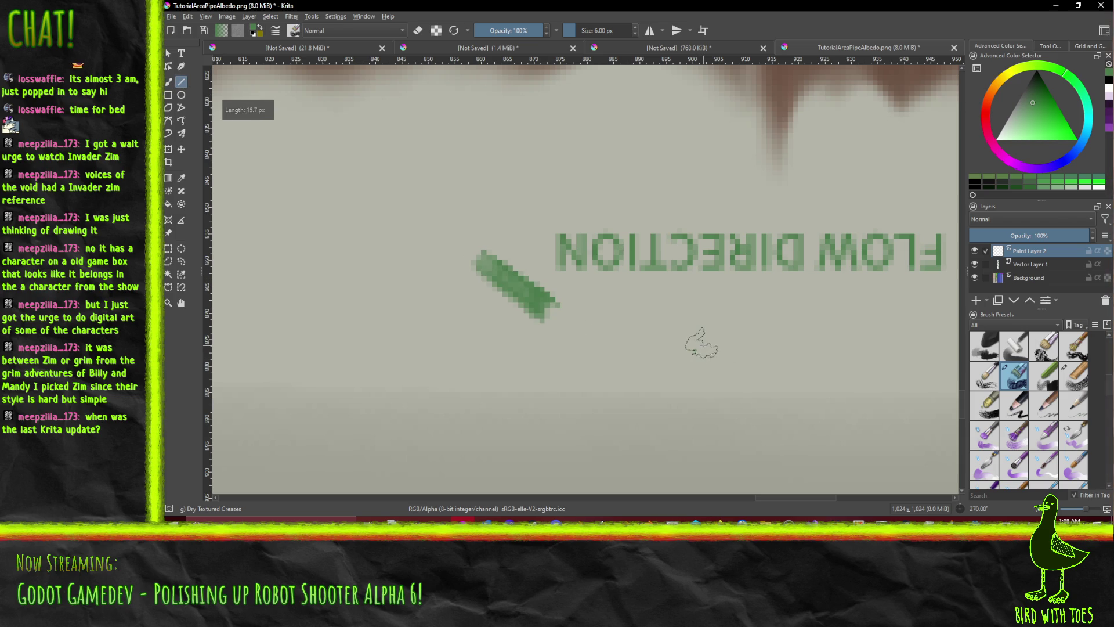
{"action": "key", "text": "ctrl+z"}
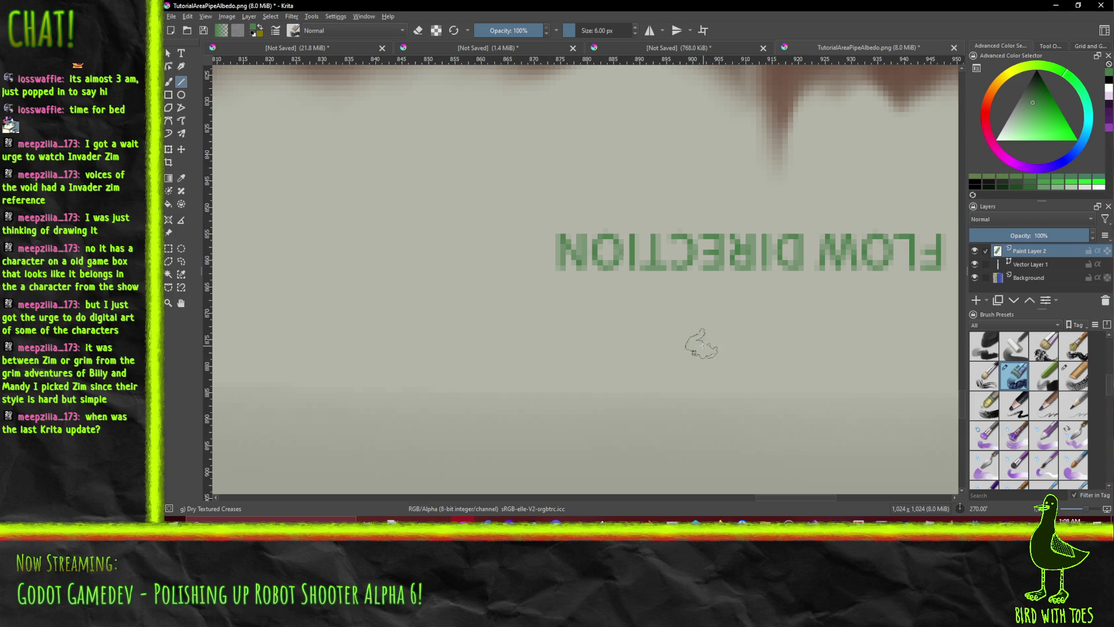
- Draw the lower and upper green arms of the arrow chevron left of FLOW DIRECTION
{"action": "left_click_drag", "start_coordinate": [511, 255], "coordinate": [552, 331]}
{"action": "left_click_drag", "start_coordinate": [515, 259], "coordinate": [556, 193]}
{"action": "scroll", "coordinate": [580, 233], "scroll_direction": "down", "scroll_amount": 5}
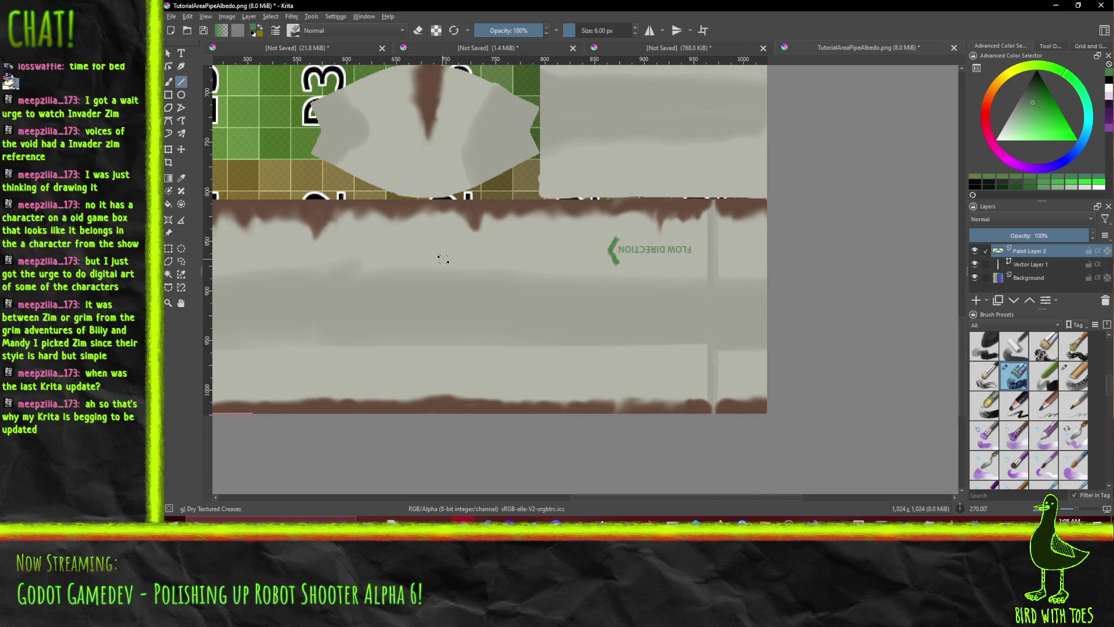
- Save the arrow-marked texture to TutorialAreaPipeAlbedo.png, confirm the PNG export options, and go to Godot
{"action": "mouse_move", "coordinate": [421, 258]}
{"action": "left_mouse_down"}
{"action": "mouse_move", "coordinate": [620, 228]}
{"action": "mouse_move", "coordinate": [662, 293]}
{"action": "mouse_move", "coordinate": [642, 295]}
{"action": "mouse_move", "coordinate": [638, 275]}
{"action": "left_mouse_up"}
{"action": "left_click", "coordinate": [171, 22]}
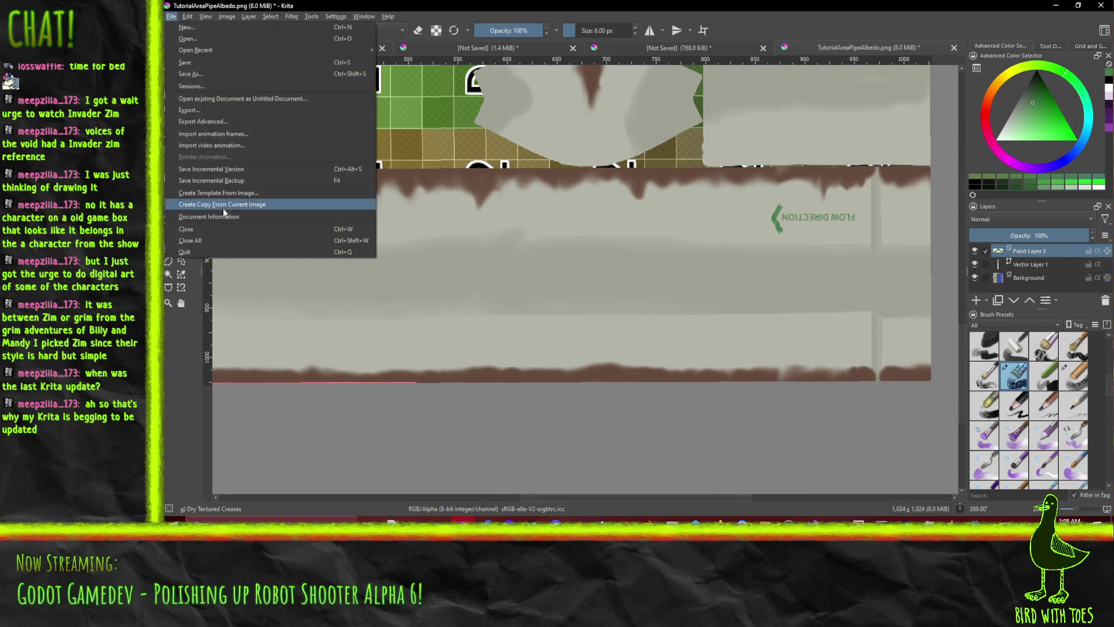
{"action": "left_click", "coordinate": [222, 110]}
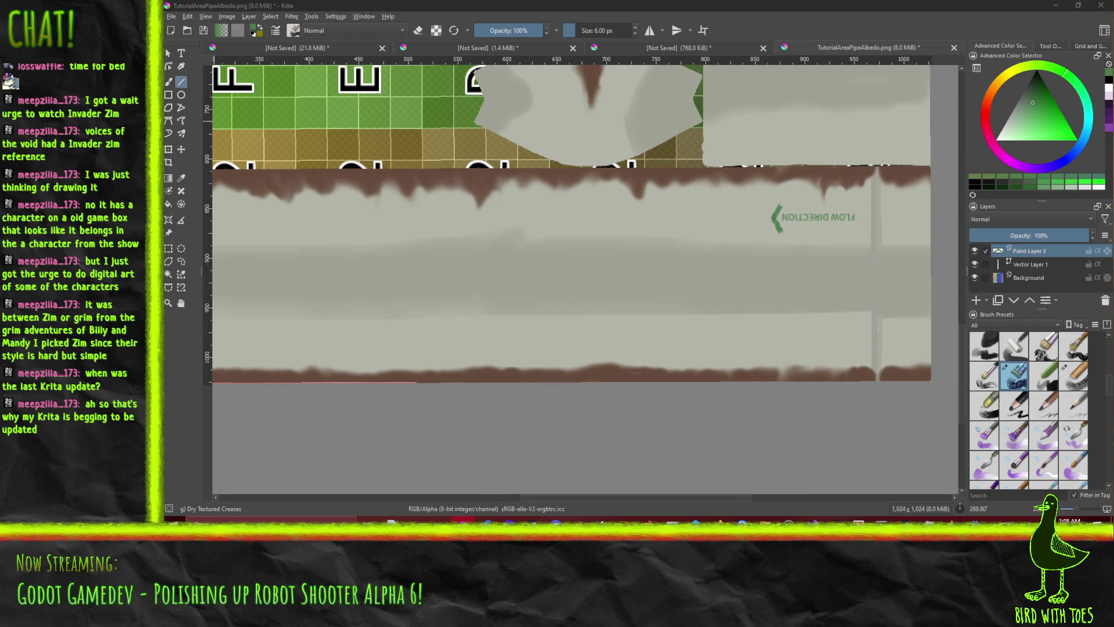
{"action": "key", "text": "Return"}
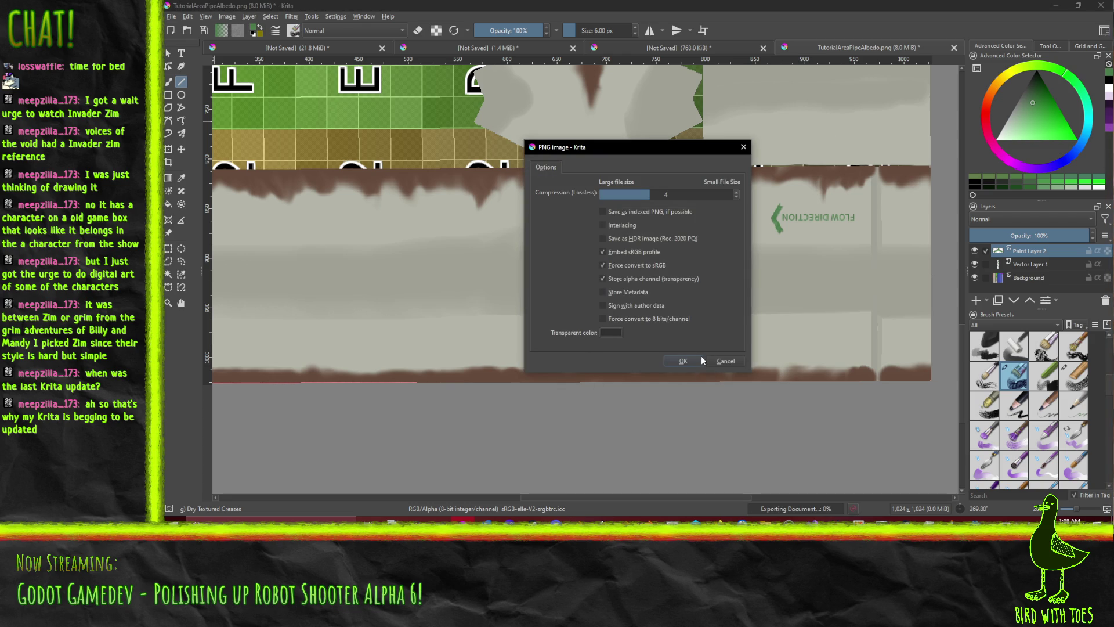
{"action": "left_click", "coordinate": [701, 359]}
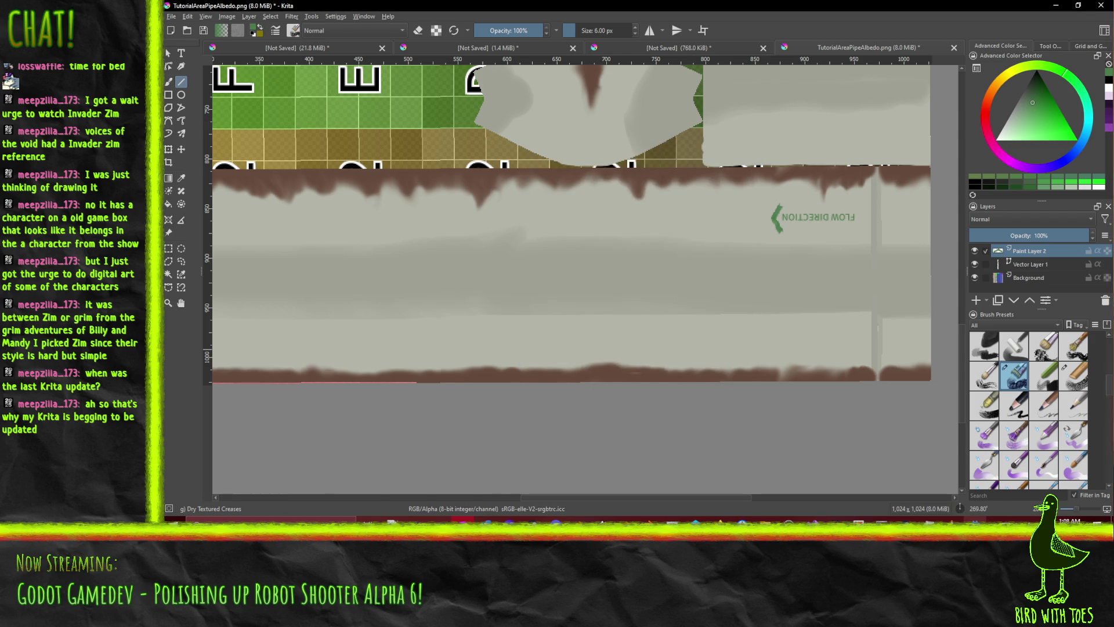
{"action": "key", "text": "alt+Tab"}
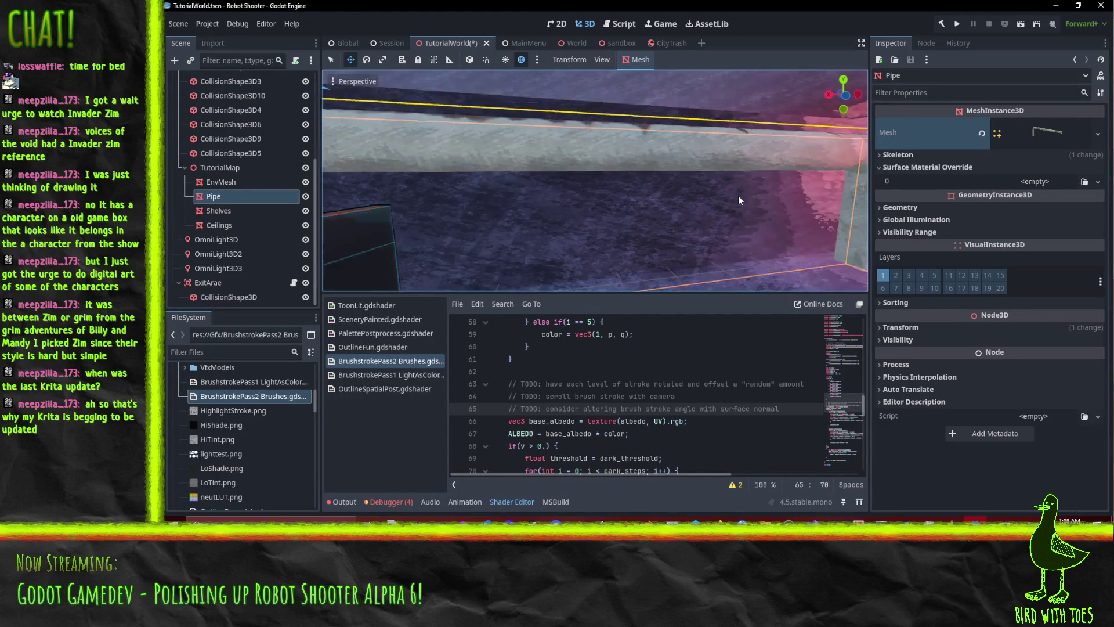
- Zoom in and out on the pipe in Godot's 3D view, then return to Krita
{"action": "scroll", "coordinate": [739, 197], "scroll_direction": "down", "scroll_amount": 5}
{"action": "scroll", "coordinate": [658, 189], "scroll_direction": "up", "scroll_amount": 5}
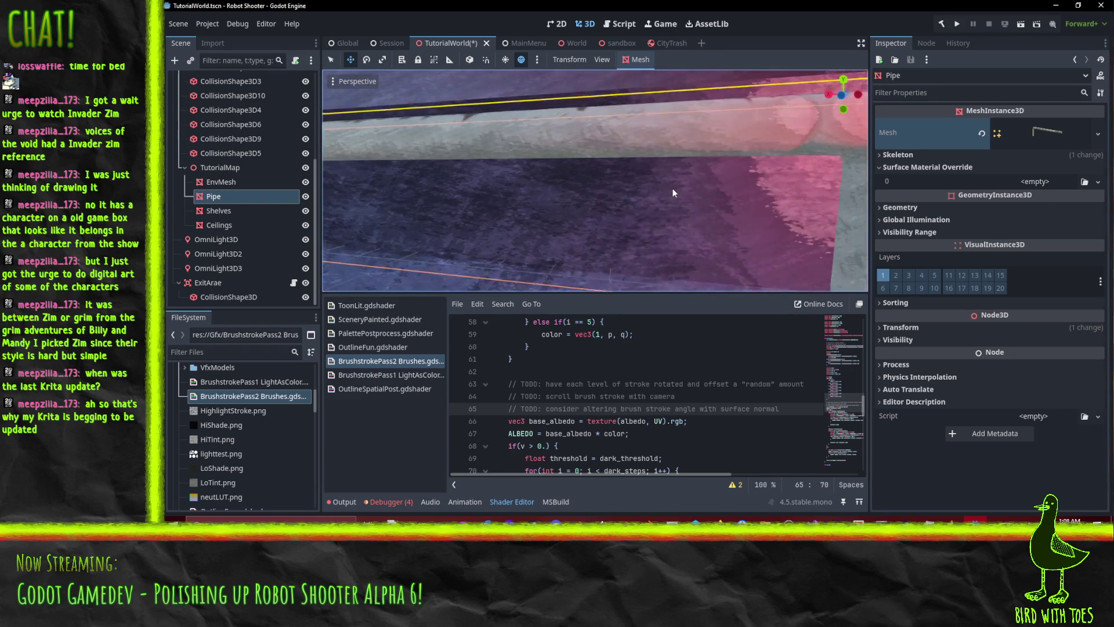
{"action": "scroll", "coordinate": [668, 188], "scroll_direction": "up", "scroll_amount": 5}
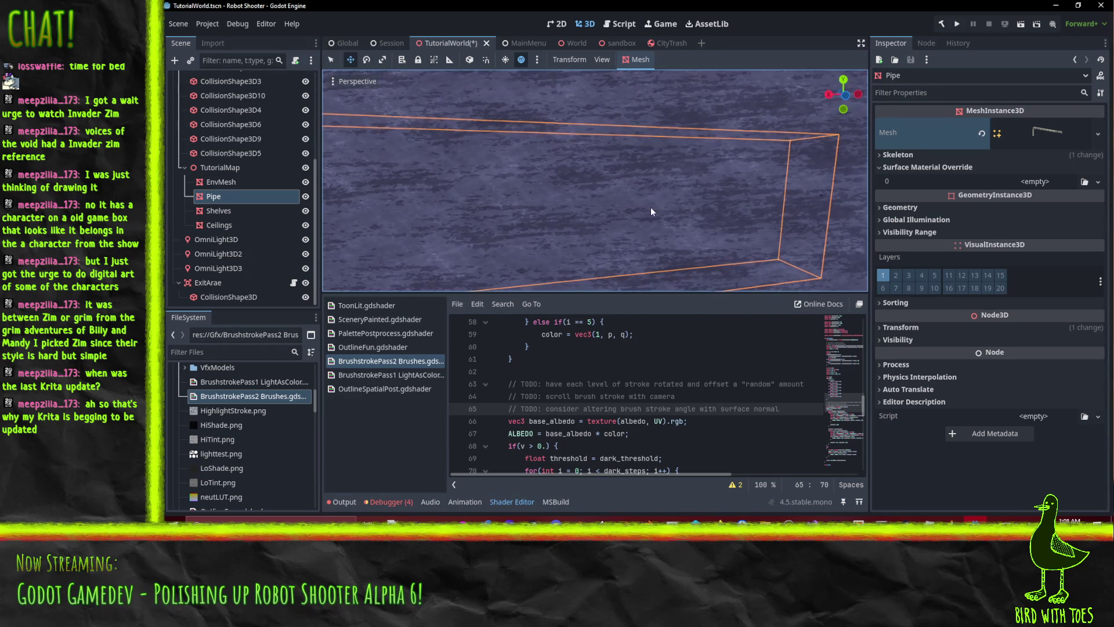
{"action": "key", "text": "alt+Tab"}
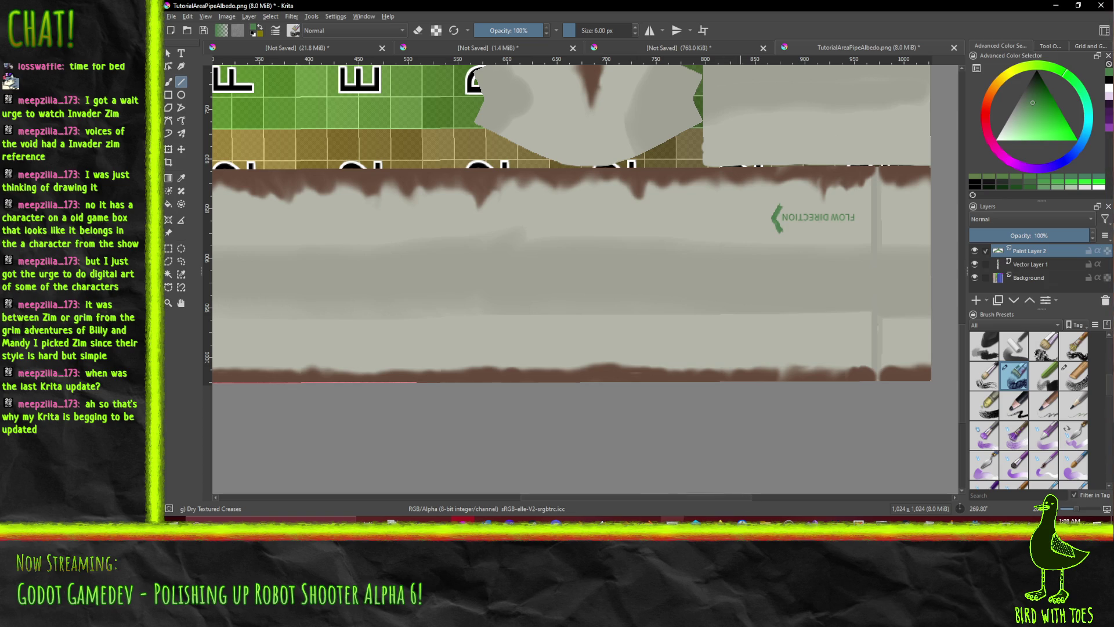
- Save the texture again with Ctrl+S and confirm the PNG export settings
{"action": "left_click", "coordinate": [172, 17]}
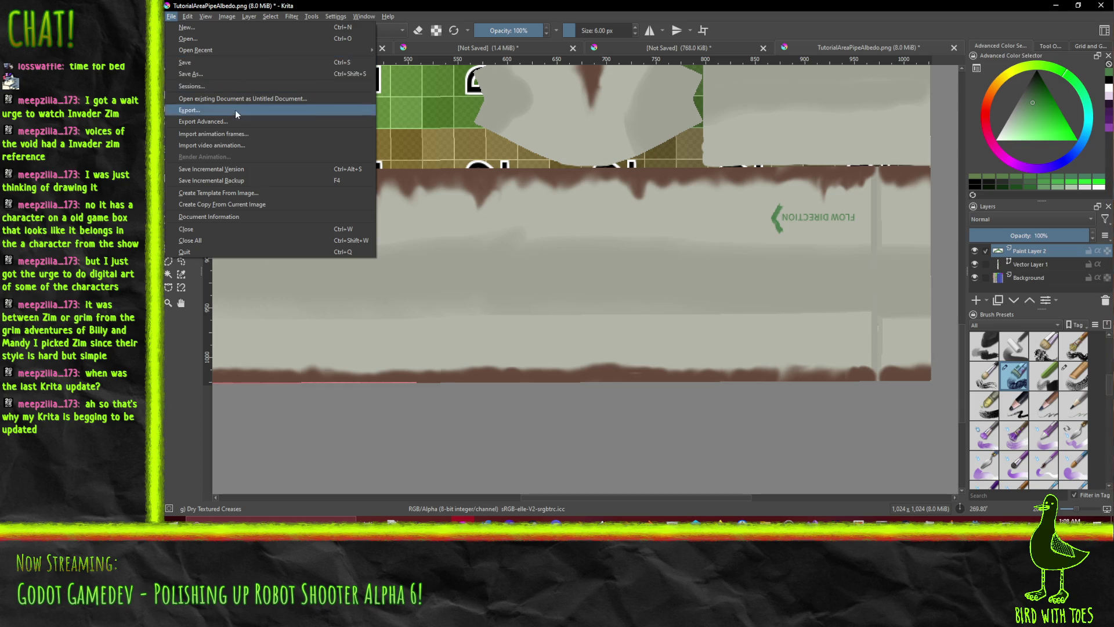
{"action": "key", "text": "Escape"}
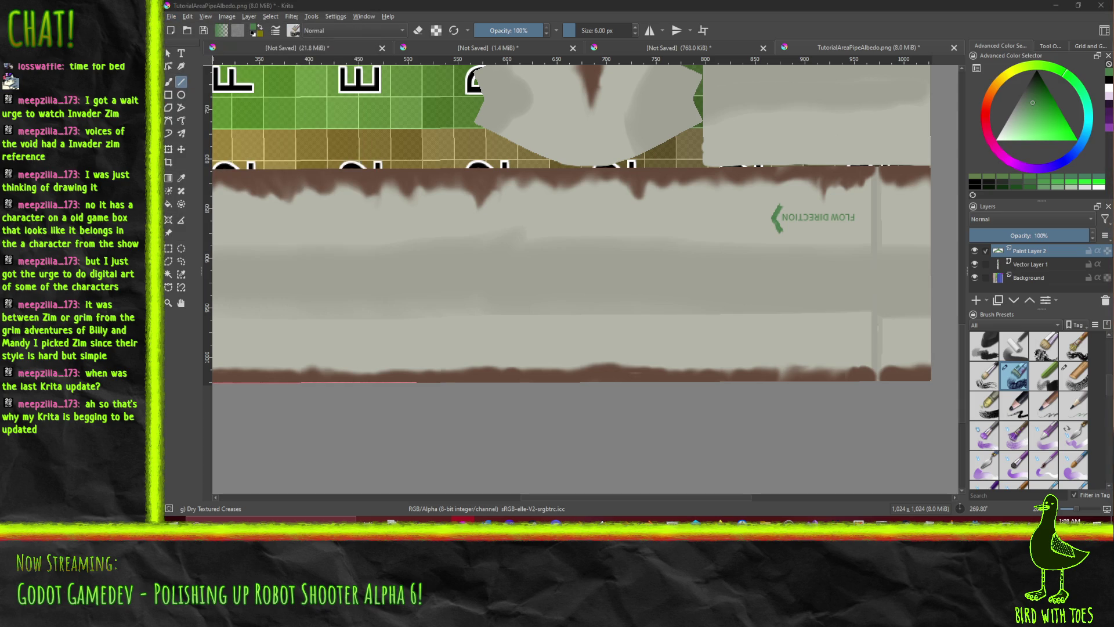
{"action": "key", "text": "ctrl+s"}
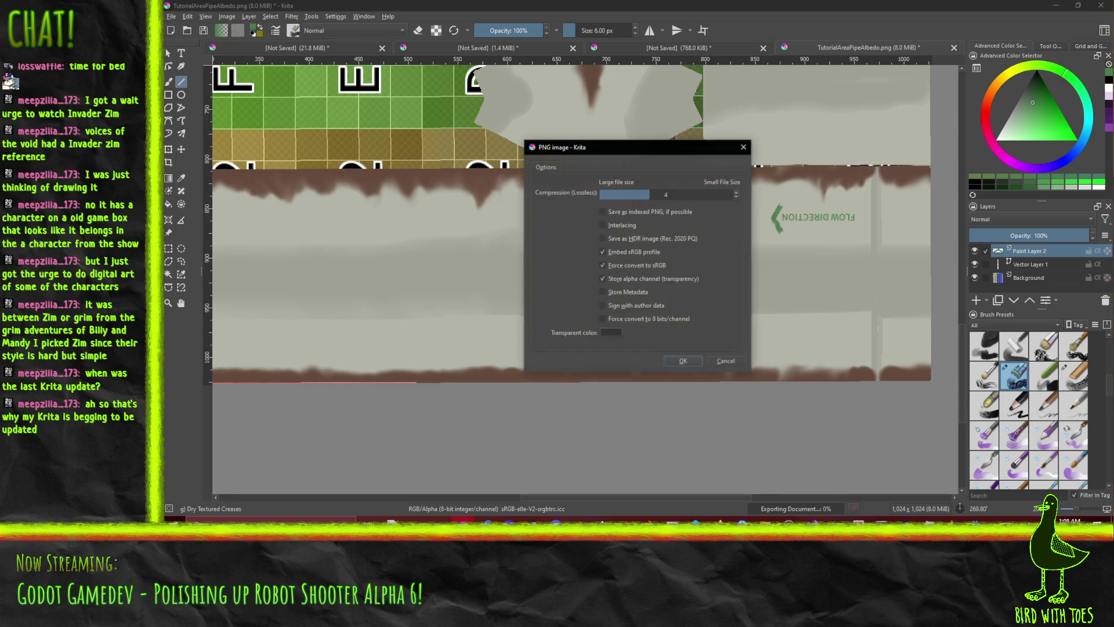
{"action": "left_click", "coordinate": [683, 362]}
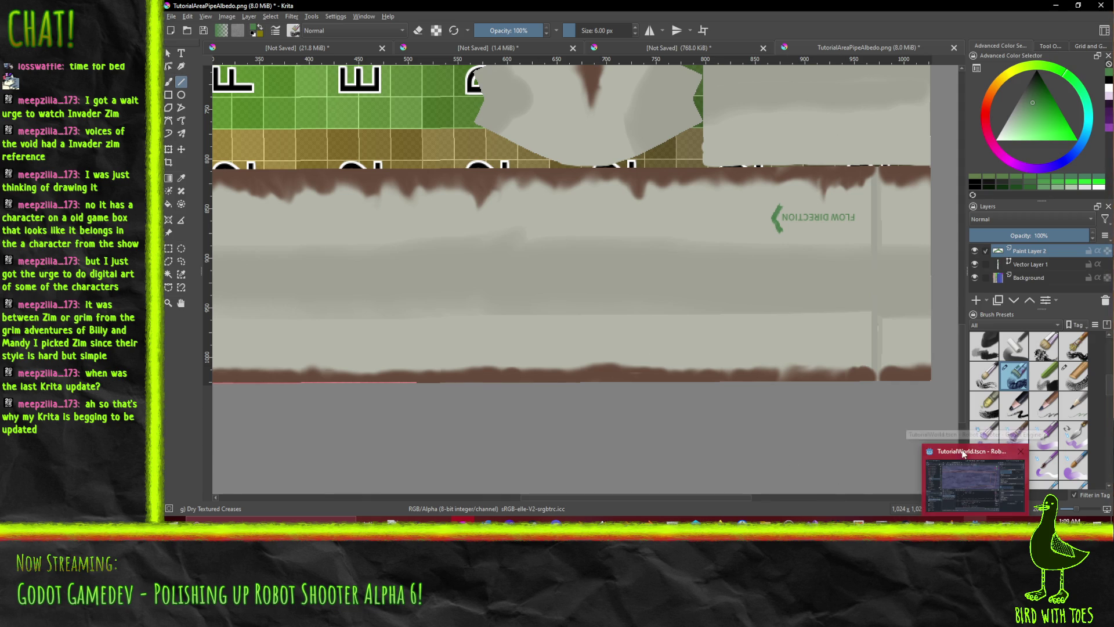
- Bring Godot to the front and orbit the 3D view around the pipe
{"action": "mouse_move", "coordinate": [963, 455]}
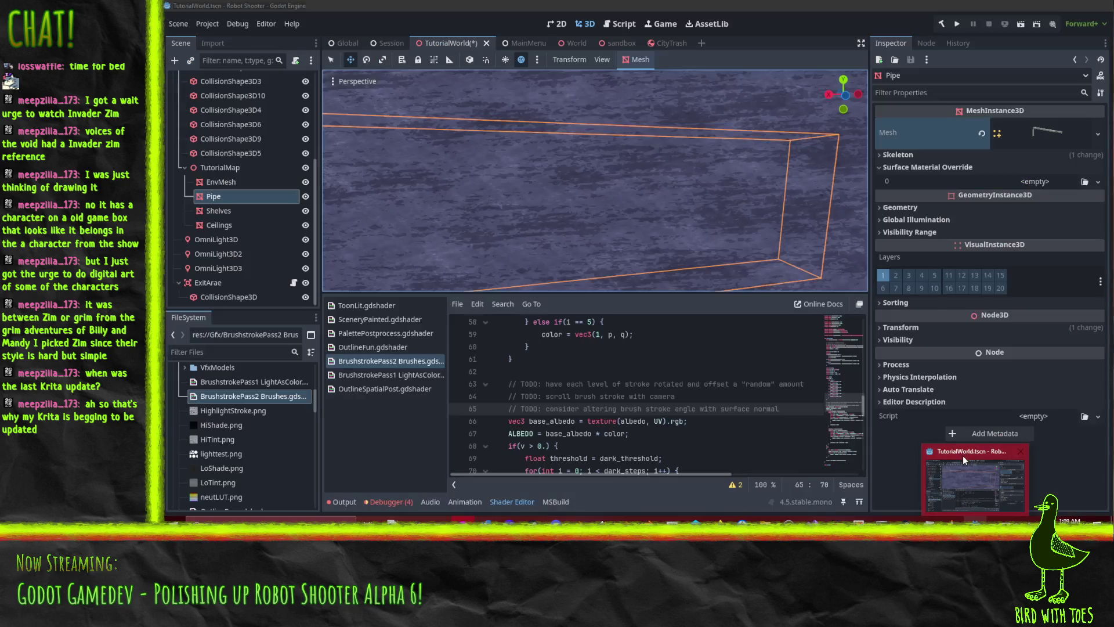
{"action": "left_click", "coordinate": [975, 486]}
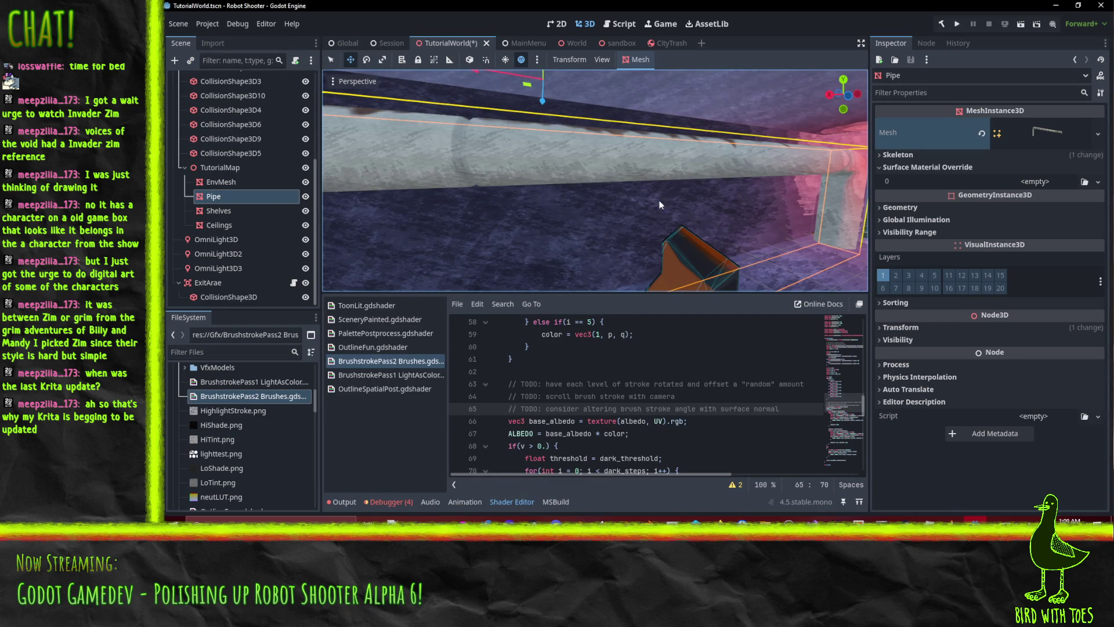
{"action": "scroll", "coordinate": [577, 225], "scroll_direction": "down", "scroll_amount": 5}
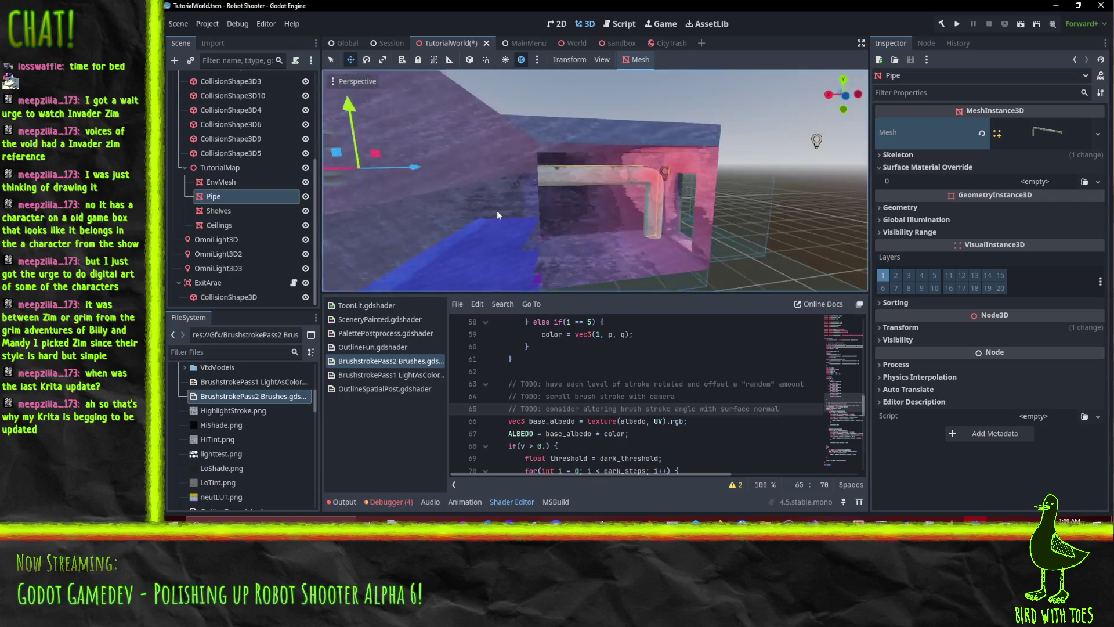
{"action": "scroll", "coordinate": [484, 207], "scroll_direction": "up", "scroll_amount": 5}
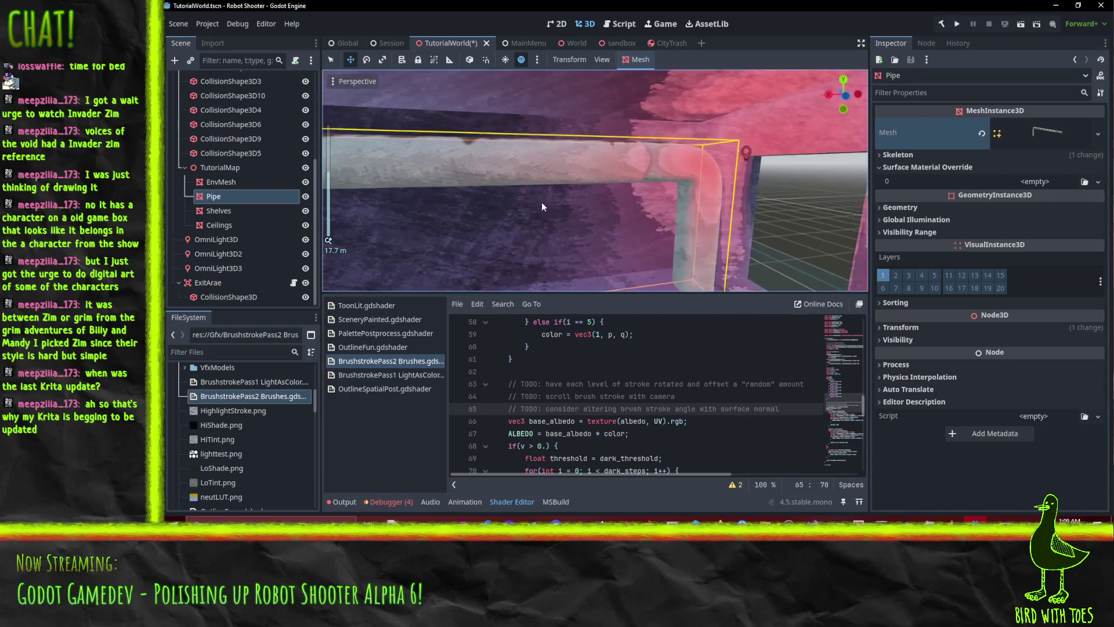
{"action": "mouse_move", "coordinate": [542, 205]}
{"action": "left_mouse_down"}
{"action": "mouse_move", "coordinate": [575, 173]}
{"action": "mouse_move", "coordinate": [673, 176]}
{"action": "mouse_move", "coordinate": [757, 211]}
{"action": "left_mouse_up"}
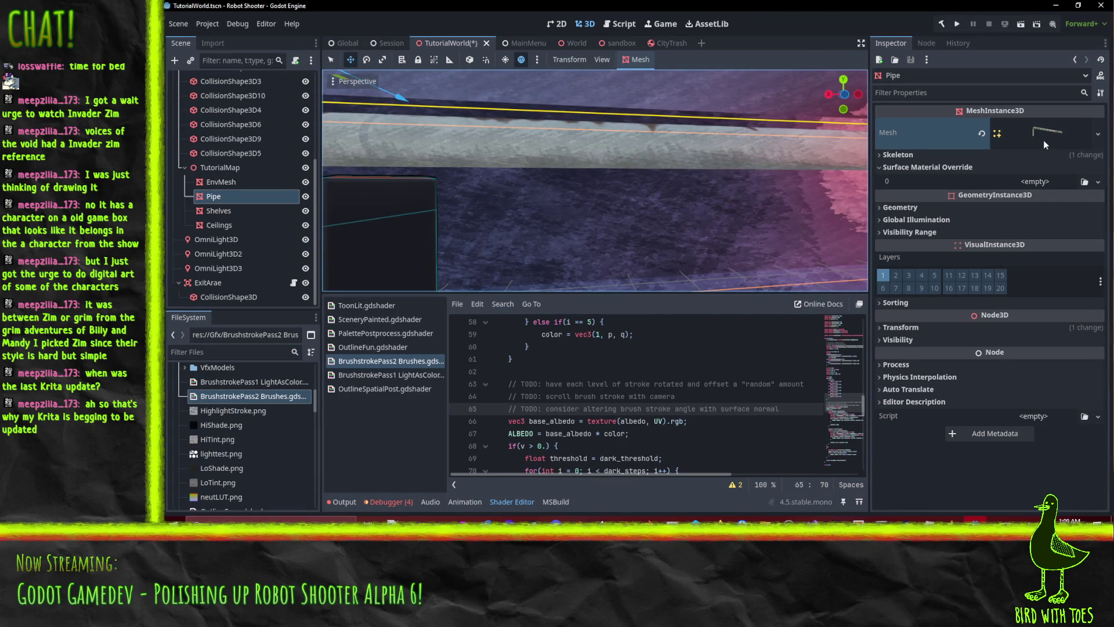
- Expand the Pipe mesh's properties down to Surface 0, showing name TutorialAreaPipe and its material
{"action": "left_click", "coordinate": [1044, 141]}
{"action": "scroll", "coordinate": [1004, 308], "scroll_direction": "down", "scroll_amount": 5}
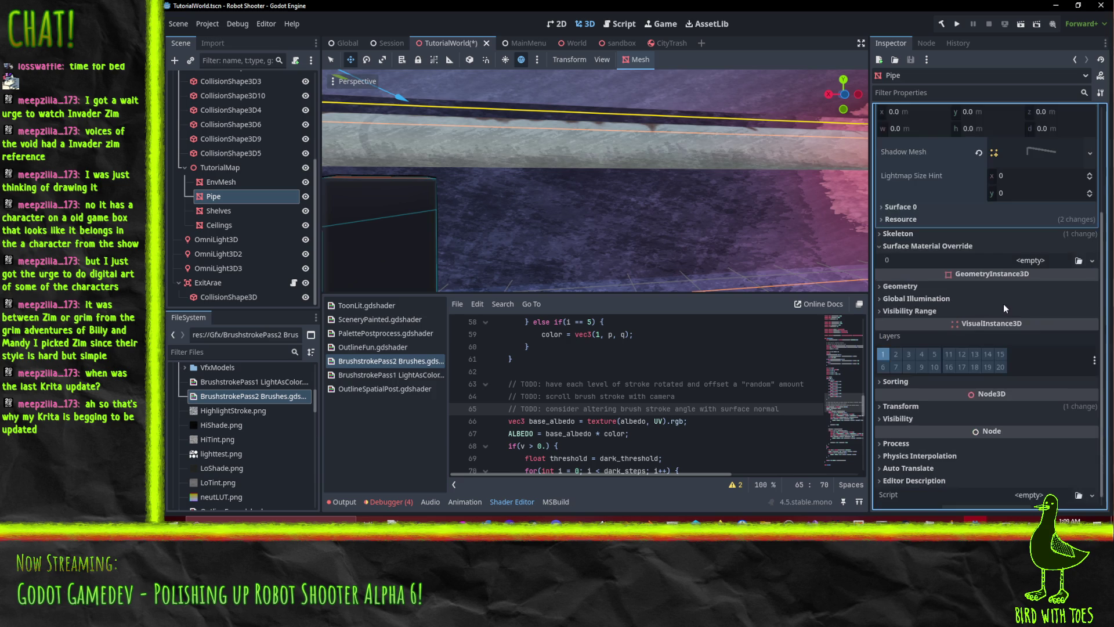
{"action": "left_click", "coordinate": [926, 242]}
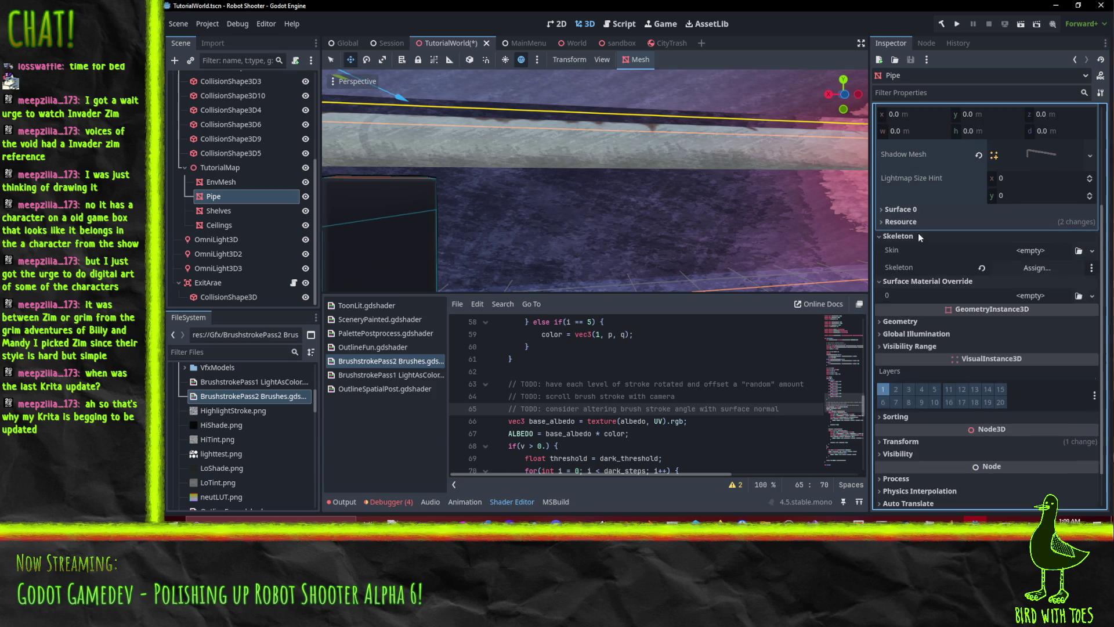
{"action": "scroll", "coordinate": [981, 247], "scroll_direction": "up", "scroll_amount": 2}
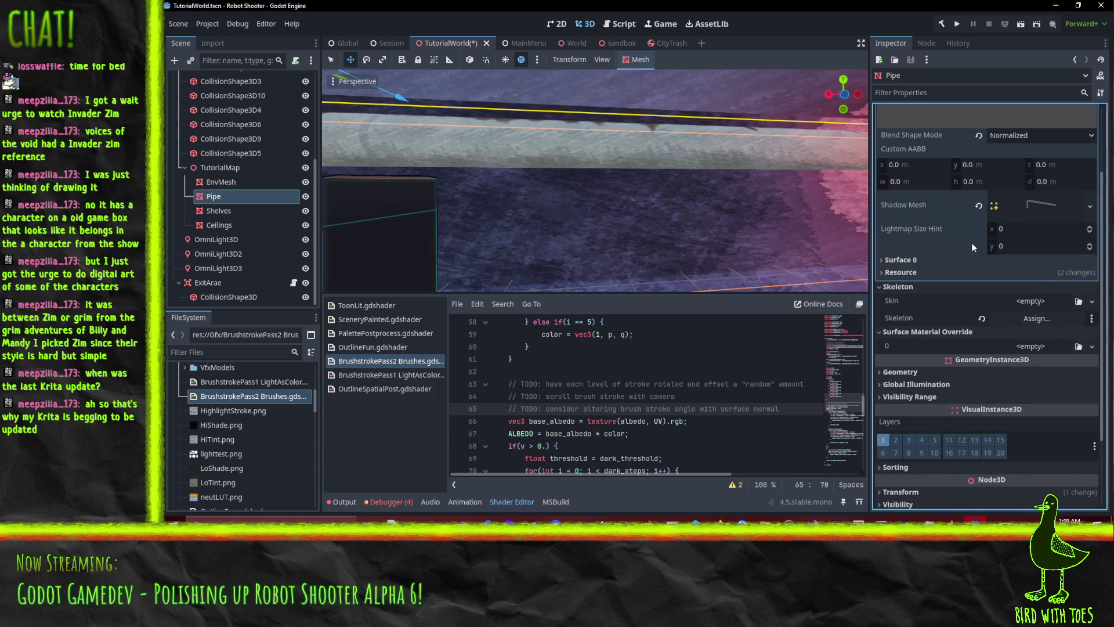
{"action": "scroll", "coordinate": [929, 332], "scroll_direction": "up", "scroll_amount": 4}
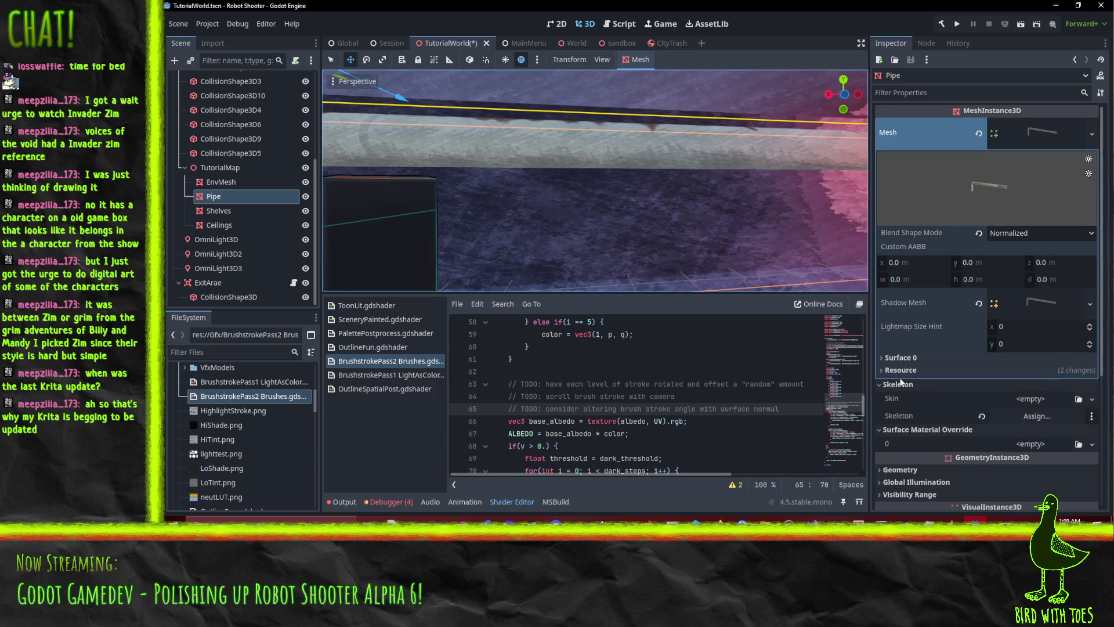
{"action": "left_click", "coordinate": [906, 358]}
{"action": "scroll", "coordinate": [952, 345], "scroll_direction": "down", "scroll_amount": 2}
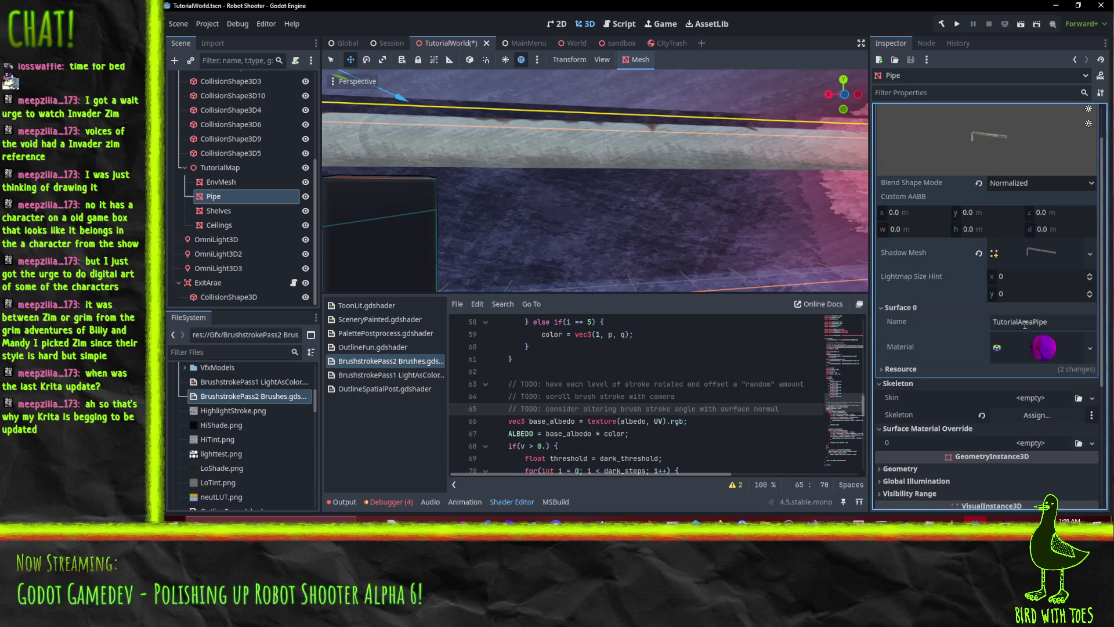
{"action": "left_click", "coordinate": [1018, 323]}
{"action": "left_click", "coordinate": [918, 367]}
{"action": "left_click", "coordinate": [923, 367]}
{"action": "scroll", "coordinate": [923, 368], "scroll_direction": "down", "scroll_amount": 4}
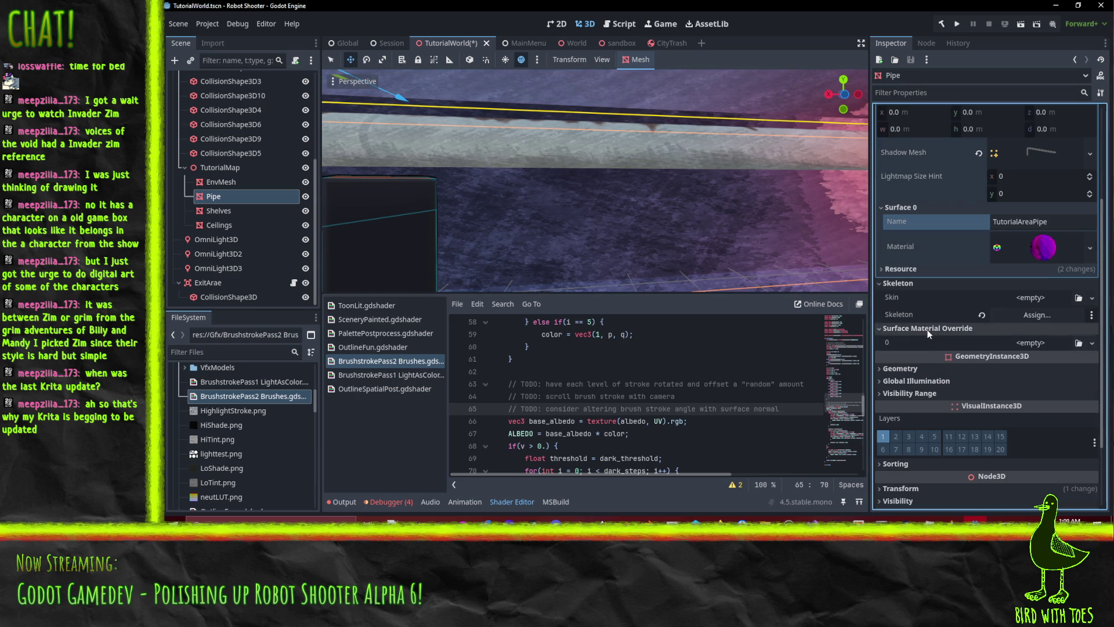
{"action": "scroll", "coordinate": [615, 197], "scroll_direction": "down", "scroll_amount": 5}
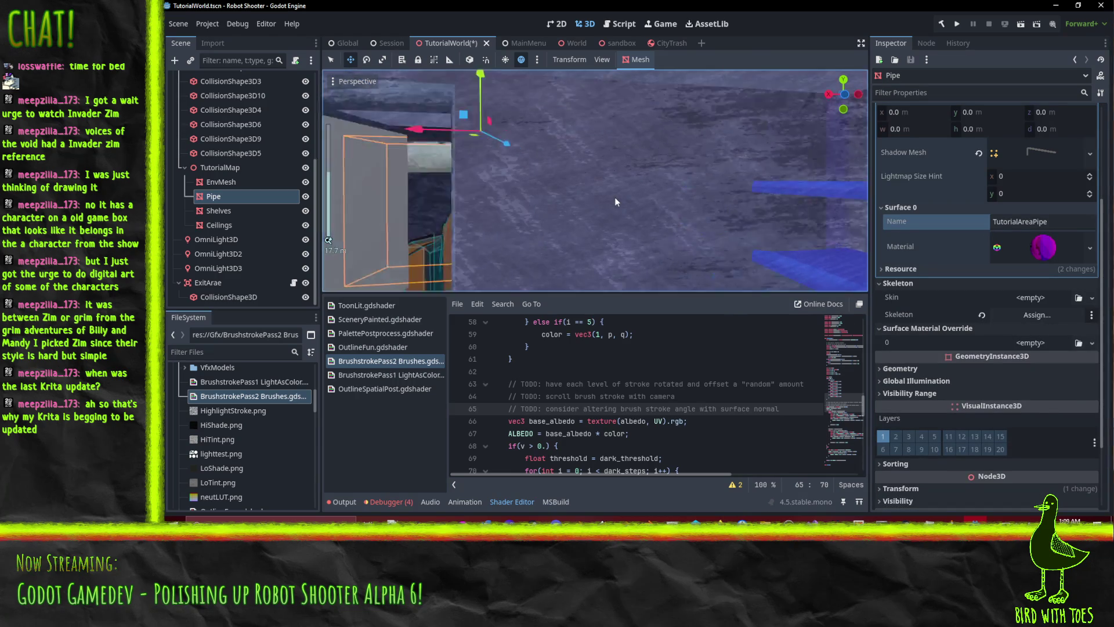
- Frame the pipe and assign a new ShaderMaterial as Surface Material Override 0
{"action": "key", "text": "f"}
{"action": "left_click", "coordinate": [1091, 343]}
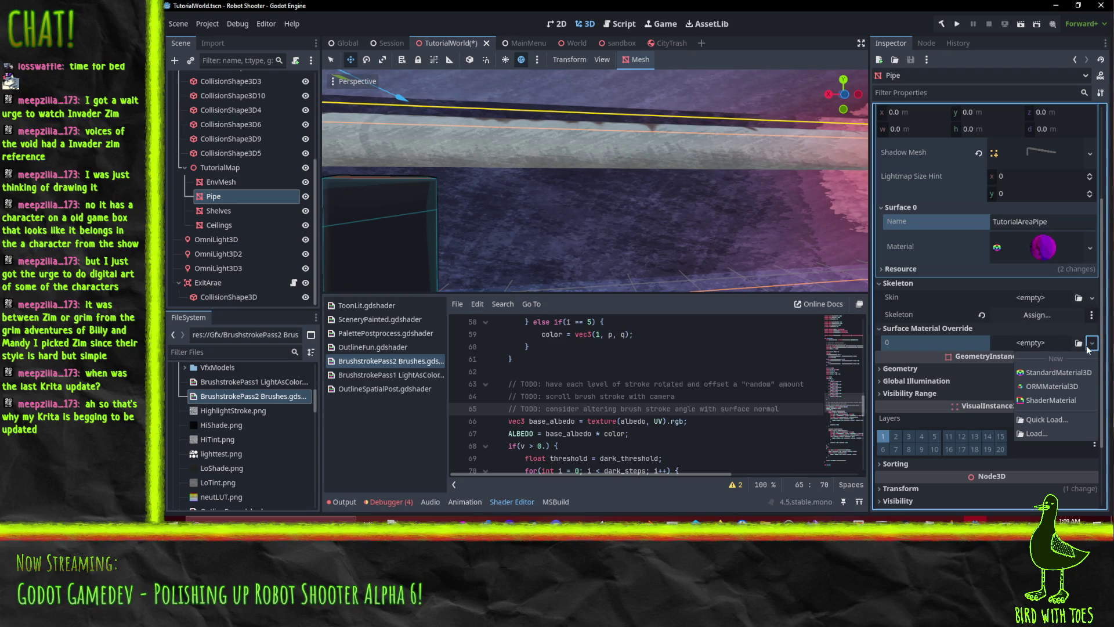
{"action": "left_click", "coordinate": [1051, 400]}
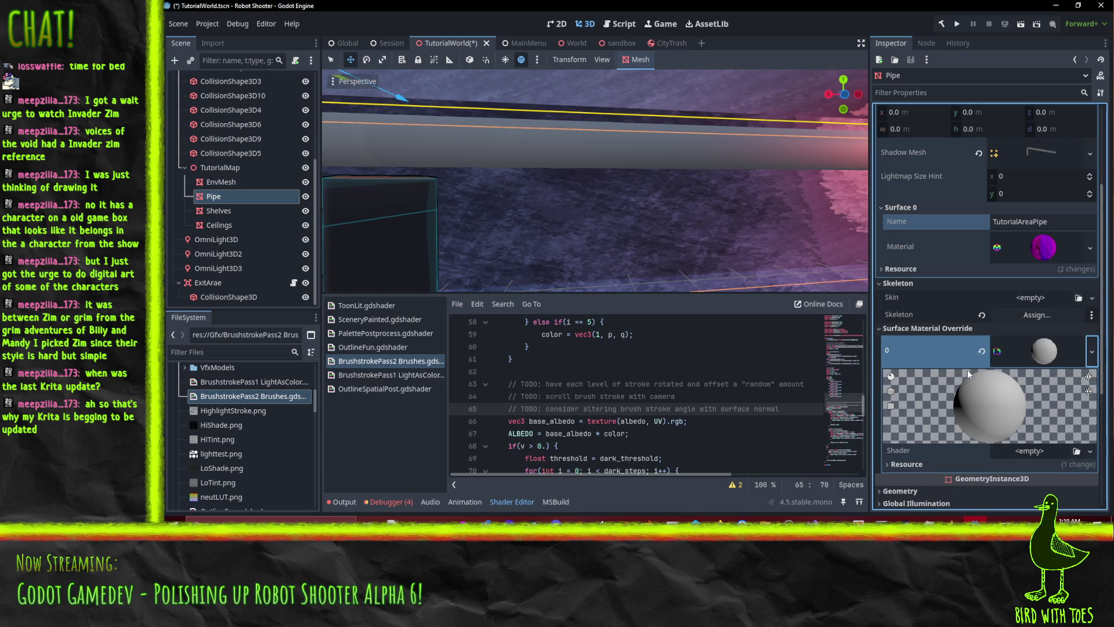
{"action": "left_click", "coordinate": [1067, 341]}
{"action": "left_click", "coordinate": [1067, 341]}
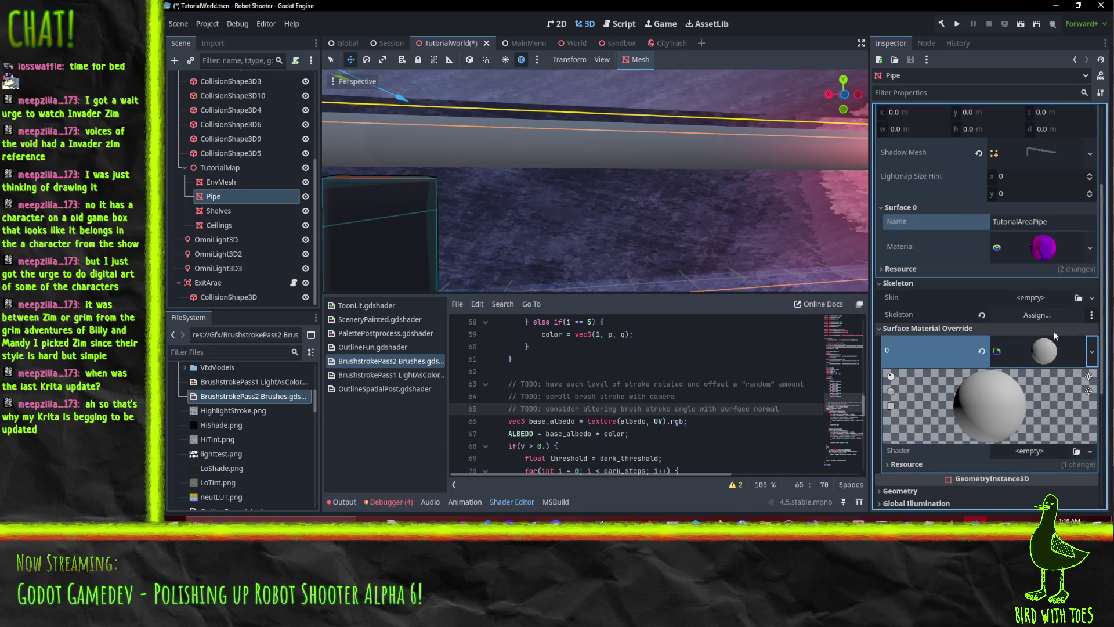
{"action": "scroll", "coordinate": [1048, 397], "scroll_direction": "down", "scroll_amount": 2}
{"action": "scroll", "coordinate": [1046, 391], "scroll_direction": "down", "scroll_amount": 2}
- Load the BrushstrokePass1 LightAsColor shader into the override material
{"action": "left_click", "coordinate": [1090, 351]}
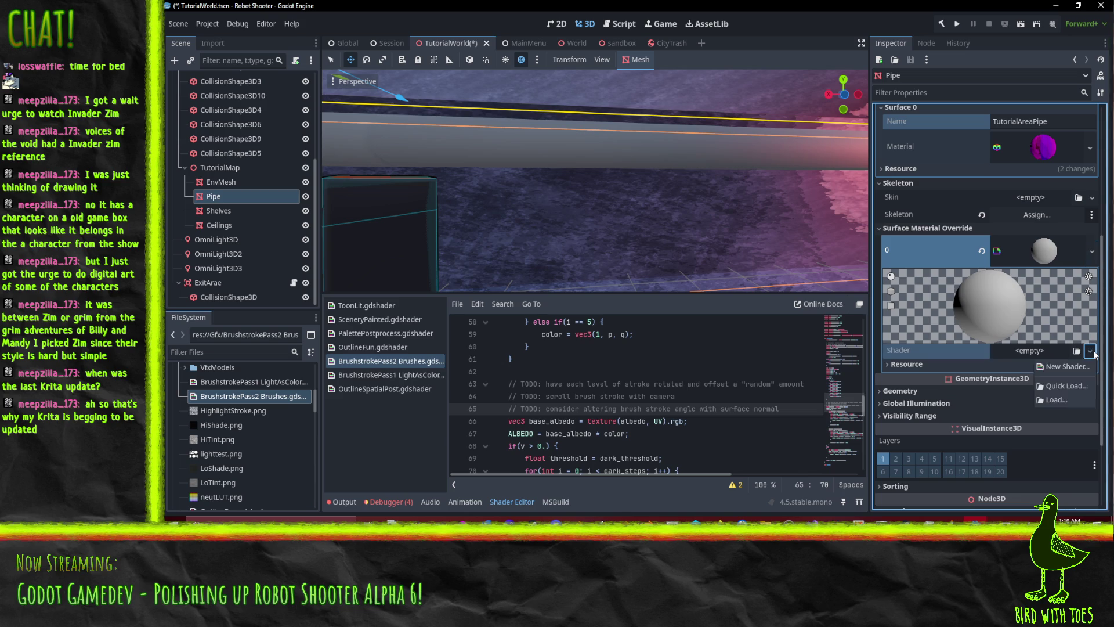
{"action": "left_click", "coordinate": [1075, 369]}
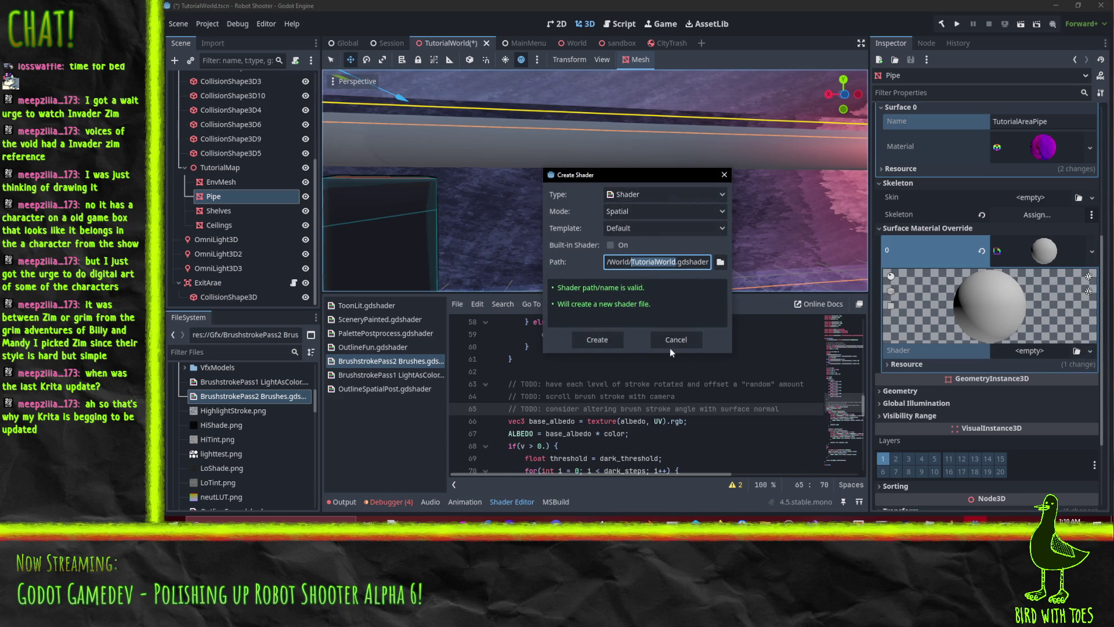
{"action": "left_click", "coordinate": [685, 344]}
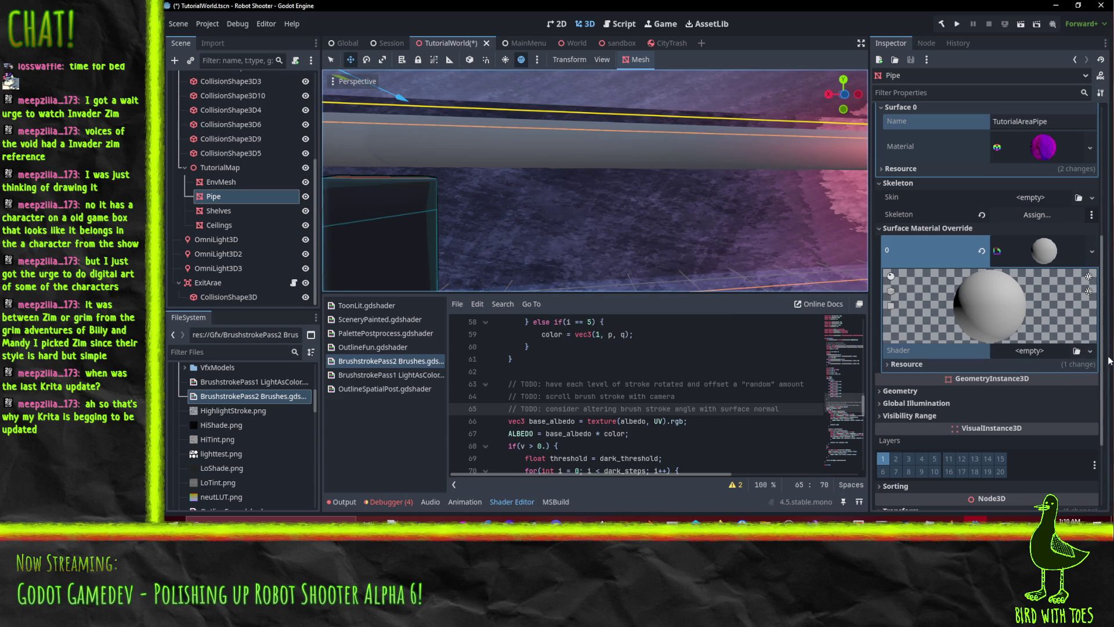
{"action": "left_click", "coordinate": [1090, 351]}
{"action": "left_click", "coordinate": [1042, 392]}
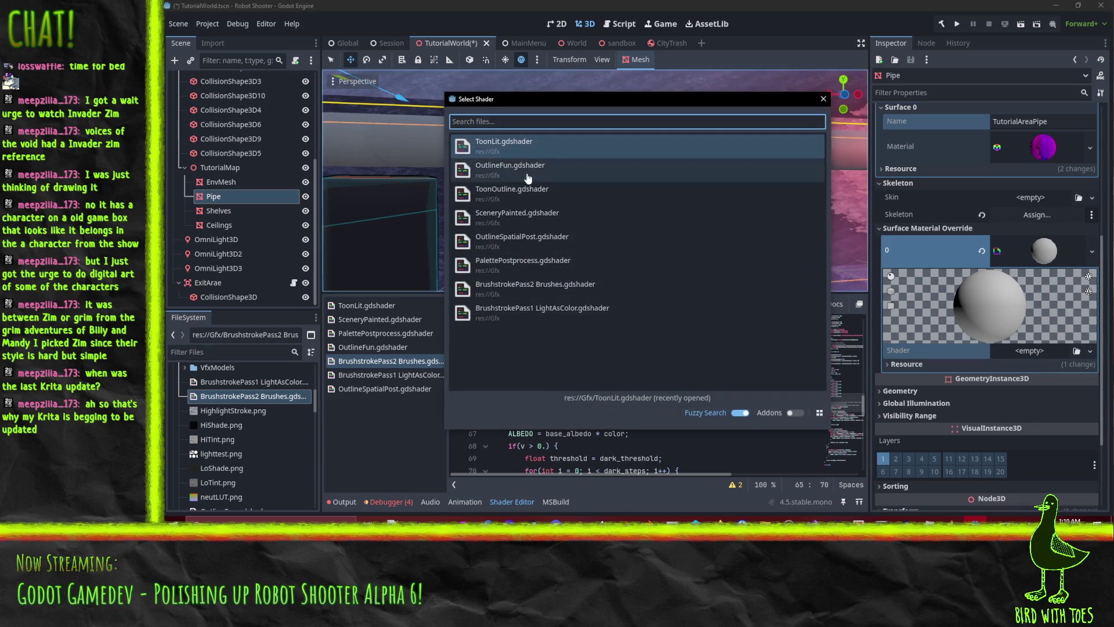
{"action": "double_click", "coordinate": [542, 308]}
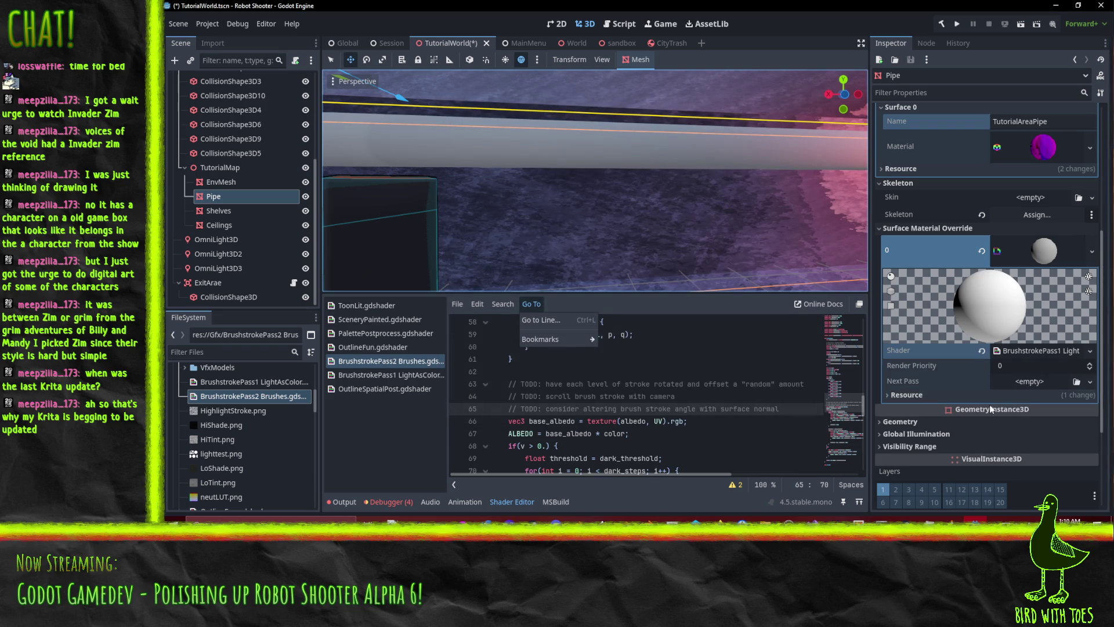
- Add a Next Pass ShaderMaterial using BrushstrokePass2 Brushes and expand its shader parameters
{"action": "left_click", "coordinate": [1091, 382]}
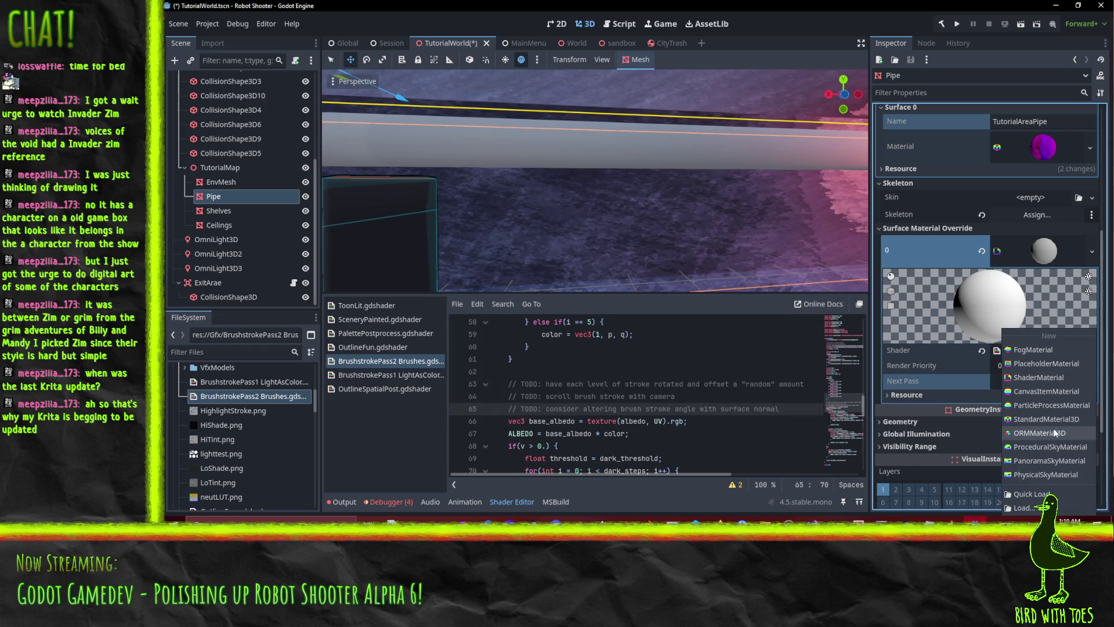
{"action": "left_click", "coordinate": [1055, 379]}
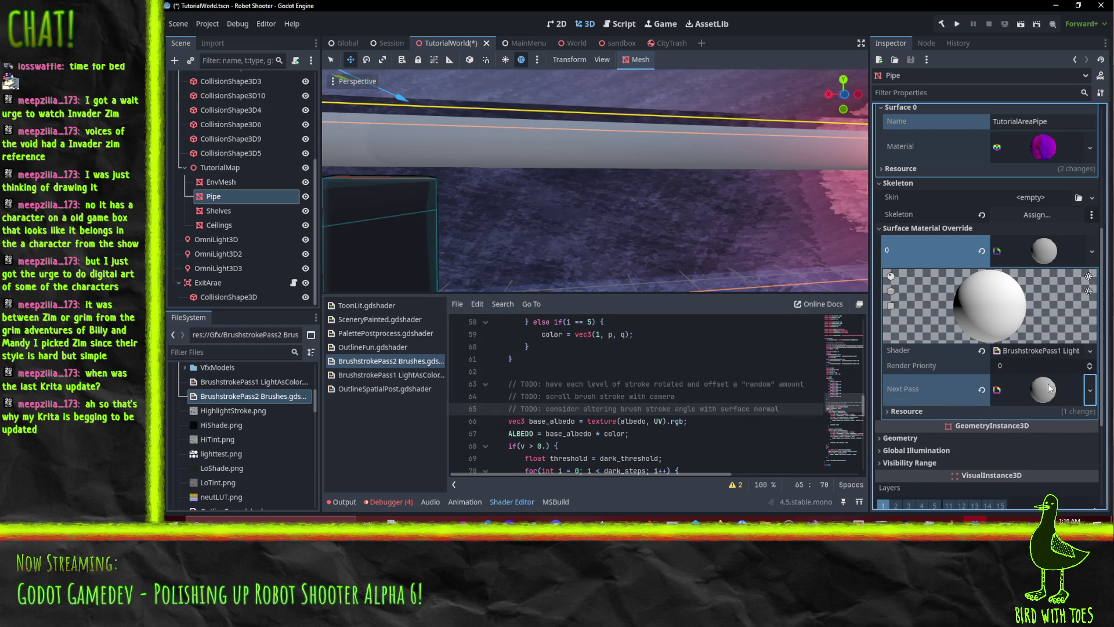
{"action": "scroll", "coordinate": [1032, 365], "scroll_direction": "down", "scroll_amount": 3}
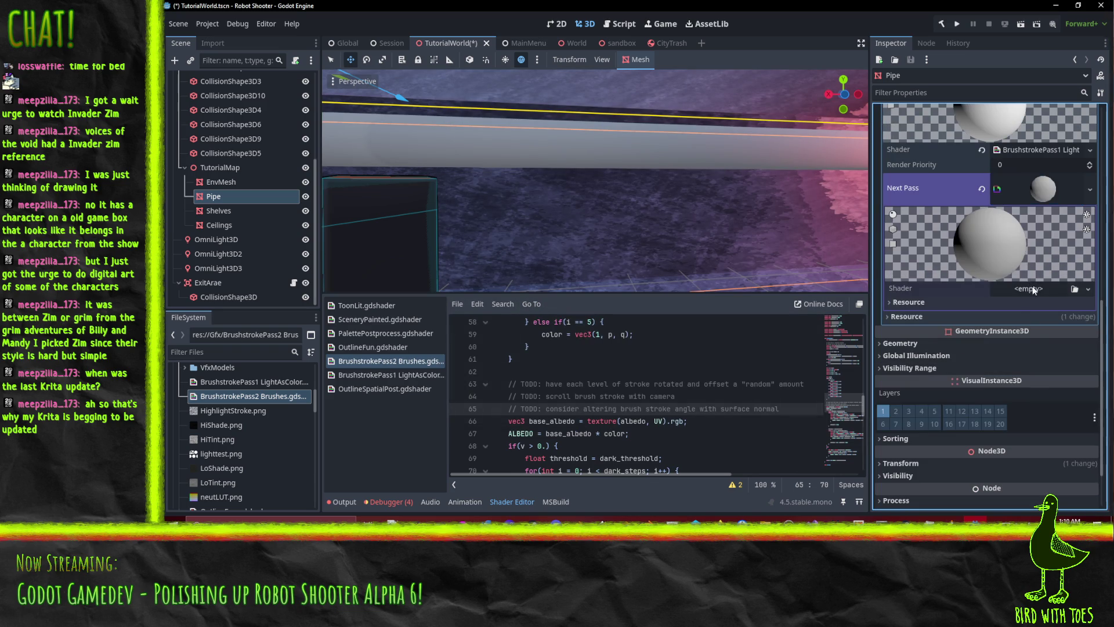
{"action": "left_click", "coordinate": [1088, 289]}
{"action": "left_click", "coordinate": [1078, 323]}
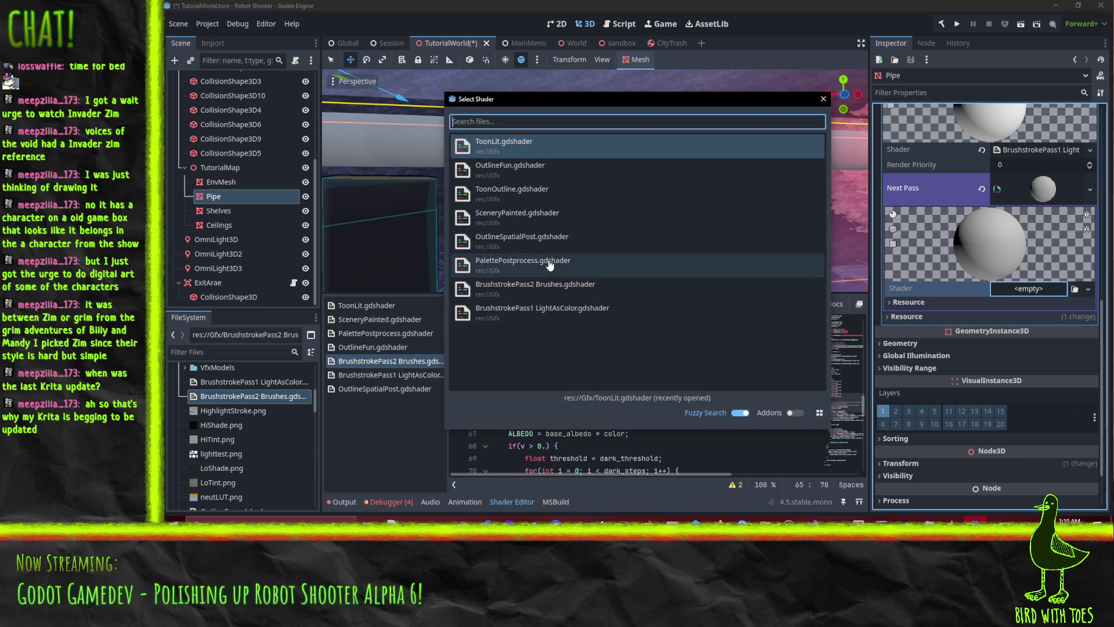
{"action": "left_click", "coordinate": [538, 297]}
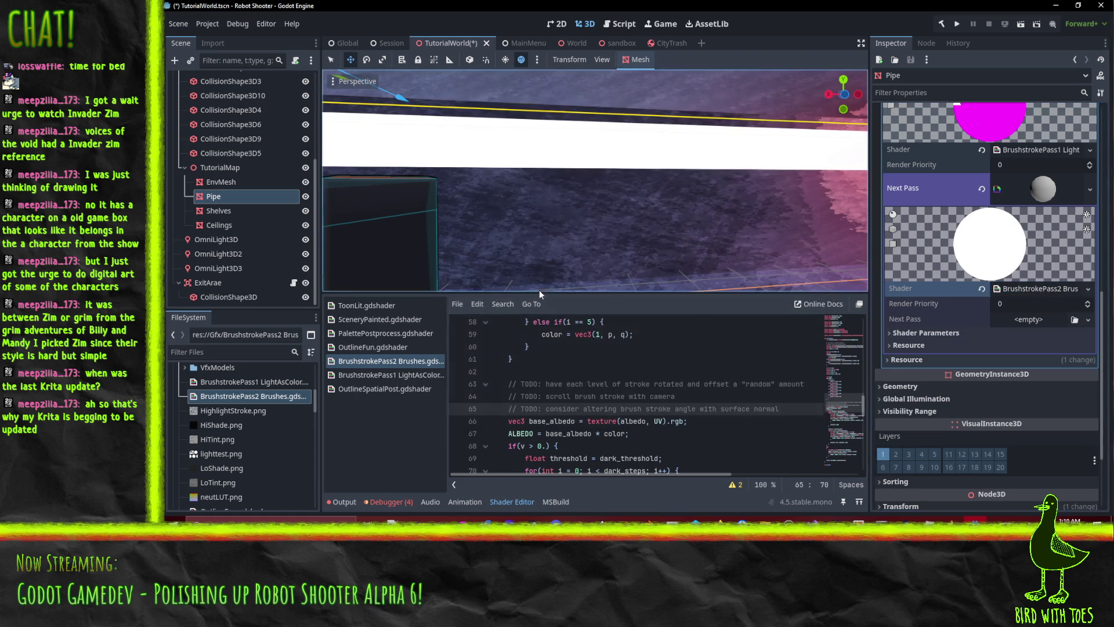
{"action": "left_click", "coordinate": [1000, 323]}
{"action": "left_click", "coordinate": [927, 333]}
{"action": "scroll", "coordinate": [986, 290], "scroll_direction": "down", "scroll_amount": 2}
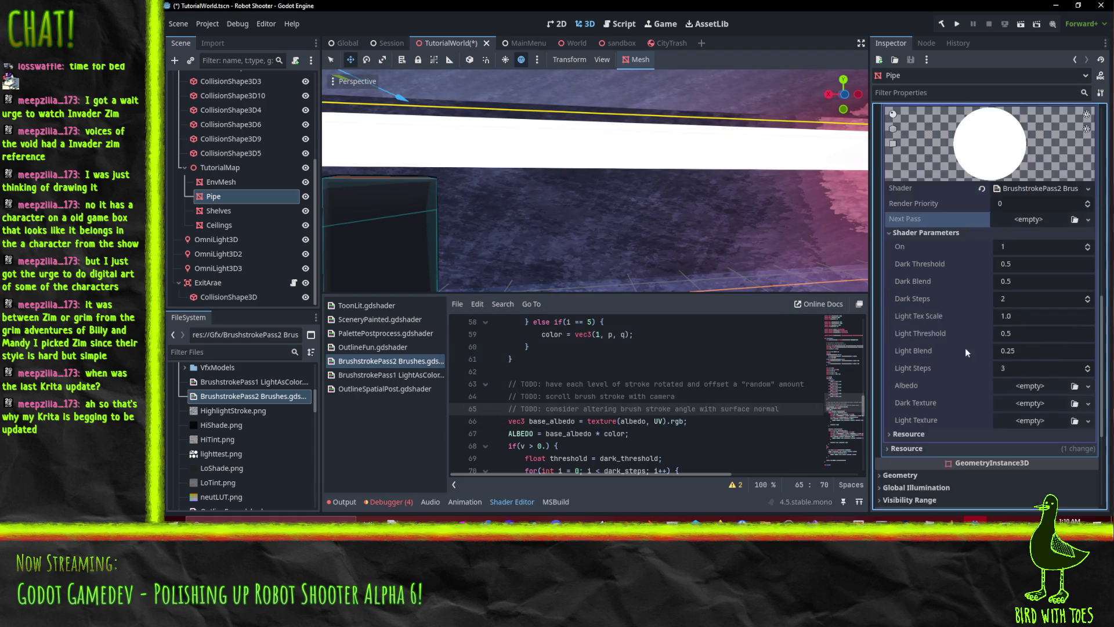
- Set the brush pass Albedo to TutorialAreaPipeAlbedo, replacing an accidentally loaded ShadeStroke.png
{"action": "left_click", "coordinate": [1083, 386]}
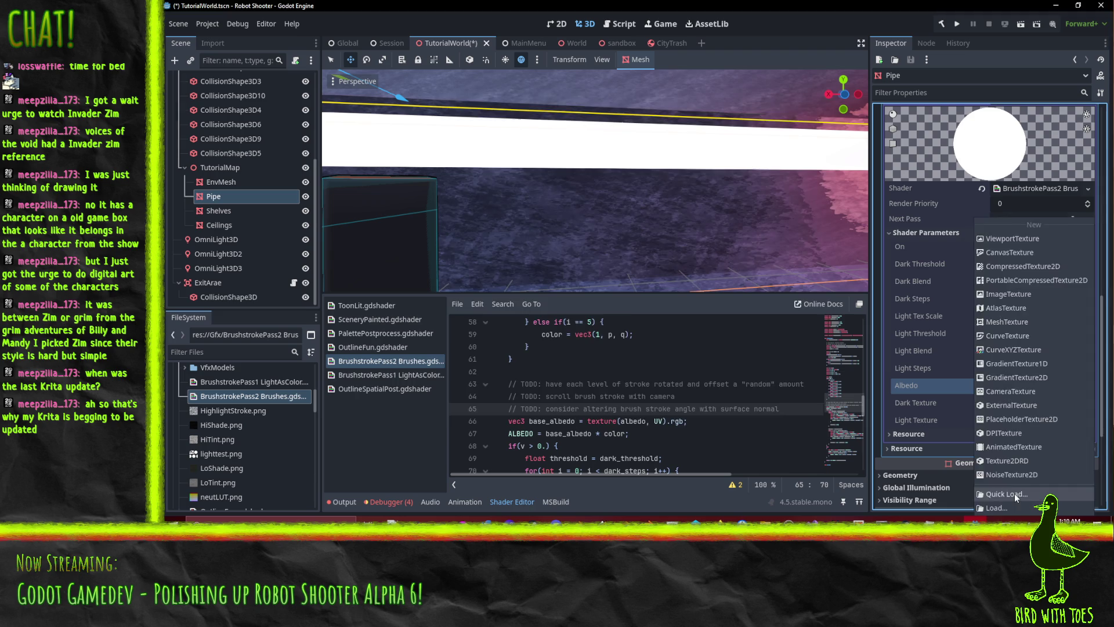
{"action": "left_click", "coordinate": [1007, 494]}
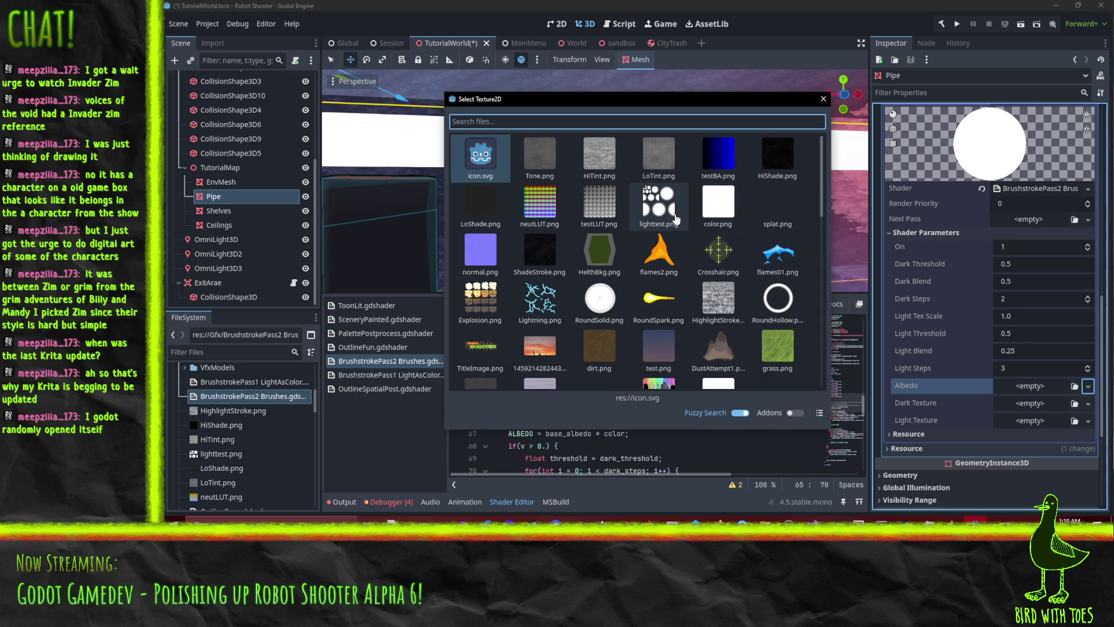
{"action": "left_click", "coordinate": [546, 253]}
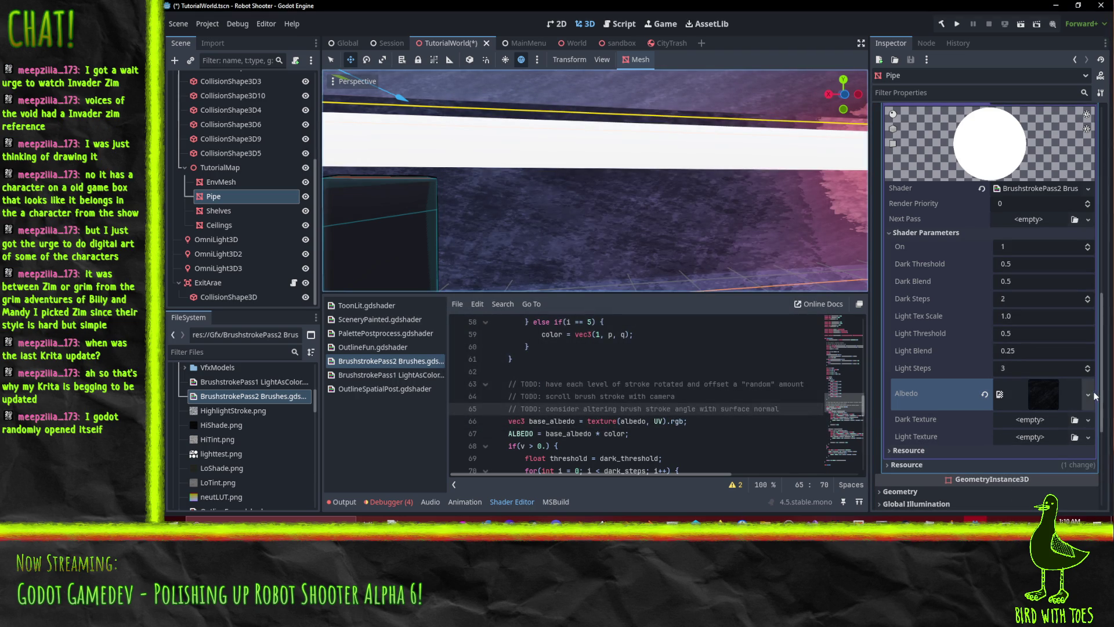
{"action": "left_click", "coordinate": [1091, 396]}
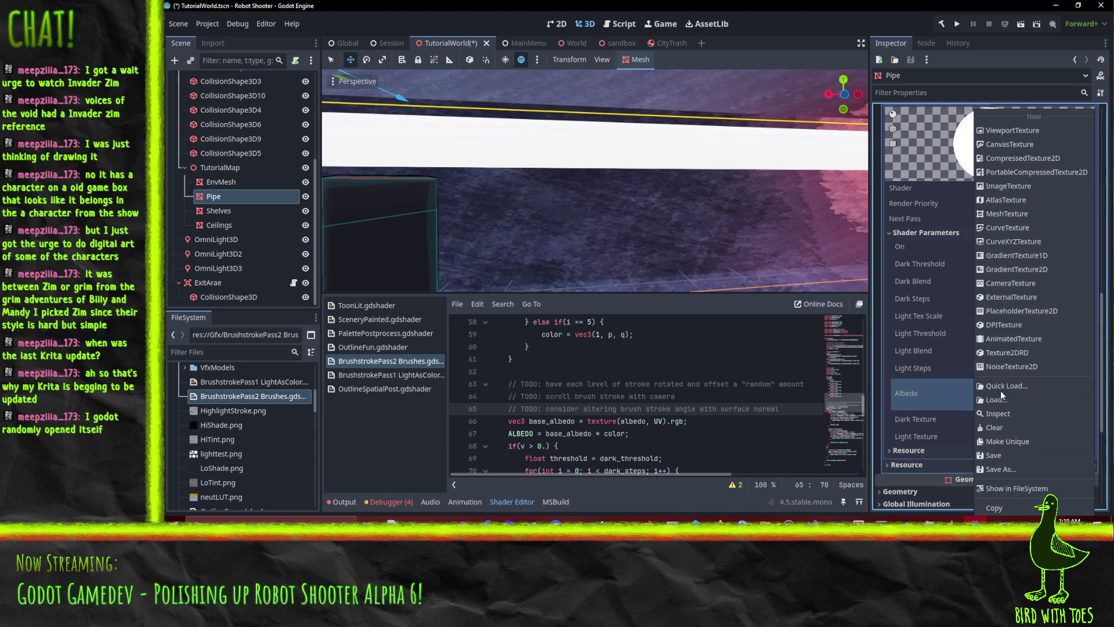
{"action": "left_click", "coordinate": [1003, 386]}
{"action": "type", "text": "tutor"}
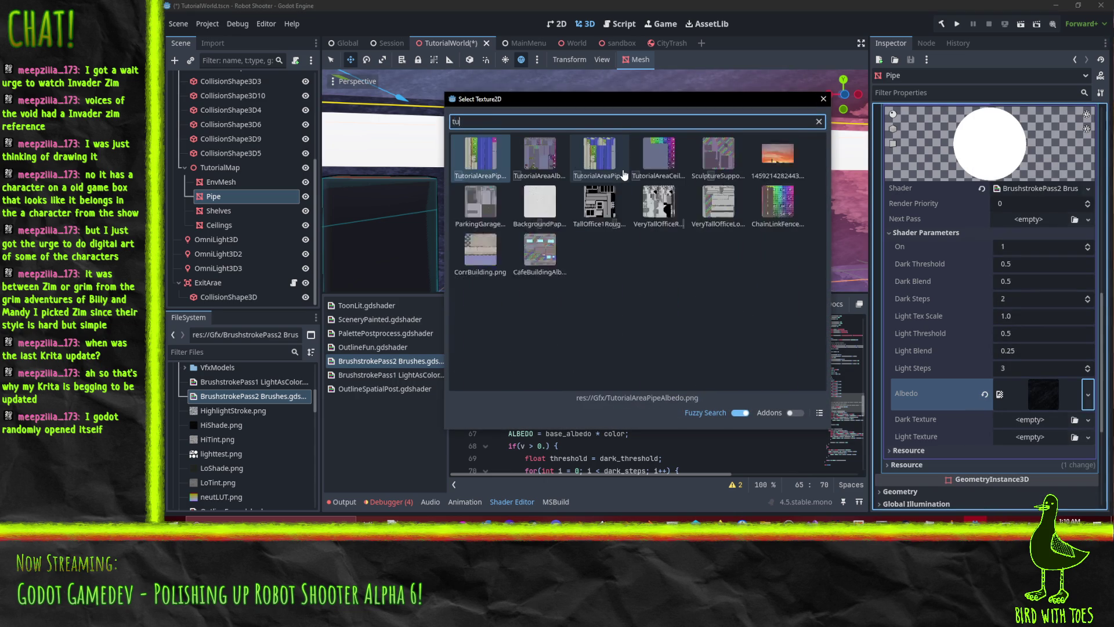
{"action": "double_click", "coordinate": [622, 172]}
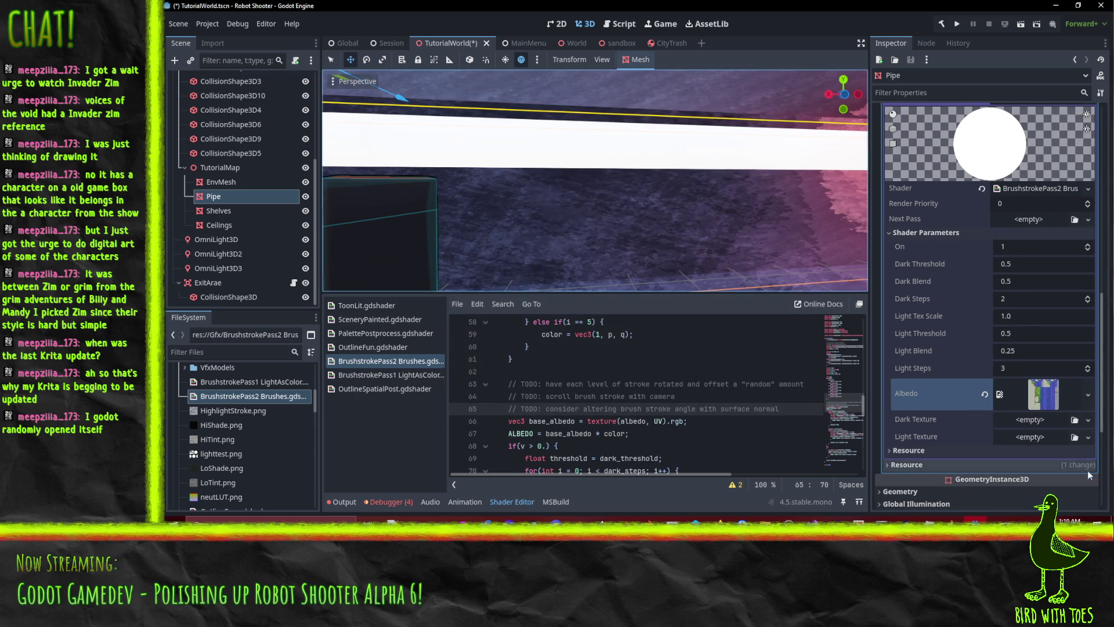
- Load ShadeStroke.png as Dark Texture and HighlightStroke.png as Light Texture, then orbit the pipe
{"action": "left_click", "coordinate": [1088, 419]}
{"action": "left_click", "coordinate": [1017, 502]}
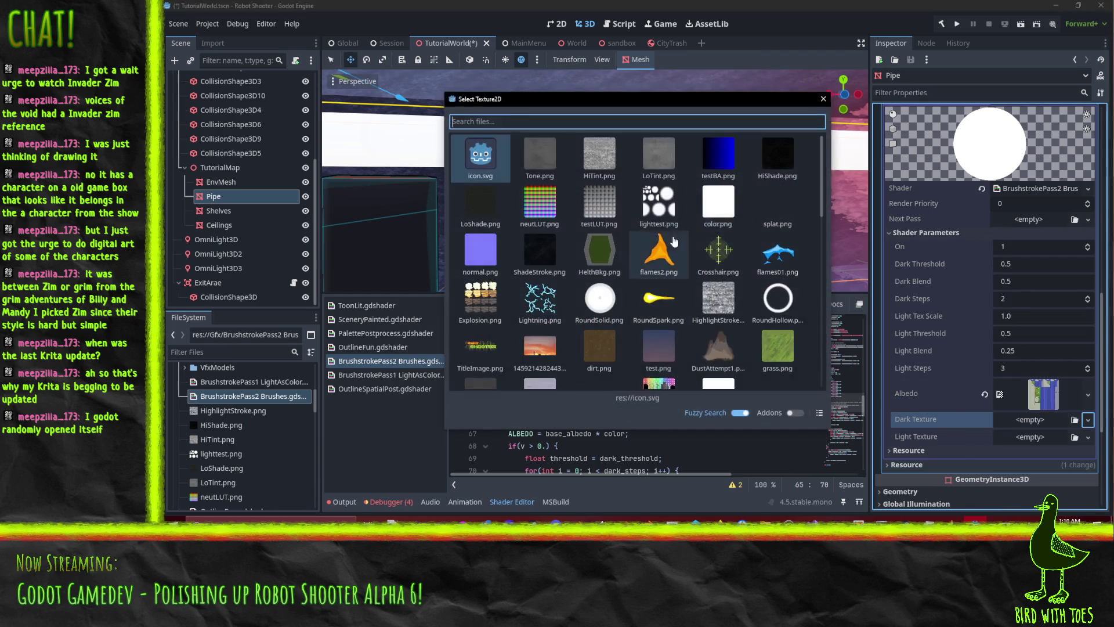
{"action": "double_click", "coordinate": [540, 251]}
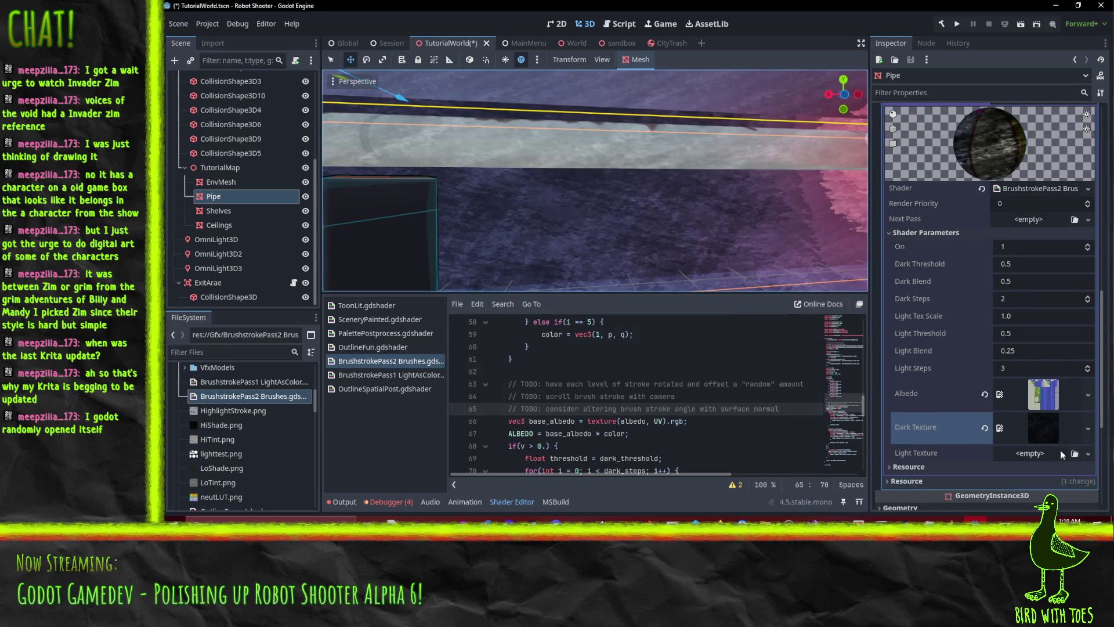
{"action": "left_click", "coordinate": [1087, 455]}
{"action": "left_click", "coordinate": [1015, 484]}
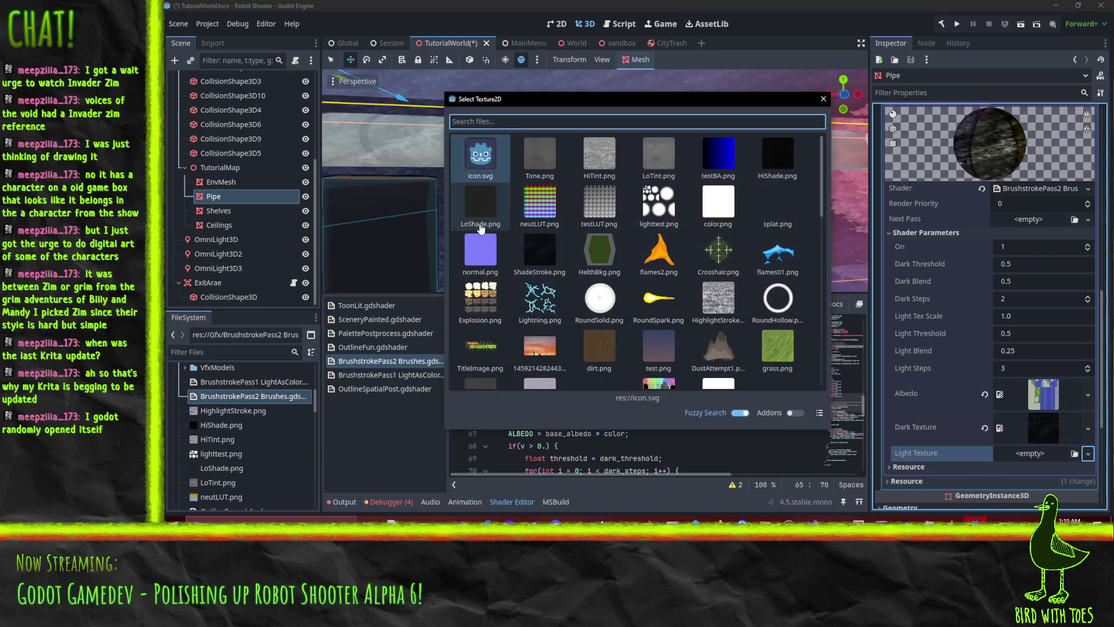
{"action": "double_click", "coordinate": [718, 298]}
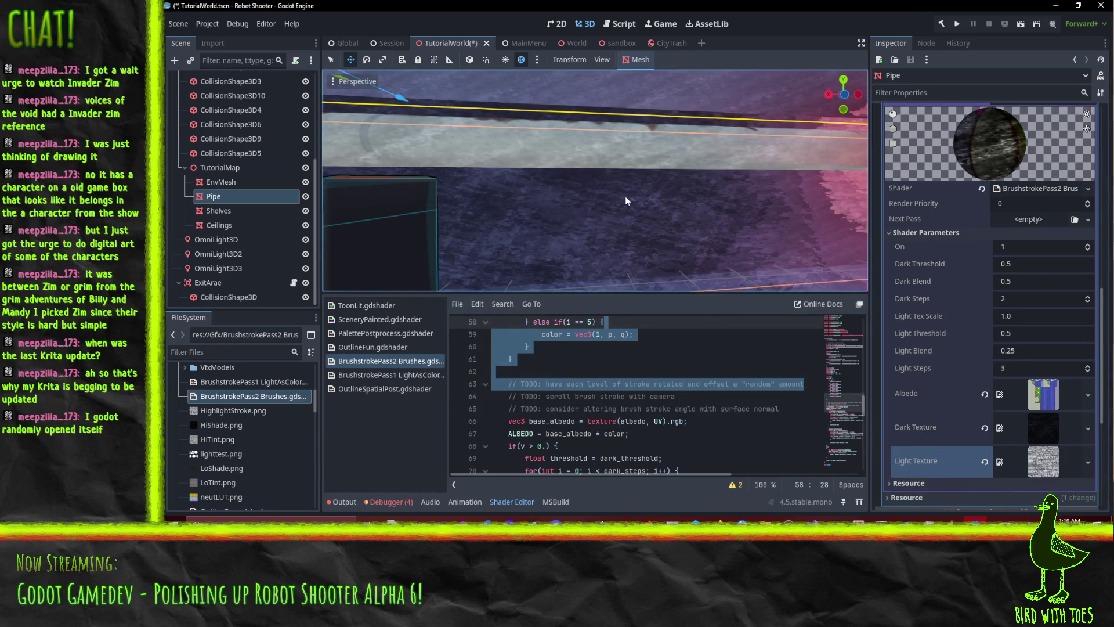
{"action": "mouse_move", "coordinate": [636, 205]}
{"action": "left_mouse_down"}
{"action": "mouse_move", "coordinate": [718, 204]}
{"action": "mouse_move", "coordinate": [704, 203]}
{"action": "mouse_move", "coordinate": [761, 222]}
{"action": "mouse_move", "coordinate": [738, 203]}
{"action": "mouse_move", "coordinate": [638, 216]}
{"action": "mouse_move", "coordinate": [770, 210]}
{"action": "mouse_move", "coordinate": [640, 216]}
{"action": "mouse_move", "coordinate": [737, 183]}
{"action": "mouse_move", "coordinate": [794, 182]}
{"action": "mouse_move", "coordinate": [649, 187]}
{"action": "mouse_move", "coordinate": [753, 192]}
{"action": "mouse_move", "coordinate": [650, 191]}
{"action": "mouse_move", "coordinate": [741, 208]}
{"action": "mouse_move", "coordinate": [687, 203]}
{"action": "mouse_move", "coordinate": [754, 179]}
{"action": "mouse_move", "coordinate": [727, 187]}
{"action": "mouse_move", "coordinate": [708, 220]}
{"action": "mouse_move", "coordinate": [743, 221]}
{"action": "mouse_move", "coordinate": [705, 211]}
{"action": "mouse_move", "coordinate": [720, 220]}
{"action": "left_mouse_up"}
{"action": "scroll", "coordinate": [709, 204], "scroll_direction": "up", "scroll_amount": 3}
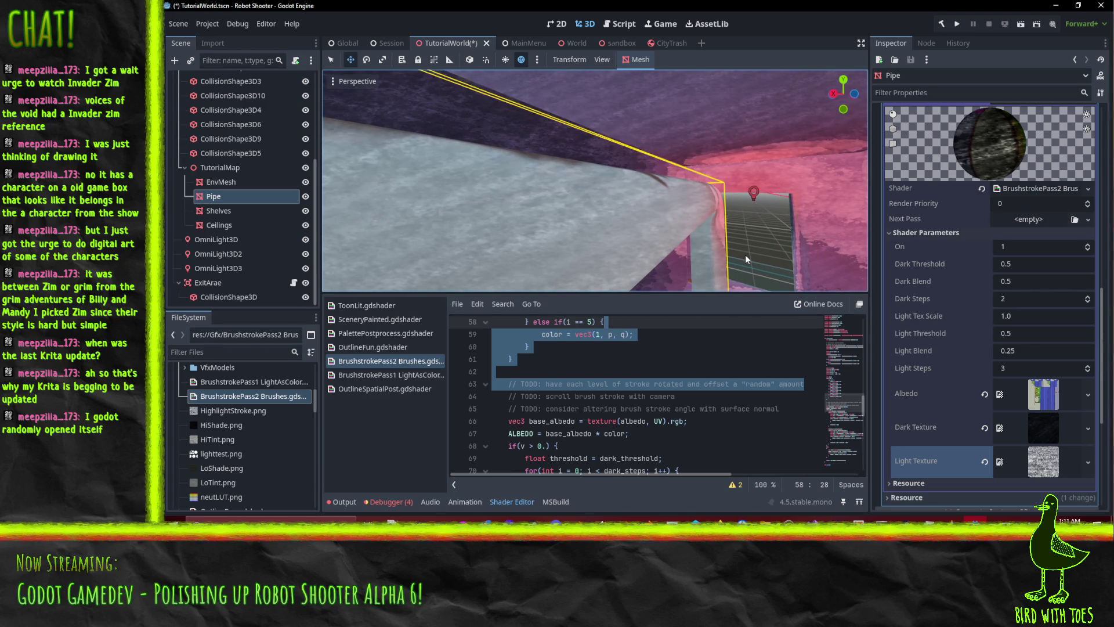
{"action": "mouse_move", "coordinate": [749, 239]}
{"action": "left_mouse_down"}
{"action": "mouse_move", "coordinate": [740, 236]}
{"action": "mouse_move", "coordinate": [755, 244]}
{"action": "left_mouse_up"}
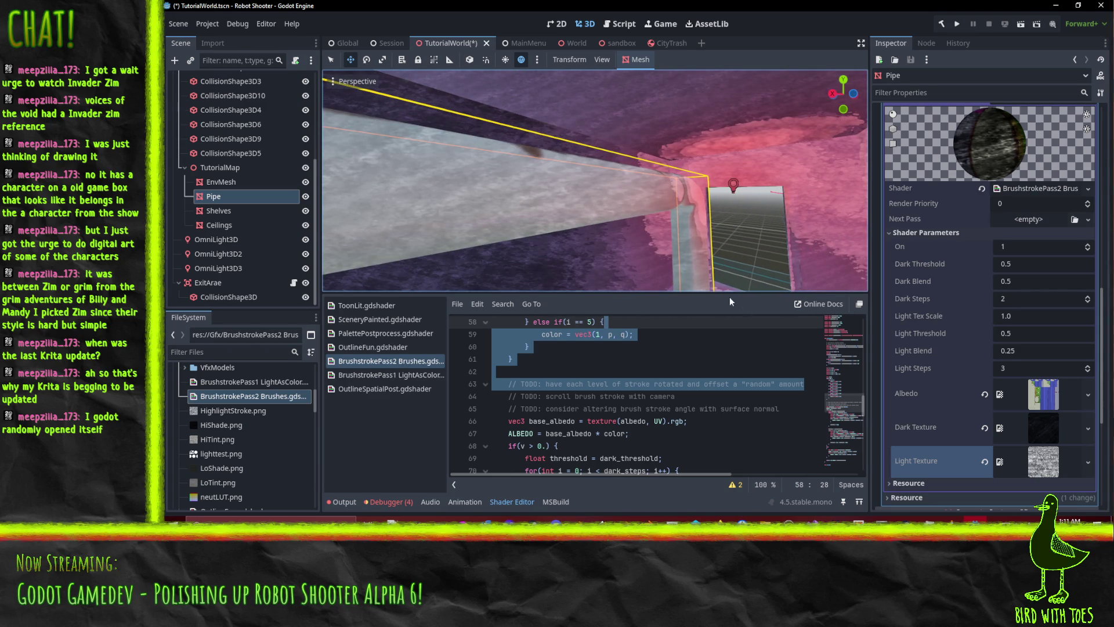
- Set Light Tex Scale to 7, Dark Steps to 4 and Dark Blend to 0.33
{"action": "left_click", "coordinate": [1033, 316]}
{"action": "type", "text": "7"}
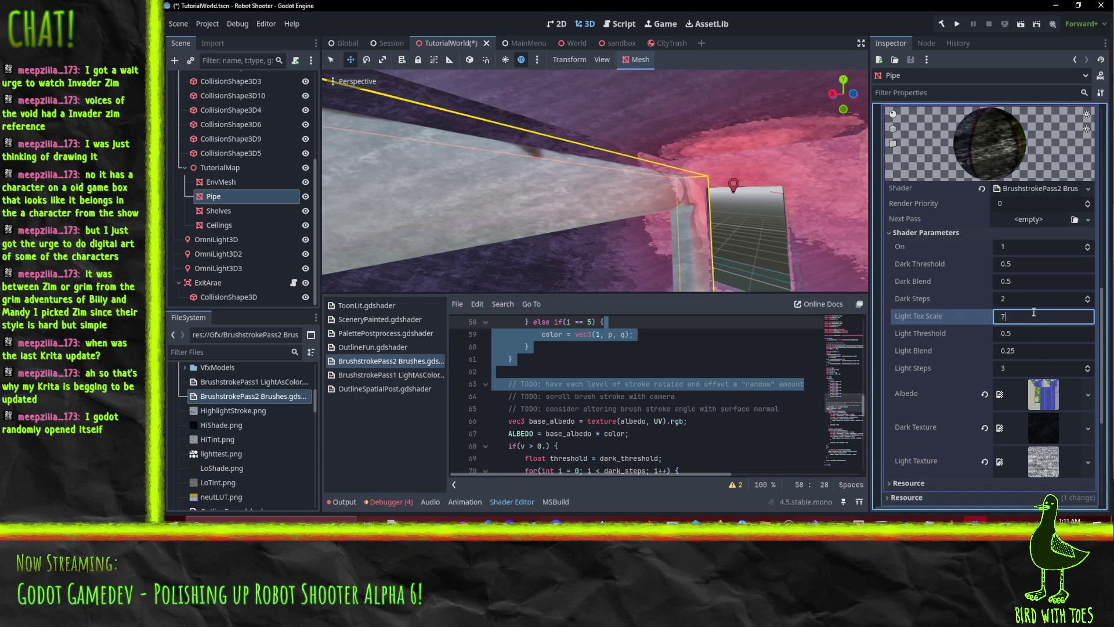
{"action": "key", "text": "Return"}
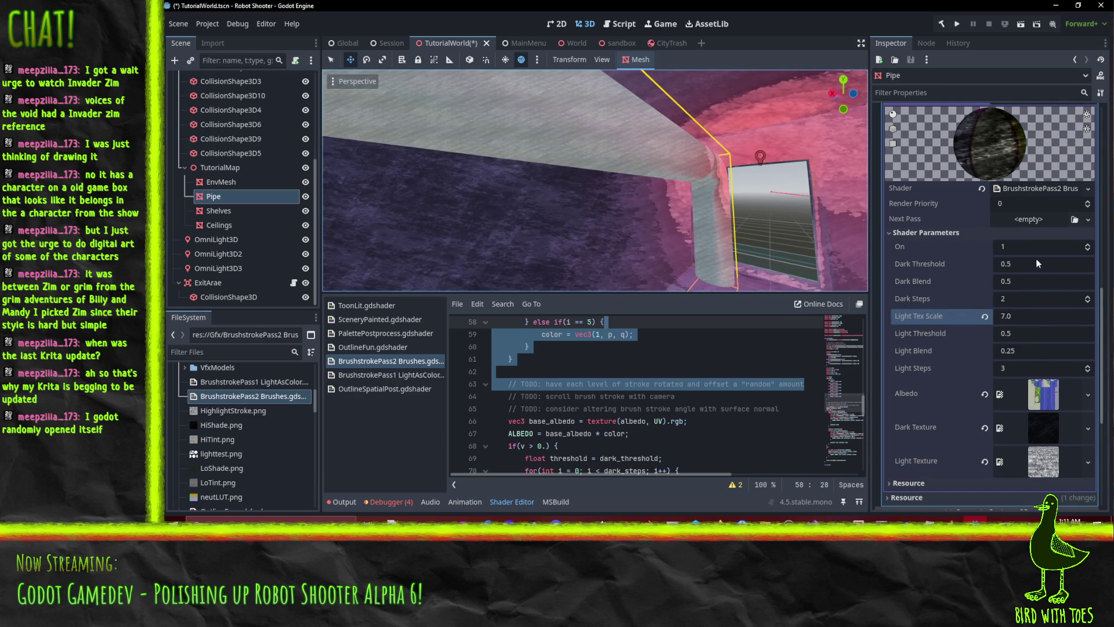
{"action": "left_click", "coordinate": [1088, 296]}
{"action": "left_click", "coordinate": [1087, 296]}
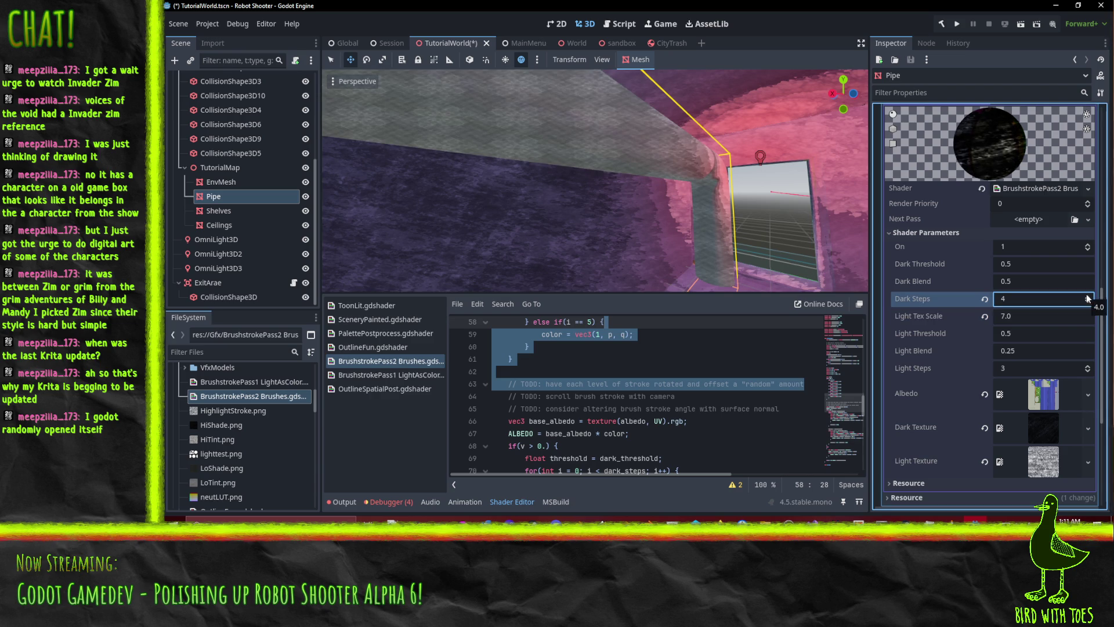
{"action": "left_click", "coordinate": [1032, 283]}
{"action": "type", "text": "0.33"}
{"action": "key", "text": "Return"}
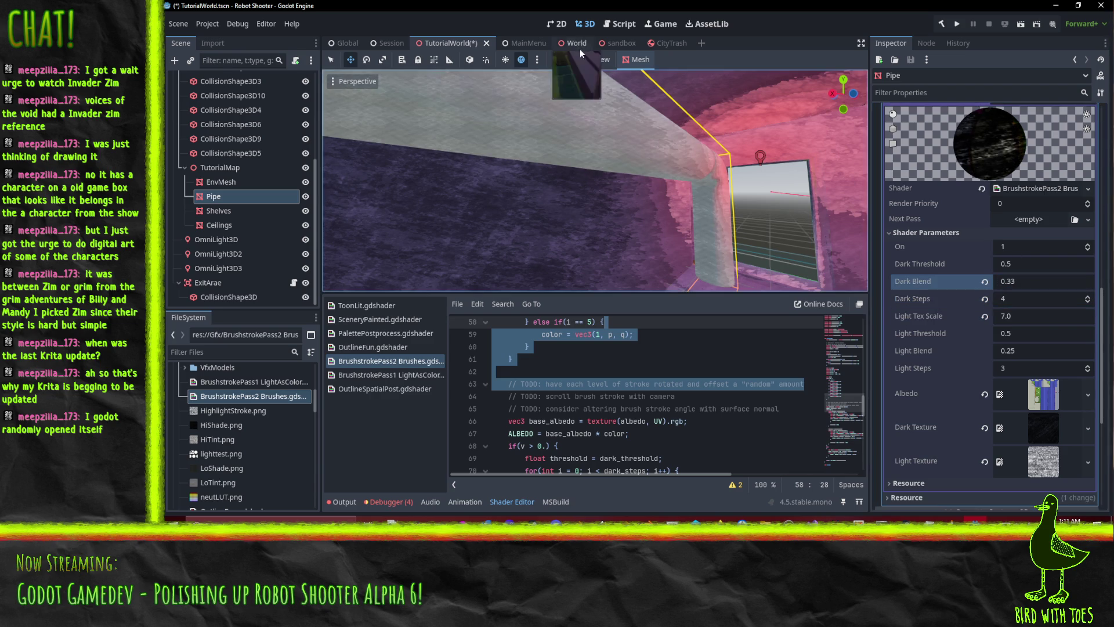
- Lower Light Steps to 2, set Dark Threshold to 0.4 and raise Dark Steps to 5
{"action": "scroll", "coordinate": [630, 134], "scroll_direction": "up", "scroll_amount": 3}
{"action": "scroll", "coordinate": [666, 185], "scroll_direction": "down", "scroll_amount": 2}
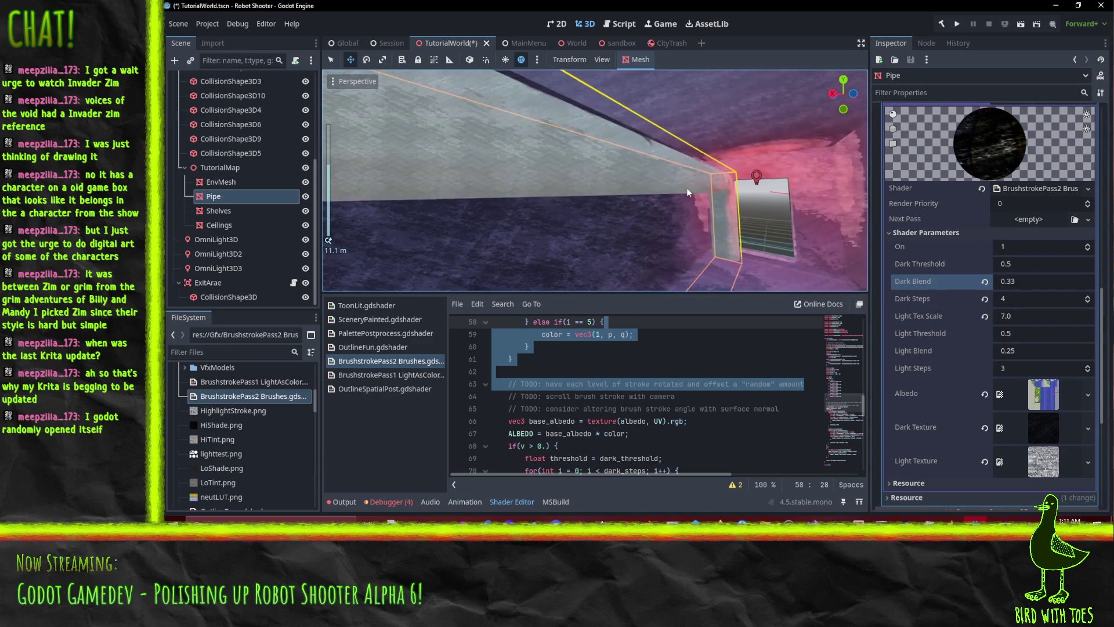
{"action": "mouse_move", "coordinate": [743, 195]}
{"action": "left_mouse_down"}
{"action": "mouse_move", "coordinate": [770, 200]}
{"action": "mouse_move", "coordinate": [755, 208]}
{"action": "mouse_move", "coordinate": [767, 194]}
{"action": "left_mouse_up"}
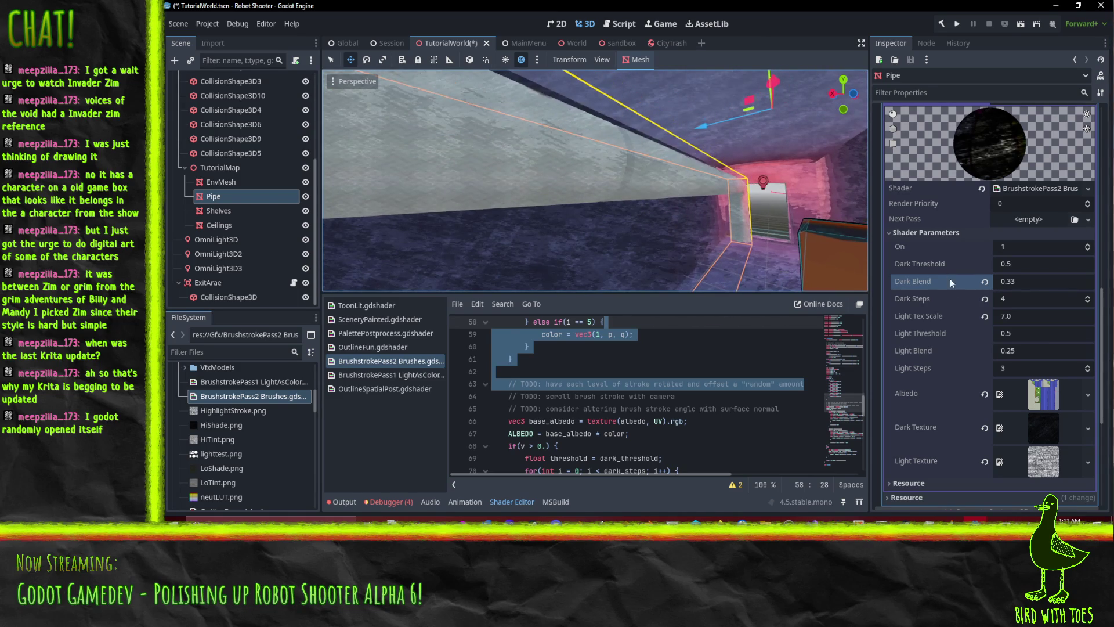
{"action": "left_click", "coordinate": [1090, 371]}
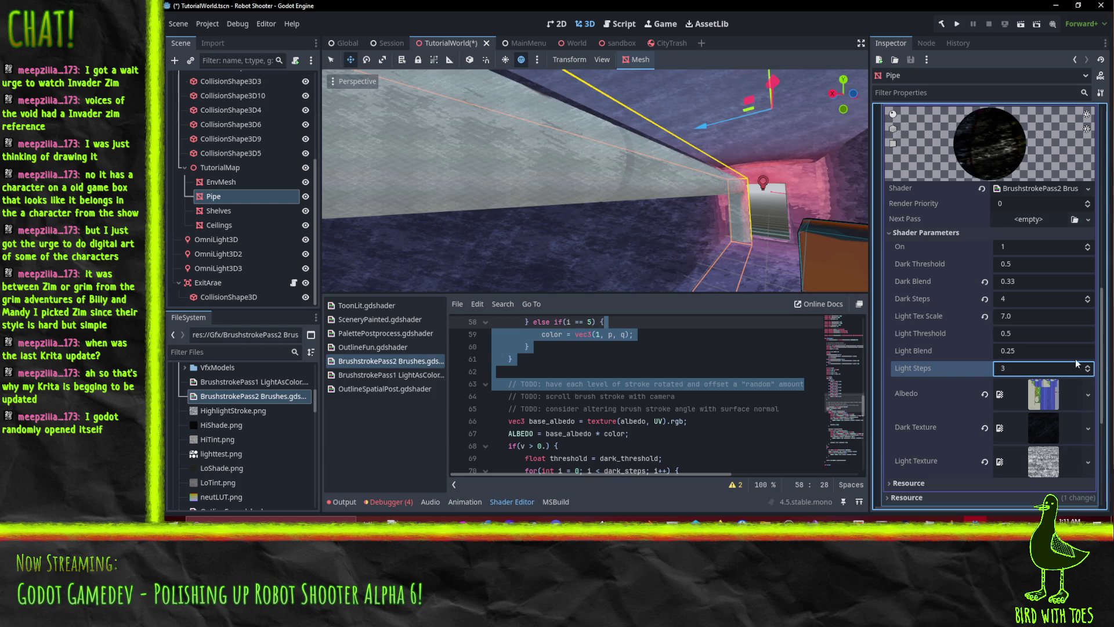
{"action": "left_click", "coordinate": [1056, 354]}
{"action": "left_click", "coordinate": [1038, 335]}
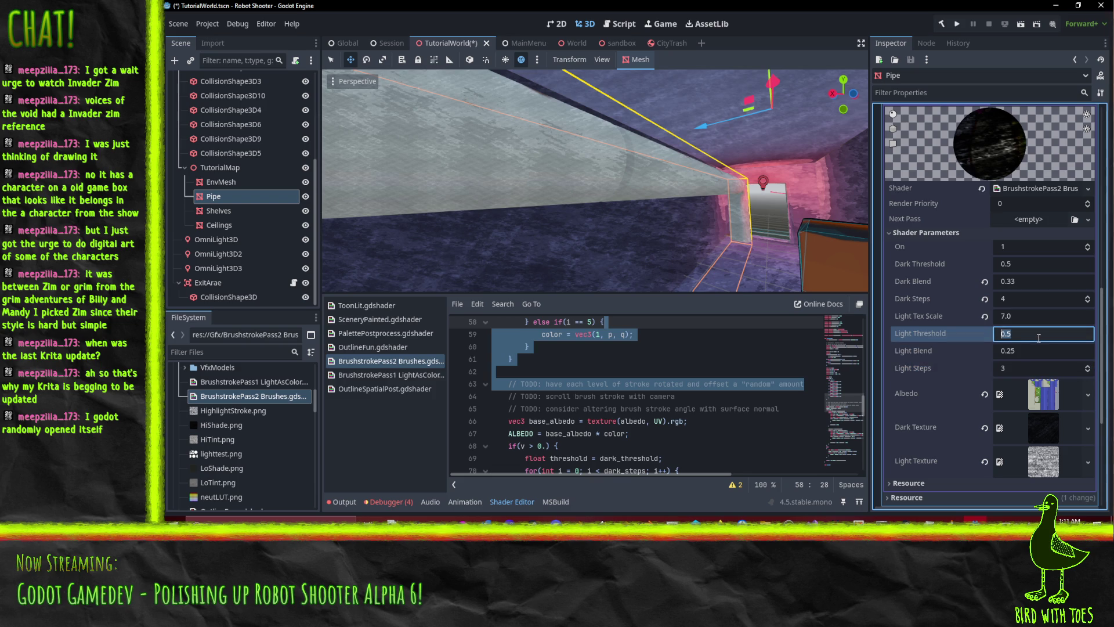
{"action": "left_click", "coordinate": [1029, 266]}
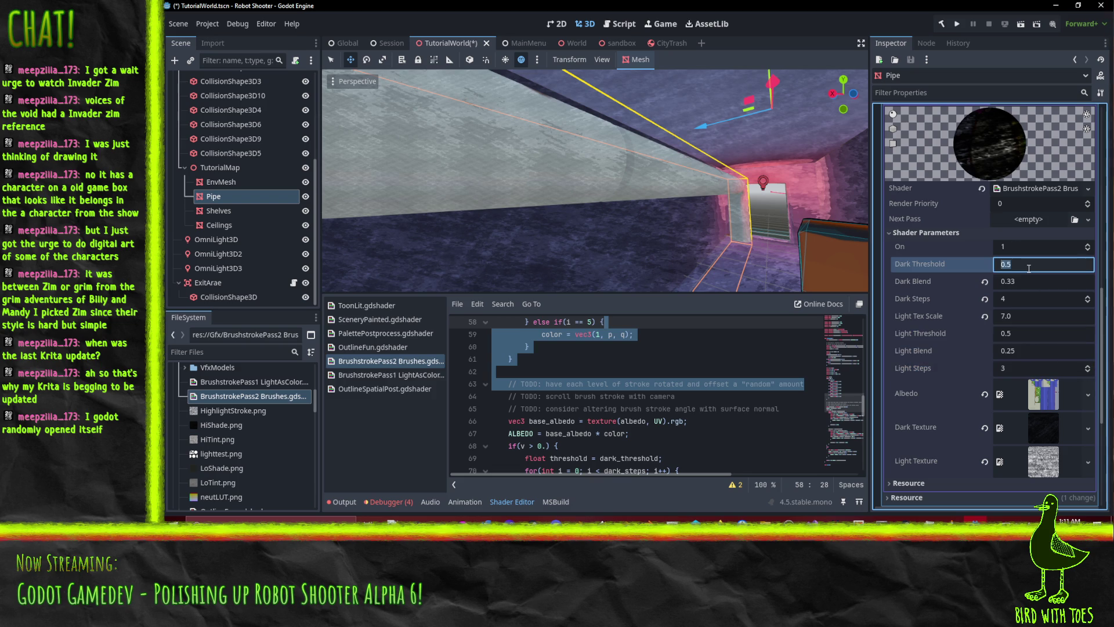
{"action": "type", "text": ".3"}
{"action": "key", "text": "Return"}
{"action": "left_click", "coordinate": [1029, 268]}
{"action": "type", "text": "0.4"}
{"action": "key", "text": "Return"}
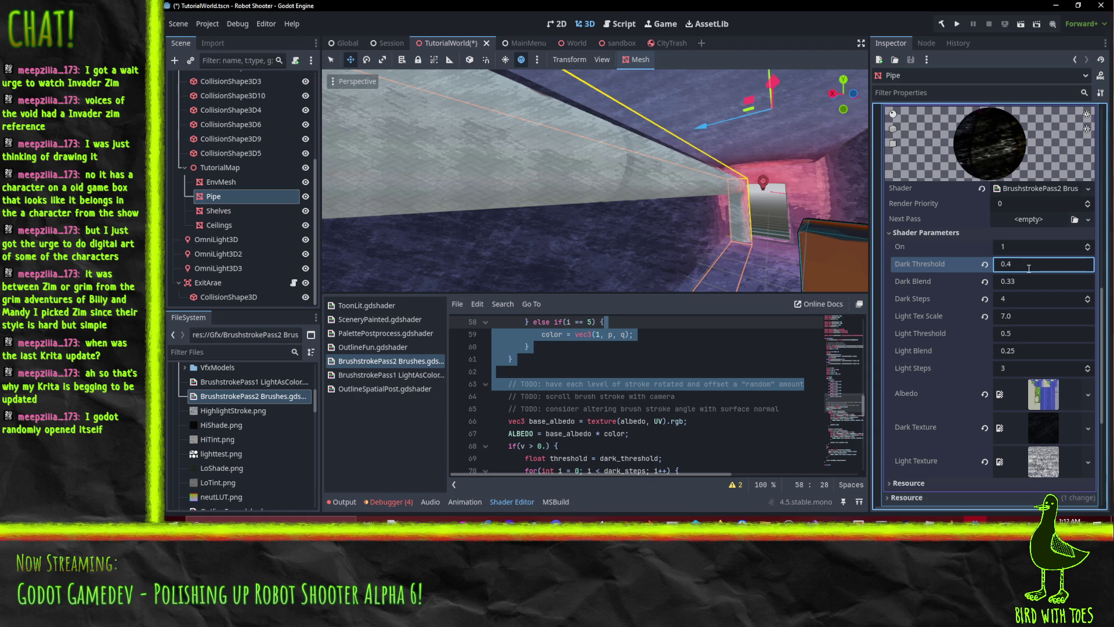
{"action": "left_click", "coordinate": [1087, 298]}
- Look along the pipe, expand its Albedo texture preview, and switch to Krita
{"action": "mouse_move", "coordinate": [768, 253]}
{"action": "left_mouse_down"}
{"action": "mouse_move", "coordinate": [804, 242]}
{"action": "mouse_move", "coordinate": [750, 249]}
{"action": "mouse_move", "coordinate": [845, 238]}
{"action": "mouse_move", "coordinate": [742, 245]}
{"action": "mouse_move", "coordinate": [763, 238]}
{"action": "mouse_move", "coordinate": [721, 234]}
{"action": "mouse_move", "coordinate": [732, 238]}
{"action": "left_mouse_up"}
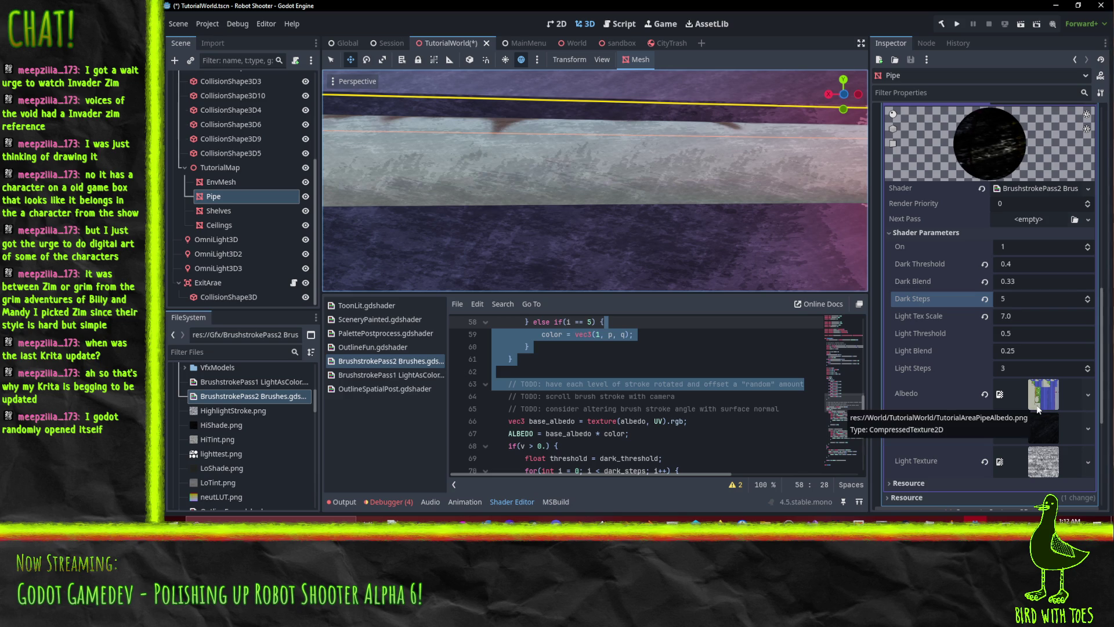
{"action": "left_click", "coordinate": [1041, 405]}
{"action": "scroll", "coordinate": [1024, 416], "scroll_direction": "down", "scroll_amount": 3}
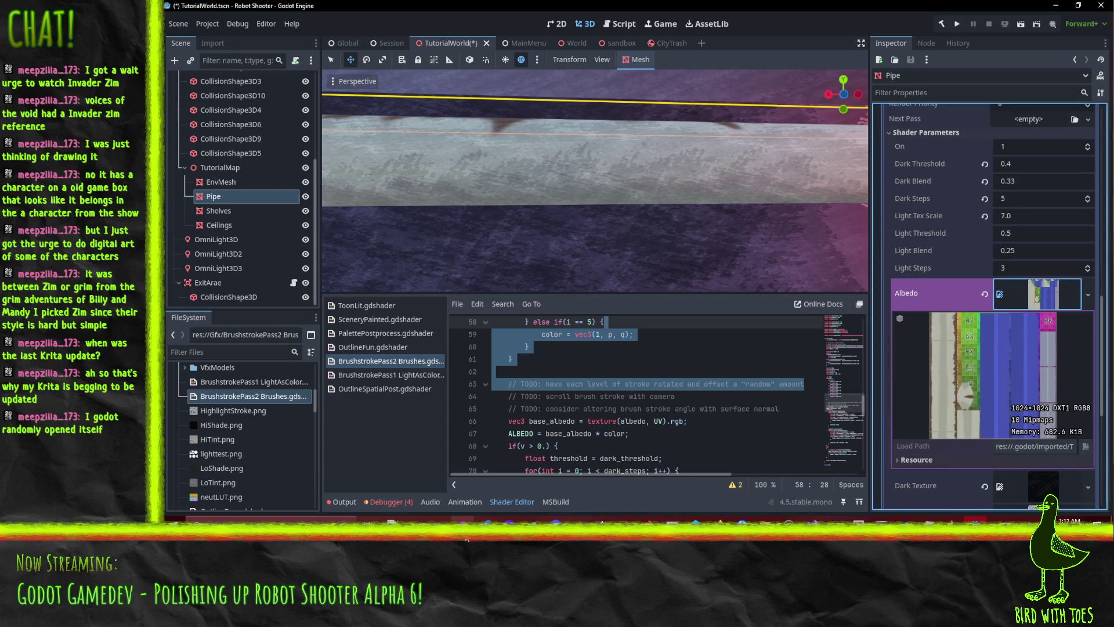
{"action": "left_click", "coordinate": [463, 518]}
{"action": "scroll", "coordinate": [557, 280], "scroll_direction": "down", "scroll_amount": 2}
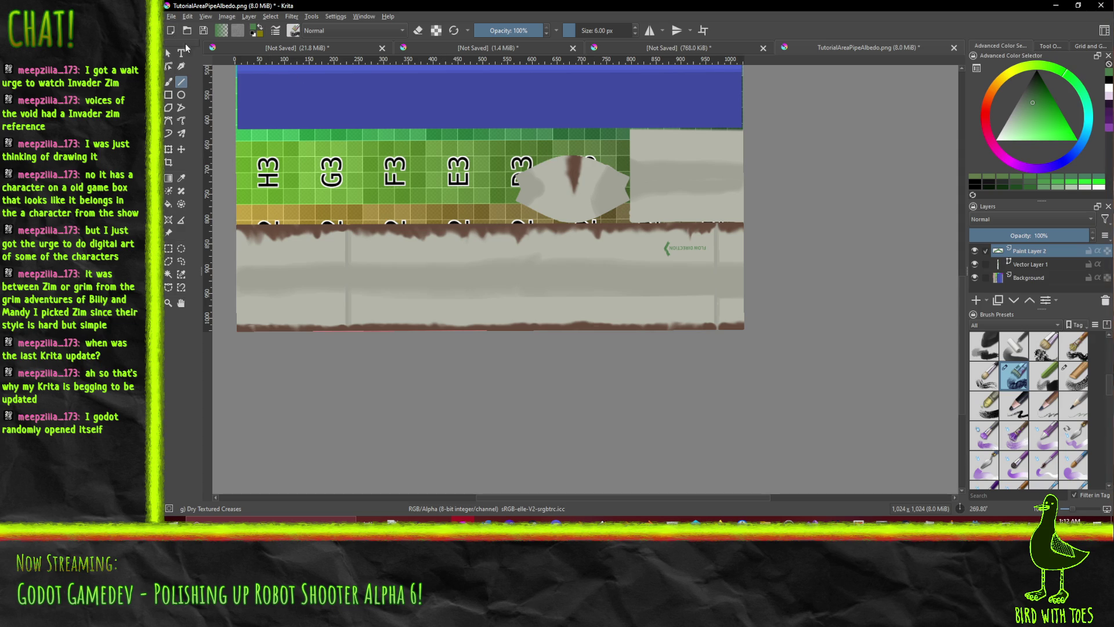
- Export the texture to TutorialAreaPipeAlbedo.png with the PNG options confirmed, then return to Godot
{"action": "left_click", "coordinate": [172, 16]}
{"action": "left_click", "coordinate": [212, 119]}
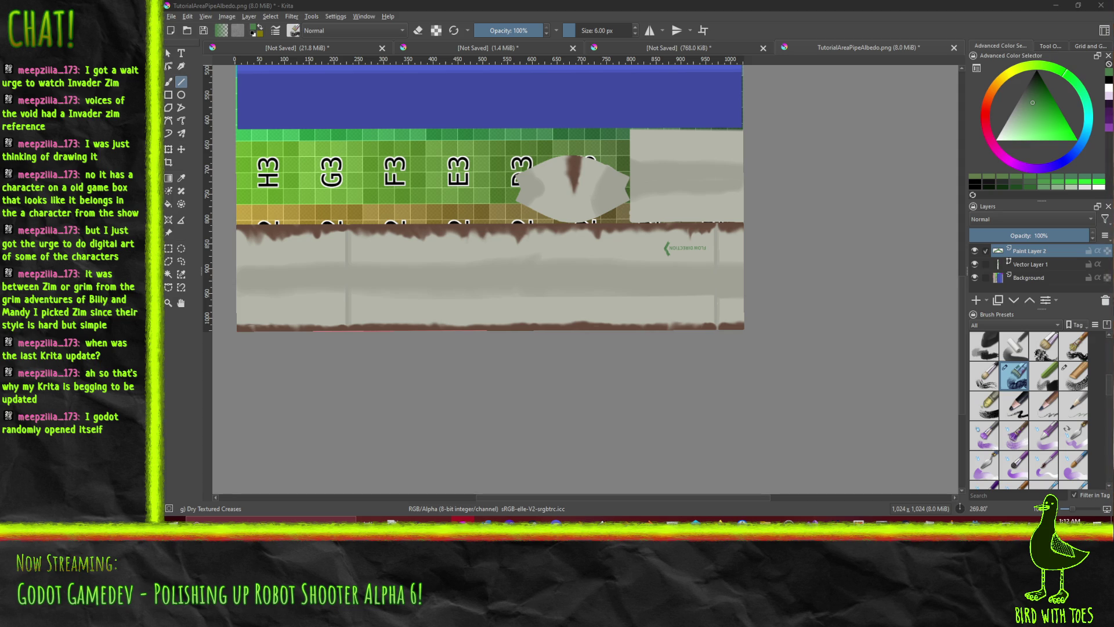
{"action": "key", "text": "ctrl+s"}
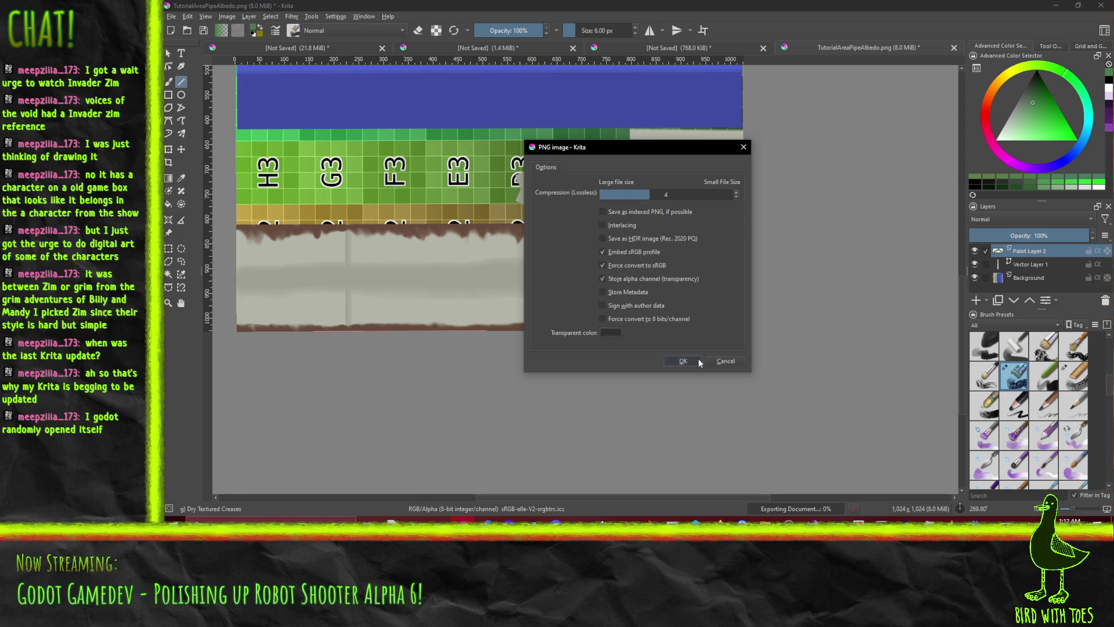
{"action": "left_click", "coordinate": [699, 362]}
{"action": "mouse_move", "coordinate": [975, 520]}
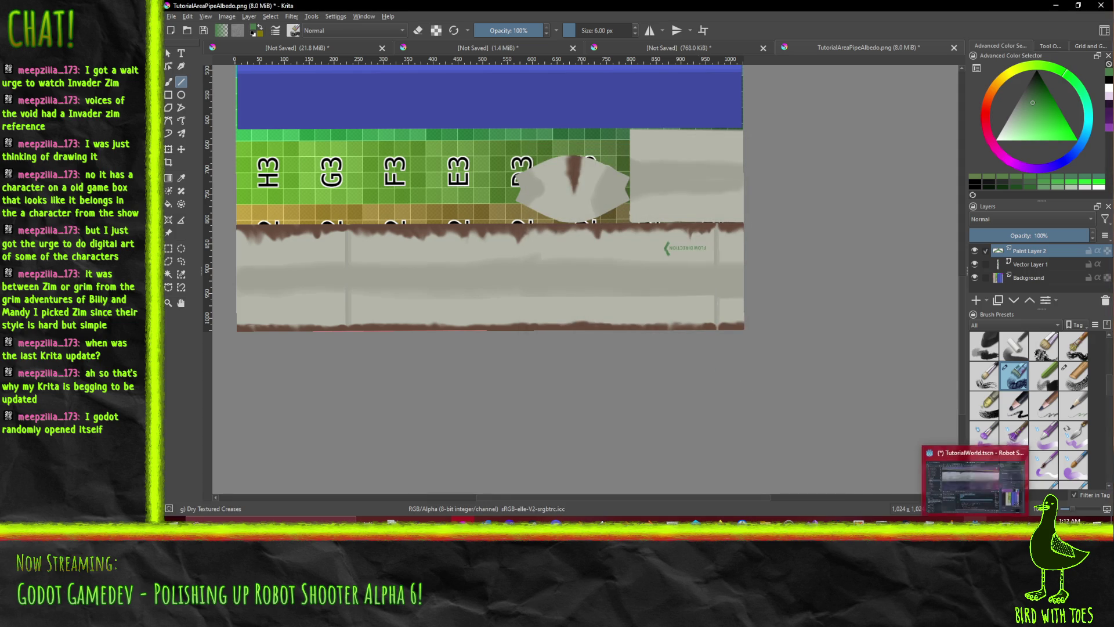
{"action": "left_click", "coordinate": [976, 494]}
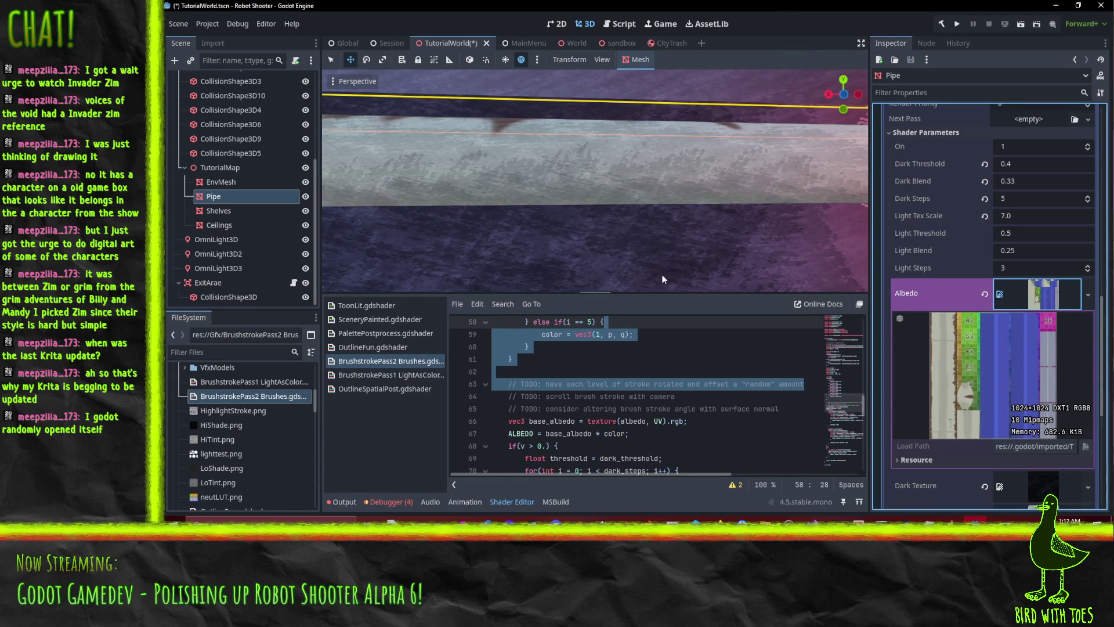
- Zoom on the pipe to check the reversed FLOW DIRECTION lettering, then switch to Krita
{"action": "scroll", "coordinate": [667, 215], "scroll_direction": "up", "scroll_amount": 2}
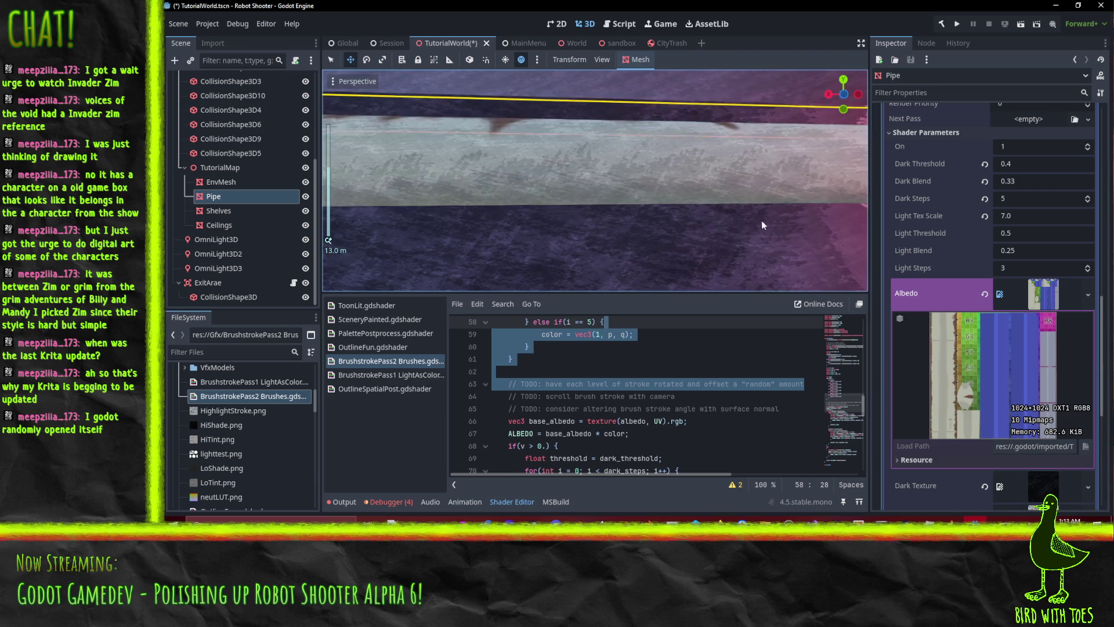
{"action": "scroll", "coordinate": [733, 217], "scroll_direction": "down", "scroll_amount": 3}
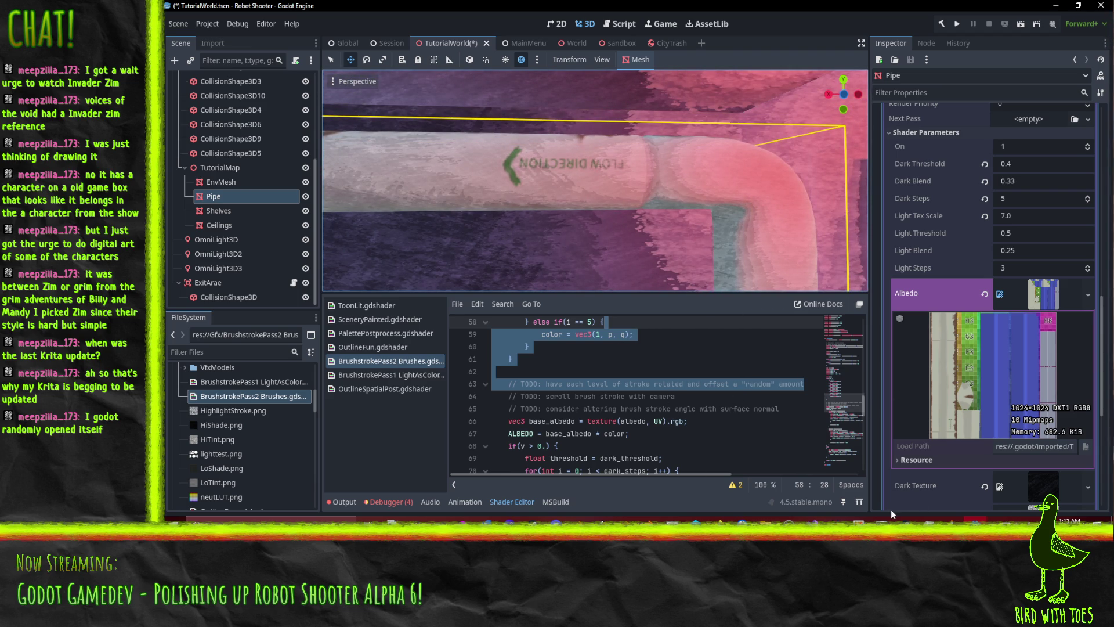
{"action": "left_click", "coordinate": [976, 519]}
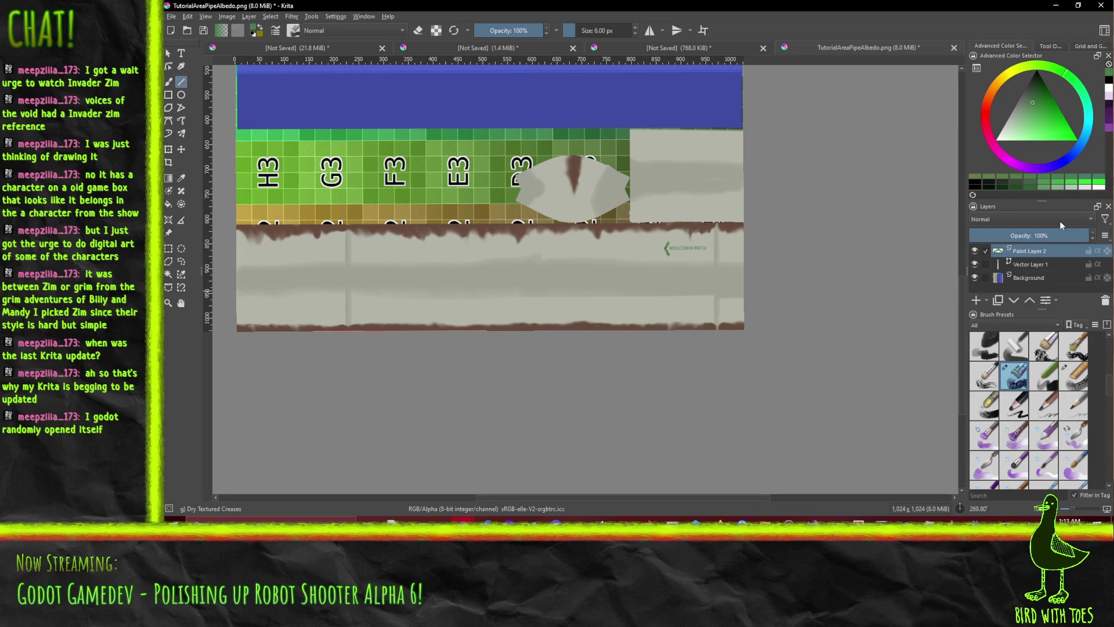
- Mirror Vector Layer 1 horizontally, after undoing an accidental vertical flip
{"action": "left_click", "coordinate": [1043, 266]}
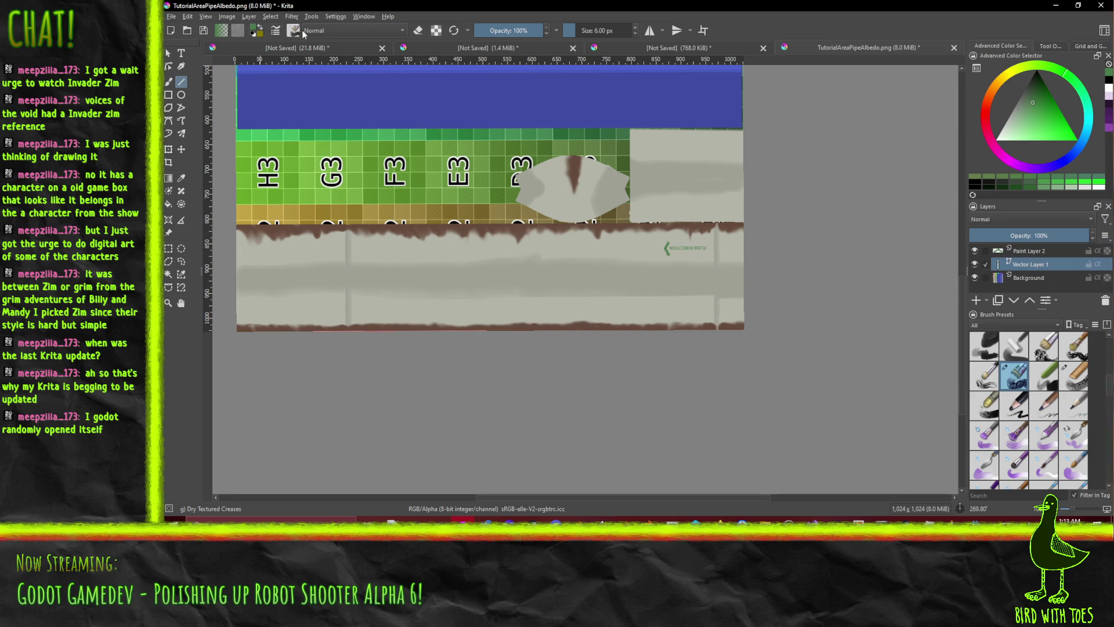
{"action": "left_click", "coordinate": [249, 16]}
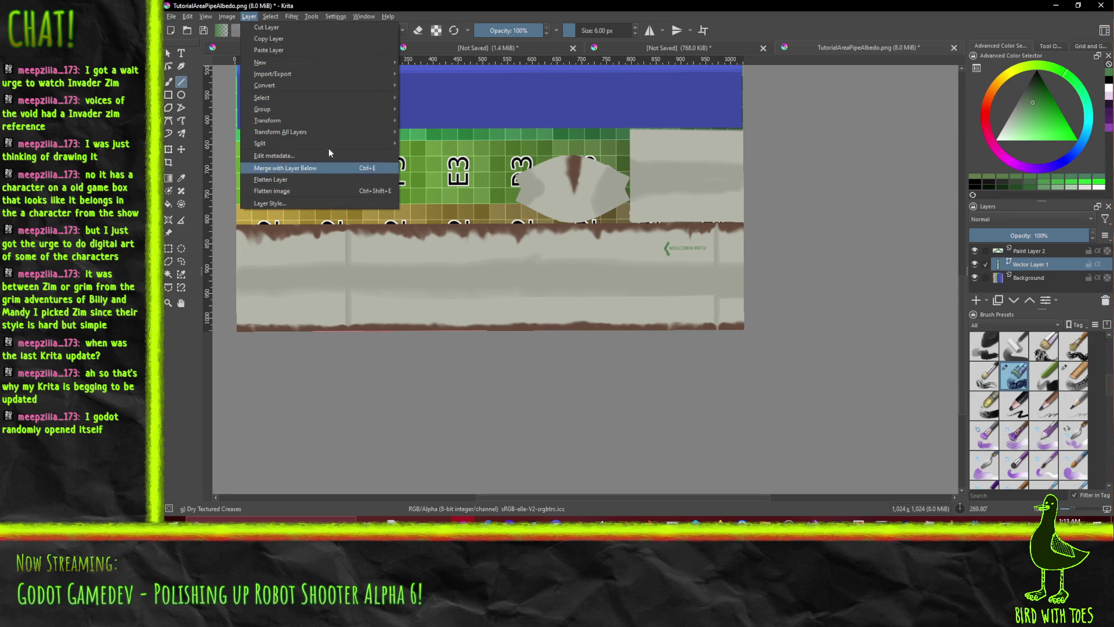
{"action": "mouse_move", "coordinate": [349, 124]}
{"action": "mouse_move", "coordinate": [452, 153]}
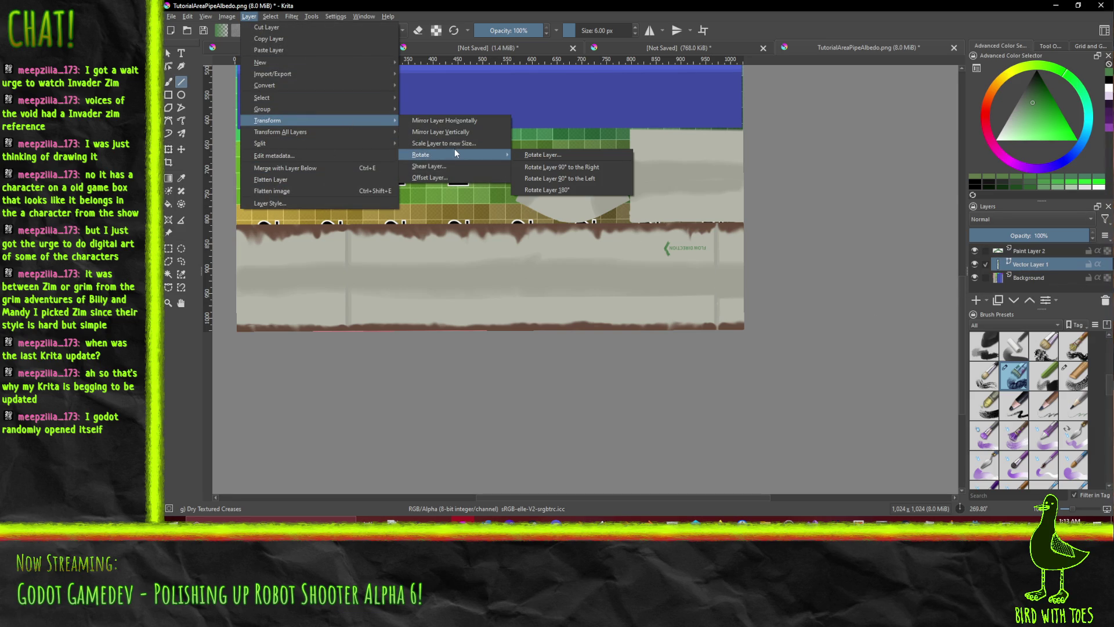
{"action": "left_click", "coordinate": [463, 134]}
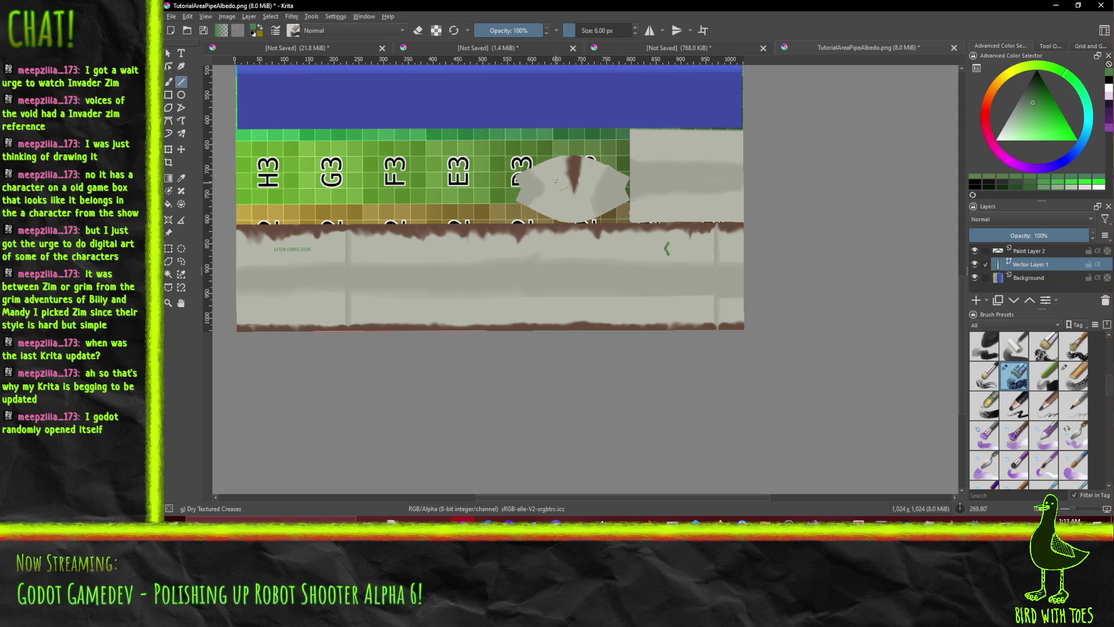
{"action": "key", "text": "ctrl+z"}
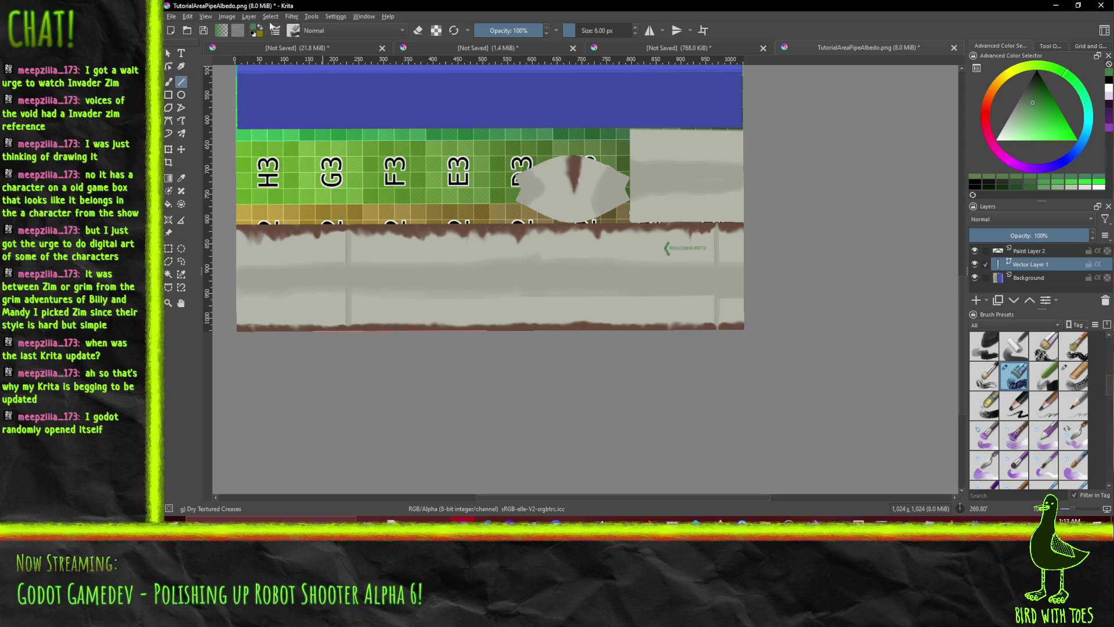
{"action": "left_click", "coordinate": [249, 17]}
{"action": "mouse_move", "coordinate": [353, 120]}
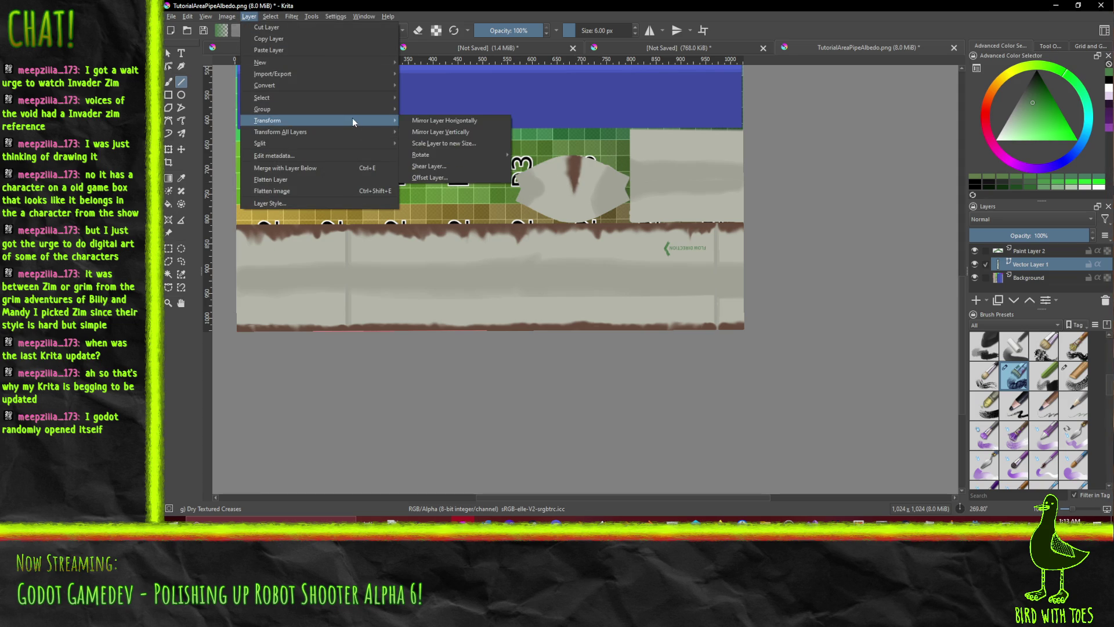
{"action": "left_click", "coordinate": [459, 122]}
- Reset the canvas rotation to 270° and move the FLOW DIRECTION text down beside the arrow
{"action": "mouse_move", "coordinate": [568, 161]}
{"action": "left_mouse_down"}
{"action": "mouse_move", "coordinate": [627, 174]}
{"action": "mouse_move", "coordinate": [573, 166]}
{"action": "left_mouse_up"}
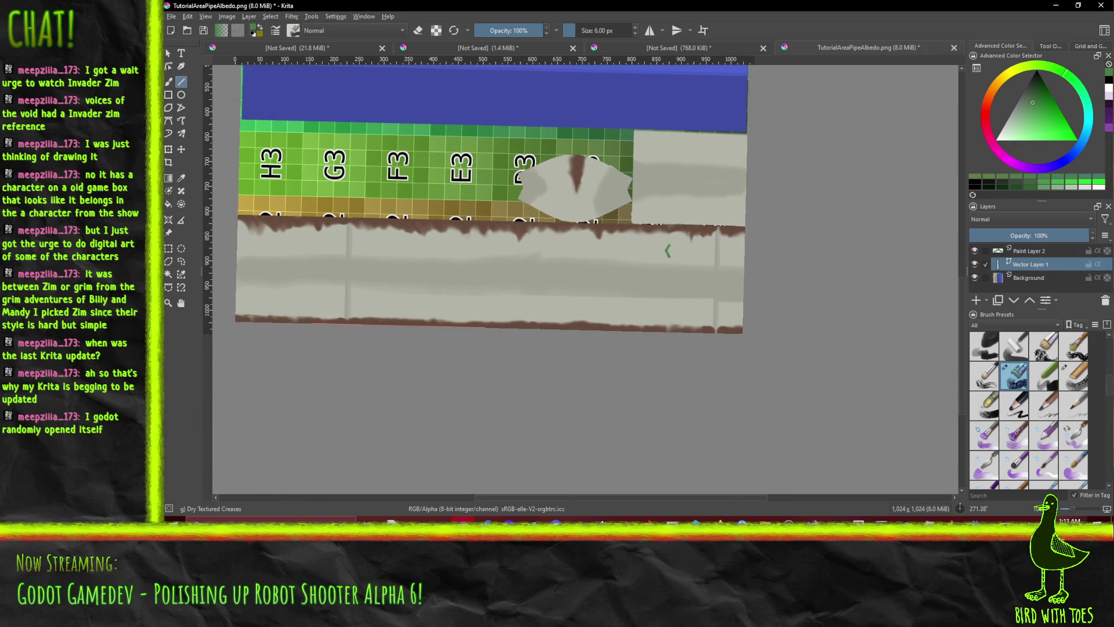
{"action": "scroll", "coordinate": [987, 508], "scroll_direction": "down", "scroll_amount": 1}
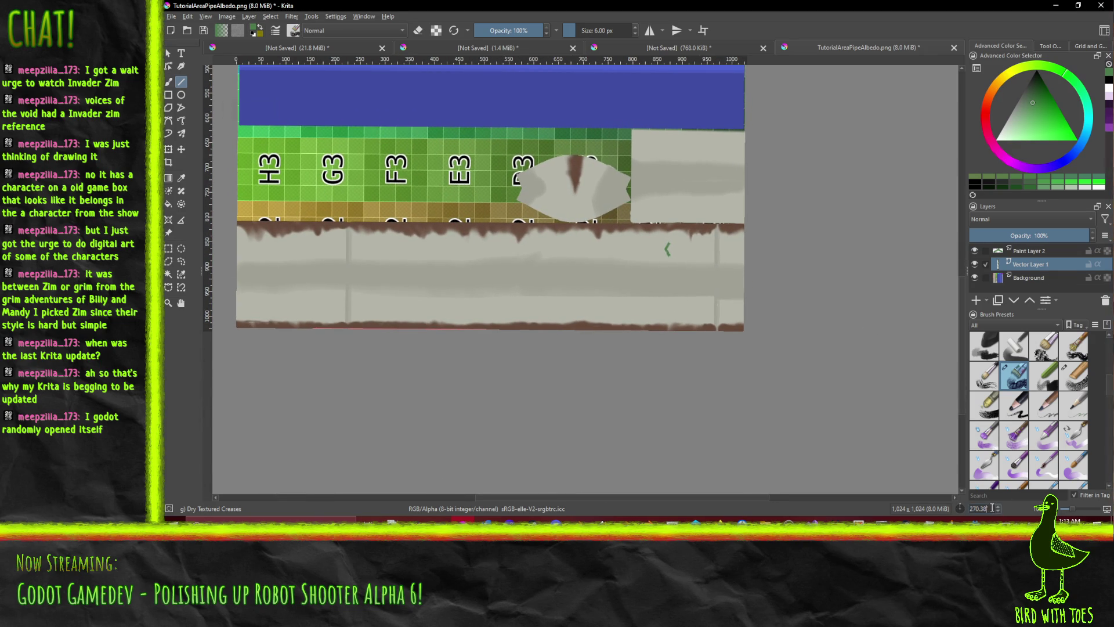
{"action": "key", "text": "BackSpace"}
{"action": "key", "text": "BackSpace"}
{"action": "key", "text": "BackSpace"}
{"action": "mouse_move", "coordinate": [667, 186]}
{"action": "left_mouse_down"}
{"action": "mouse_move", "coordinate": [647, 354]}
{"action": "mouse_move", "coordinate": [597, 464]}
{"action": "left_mouse_up"}
{"action": "scroll", "coordinate": [343, 302], "scroll_direction": "down", "scroll_amount": 2}
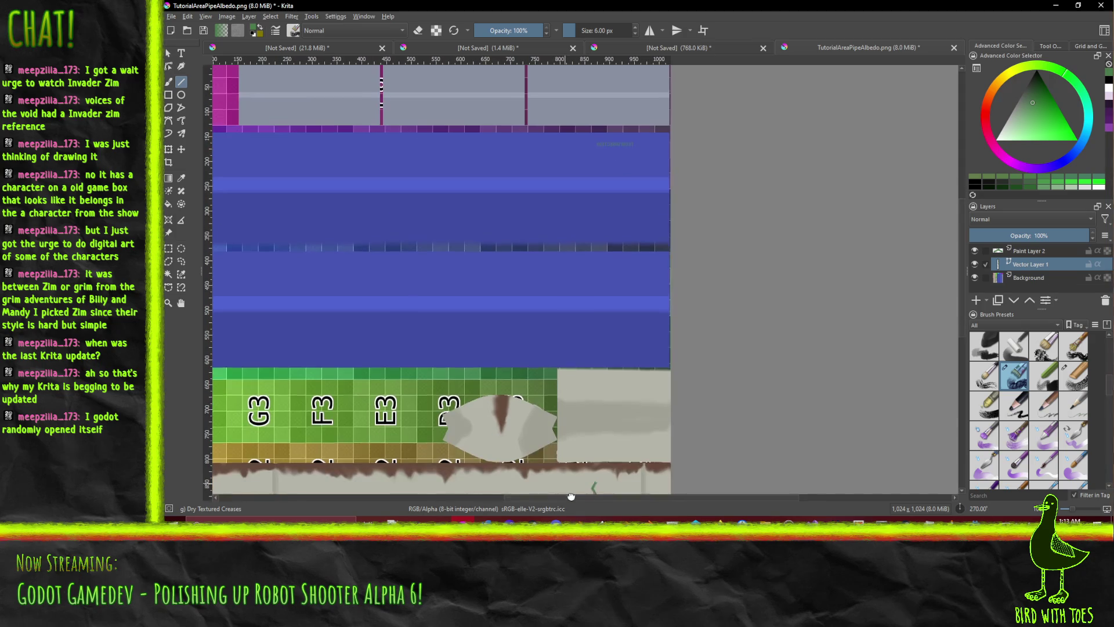
{"action": "left_click", "coordinate": [181, 150]}
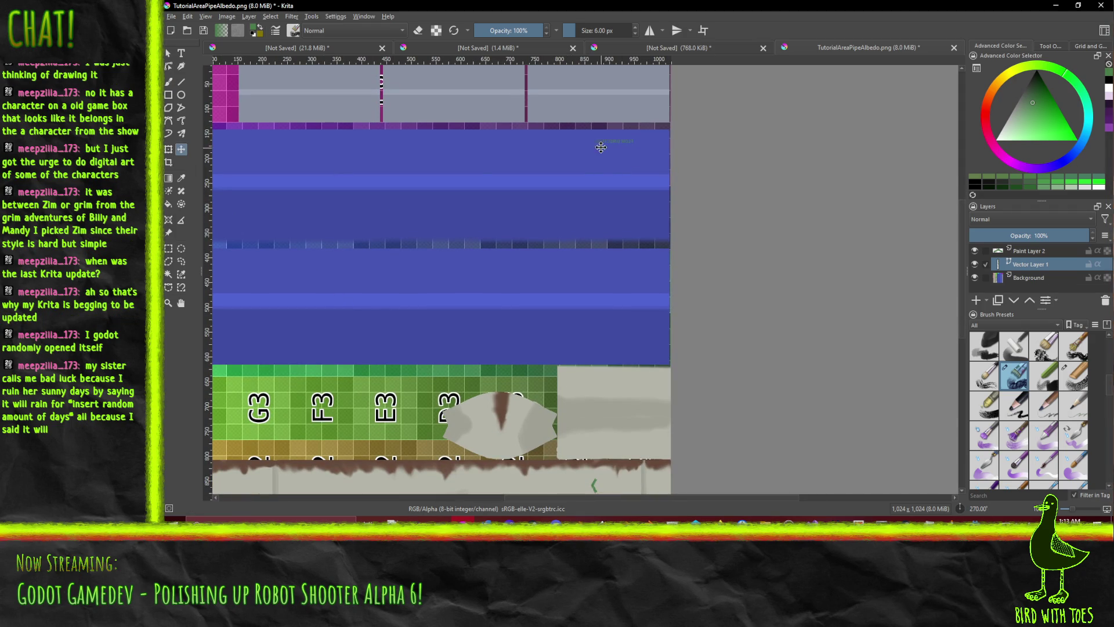
{"action": "mouse_move", "coordinate": [604, 139]}
{"action": "left_mouse_down"}
{"action": "mouse_move", "coordinate": [614, 376]}
{"action": "mouse_move", "coordinate": [639, 484]}
{"action": "left_mouse_up"}
- Re-export the texture to TutorialAreaPipeAlbedo.png, accepting the PNG options
{"action": "left_click", "coordinate": [177, 16]}
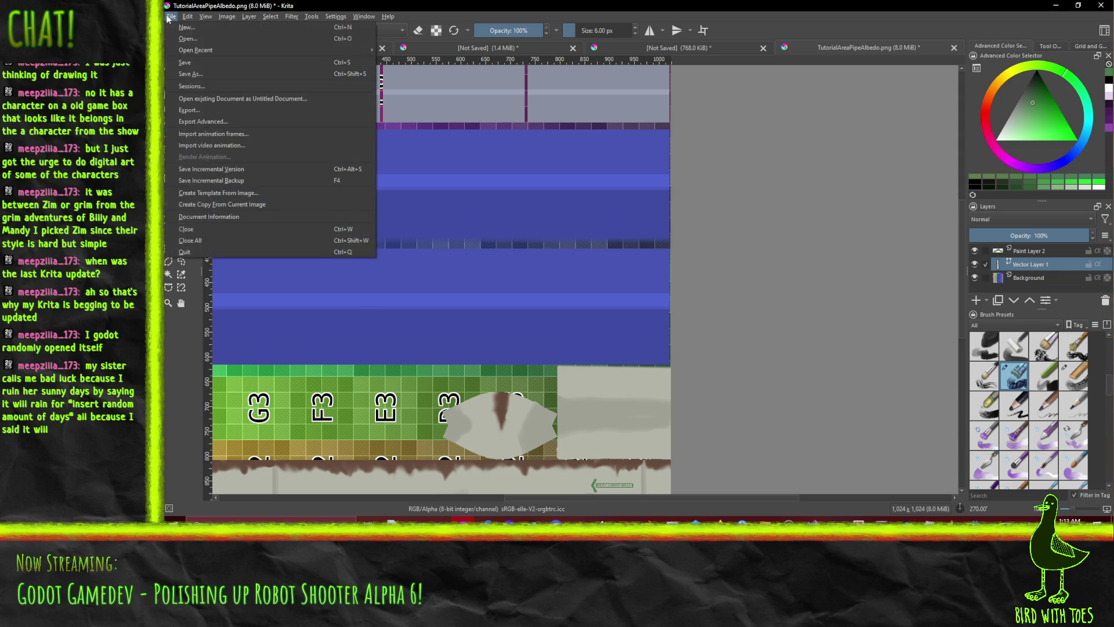
{"action": "left_click", "coordinate": [228, 111]}
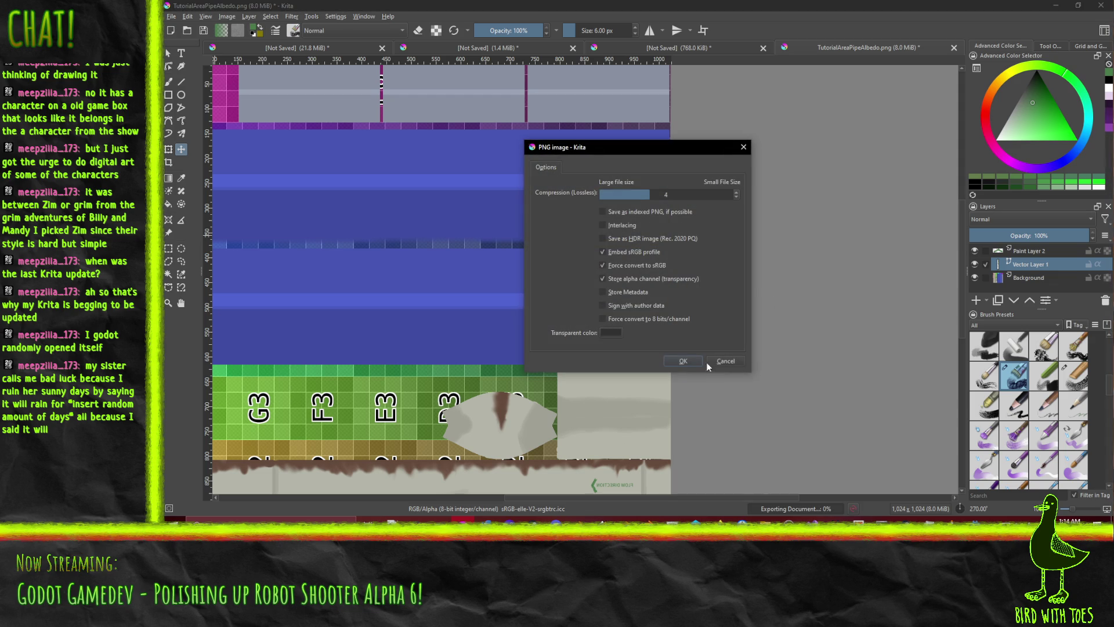
{"action": "left_click", "coordinate": [684, 361]}
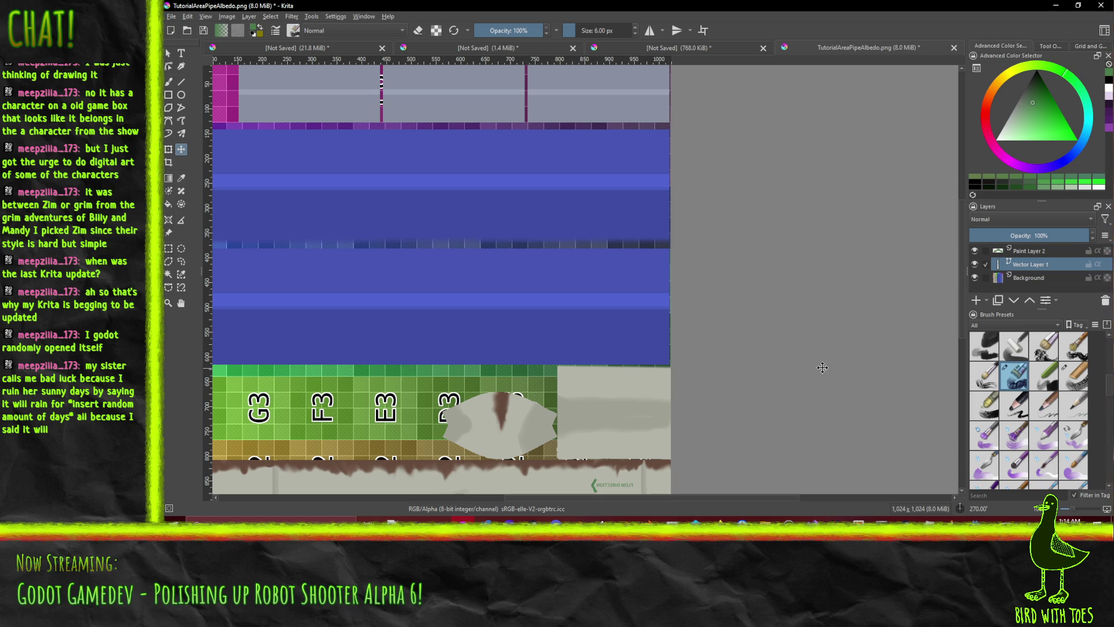
- Zoom toward the pipe's FLOW DIRECTION label in Godot, then return to Krita's File menu
{"action": "left_click", "coordinate": [975, 519]}
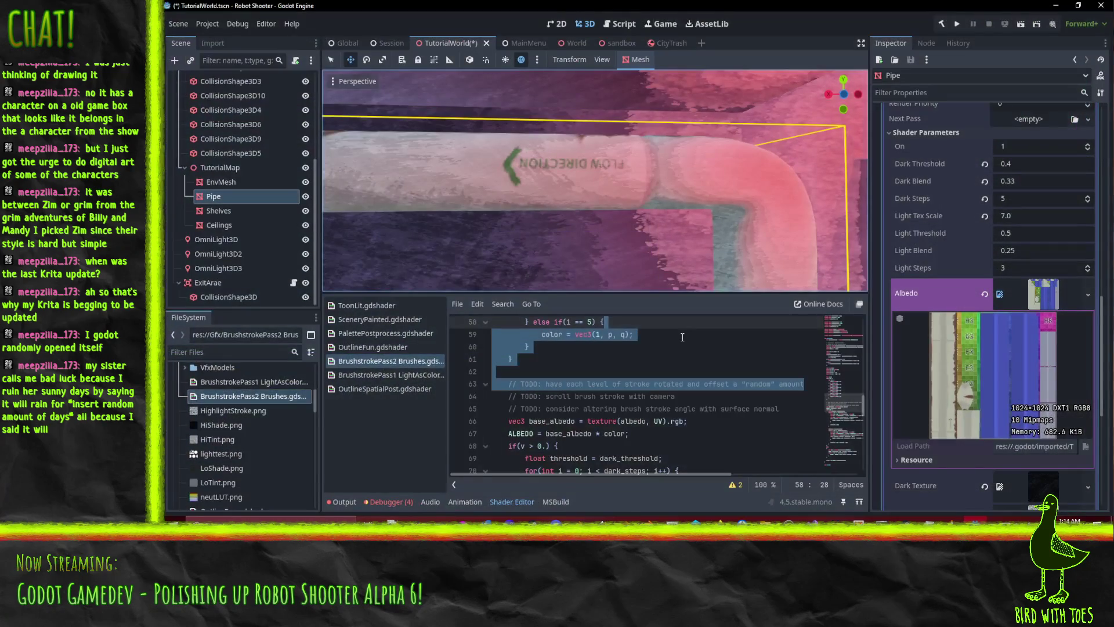
{"action": "scroll", "coordinate": [577, 202], "scroll_direction": "up", "scroll_amount": 3}
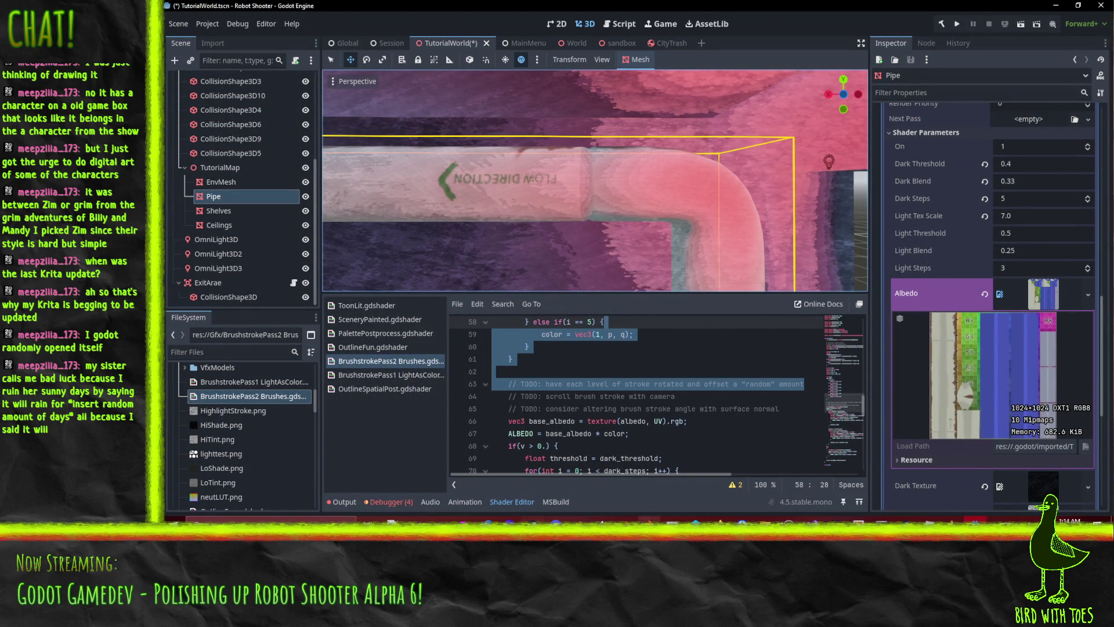
{"action": "key", "text": "alt+Tab"}
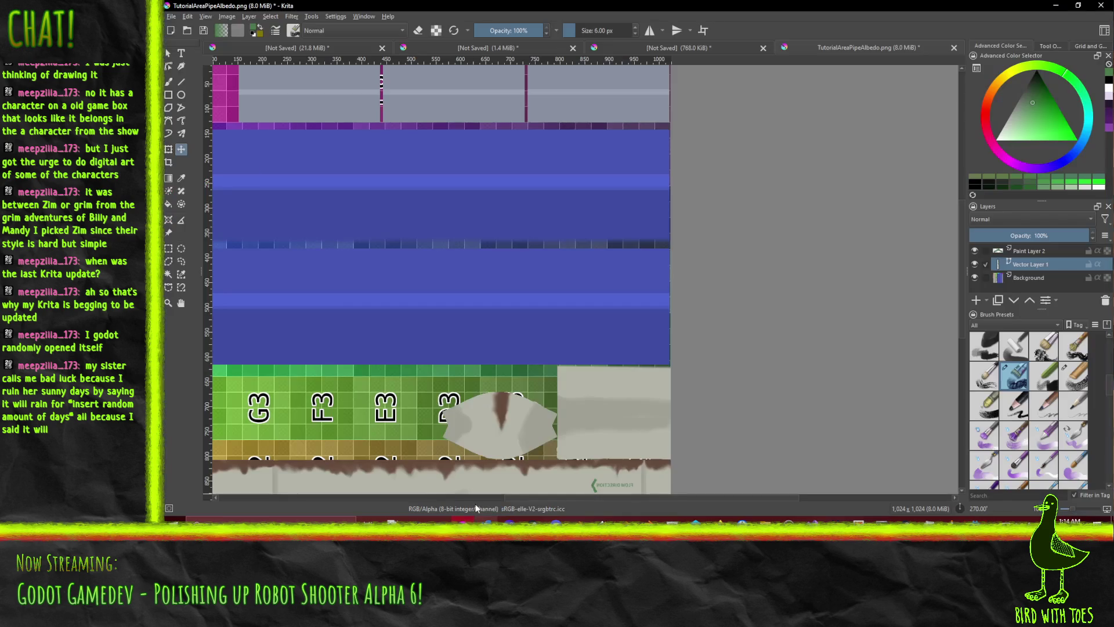
{"action": "left_click", "coordinate": [171, 17]}
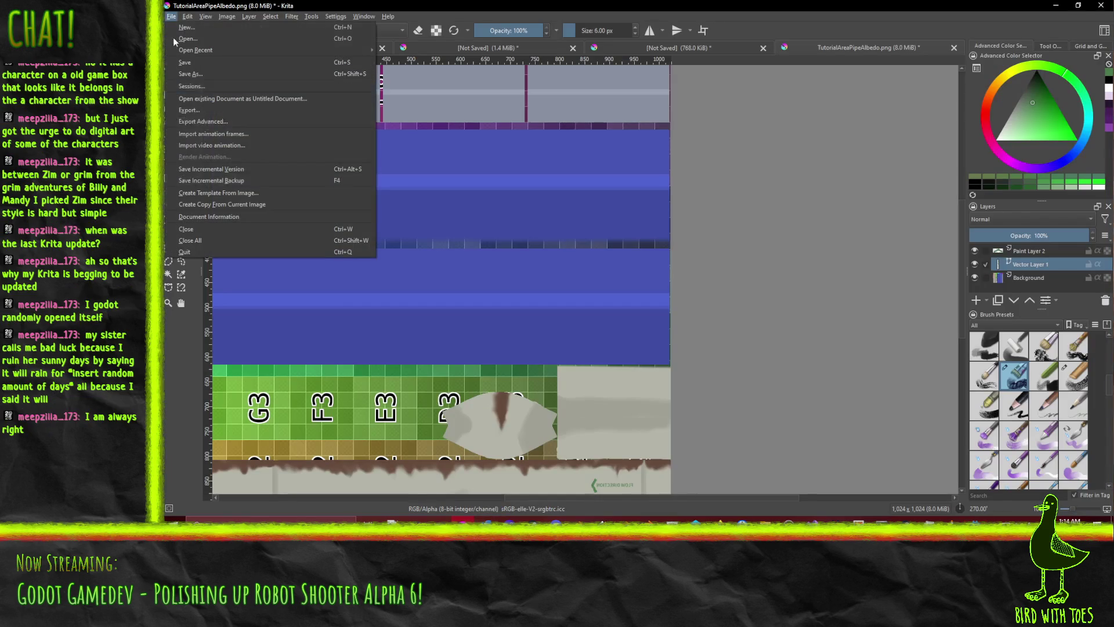
- Export TutorialAreaPipeAlbedo.png once more with the PNG options, then bring Godot forward
{"action": "left_click", "coordinate": [242, 112]}
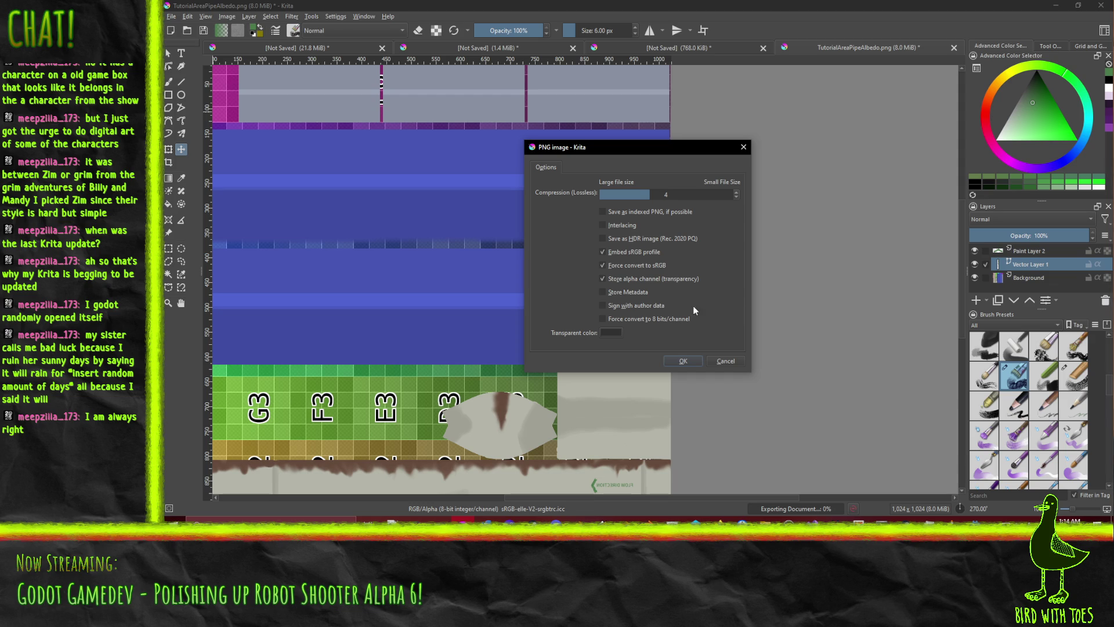
{"action": "left_click", "coordinate": [682, 362]}
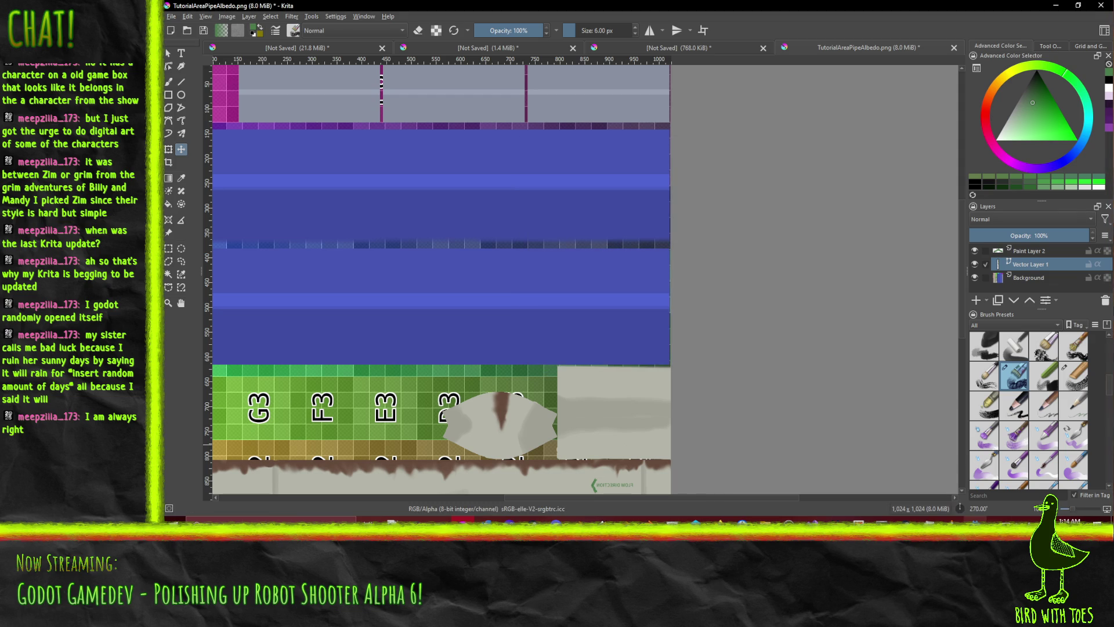
{"action": "mouse_move", "coordinate": [998, 522]}
{"action": "left_click", "coordinate": [993, 477]}
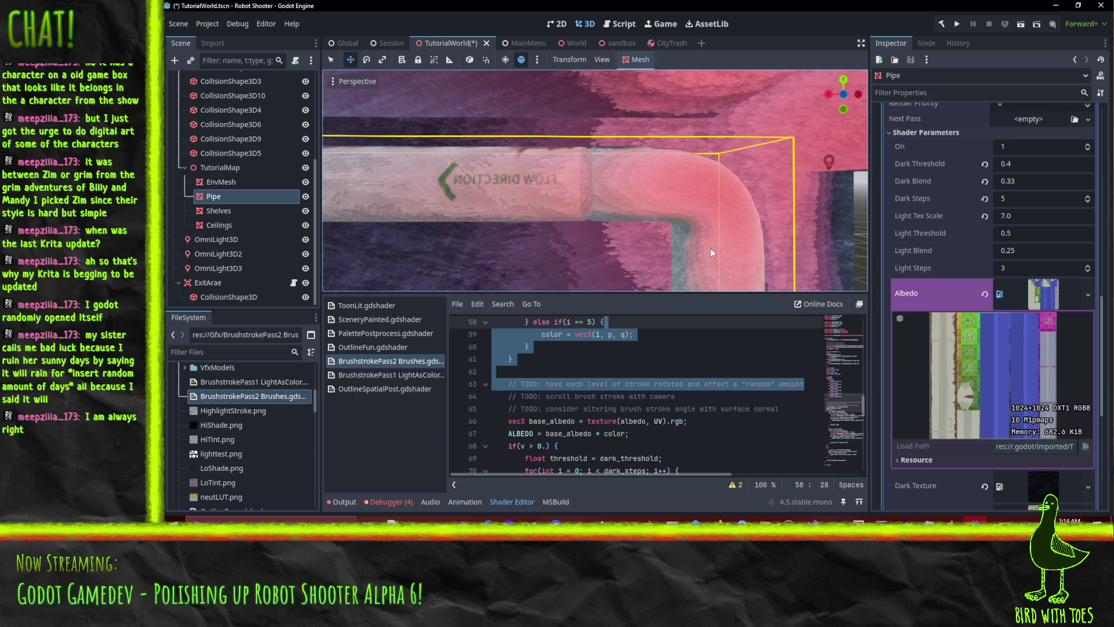
- Inspect the pipe in Godot, whose label still reads mirrored, then return to Krita
{"action": "mouse_move", "coordinate": [981, 517]}
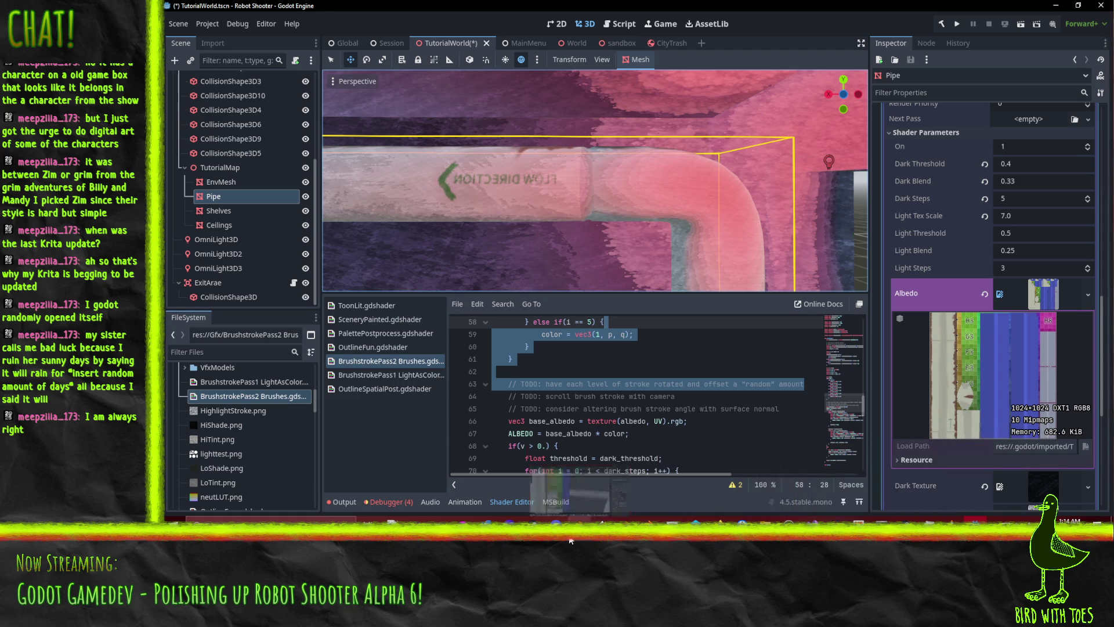
{"action": "mouse_move", "coordinate": [556, 520]}
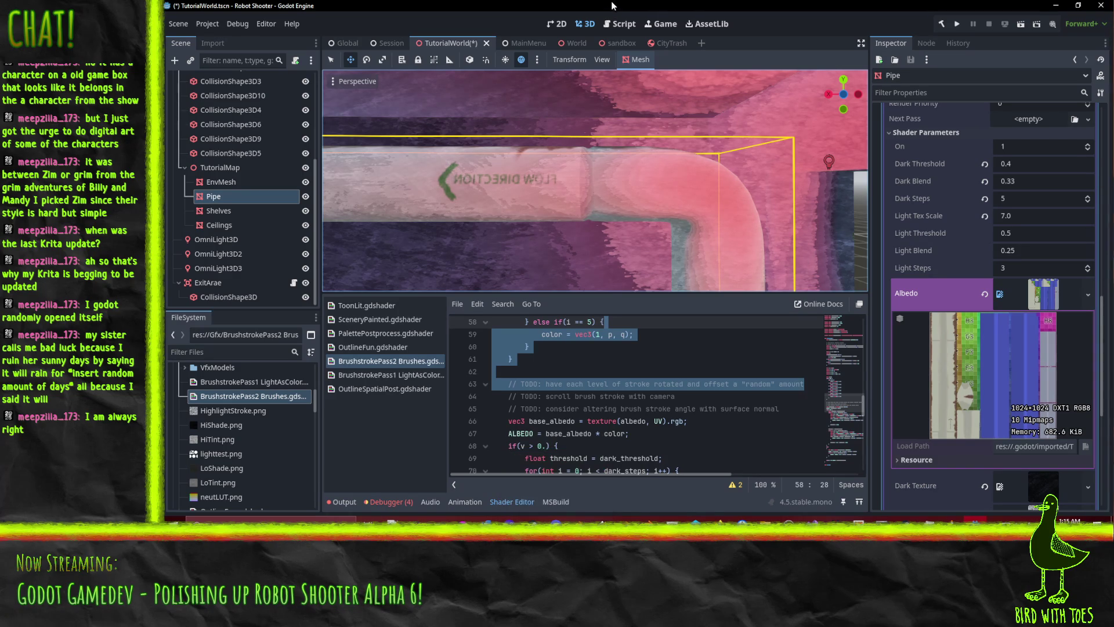
{"action": "left_click", "coordinate": [463, 520]}
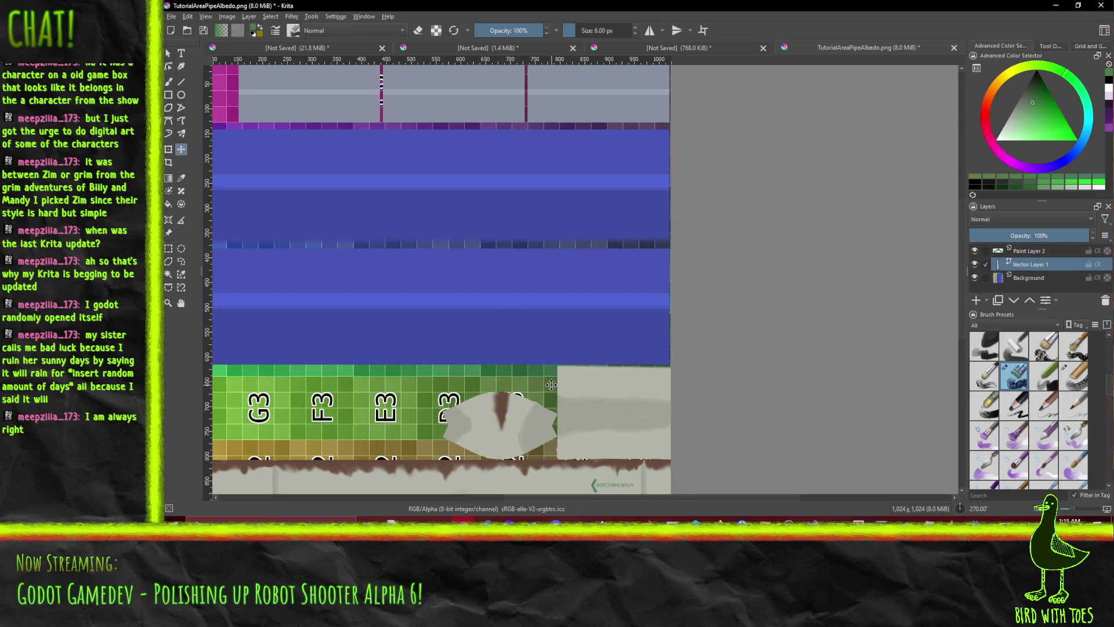
- Set the canvas rotation to exactly 270°
{"action": "left_click_drag", "start_coordinate": [533, 404], "coordinate": [552, 405]}
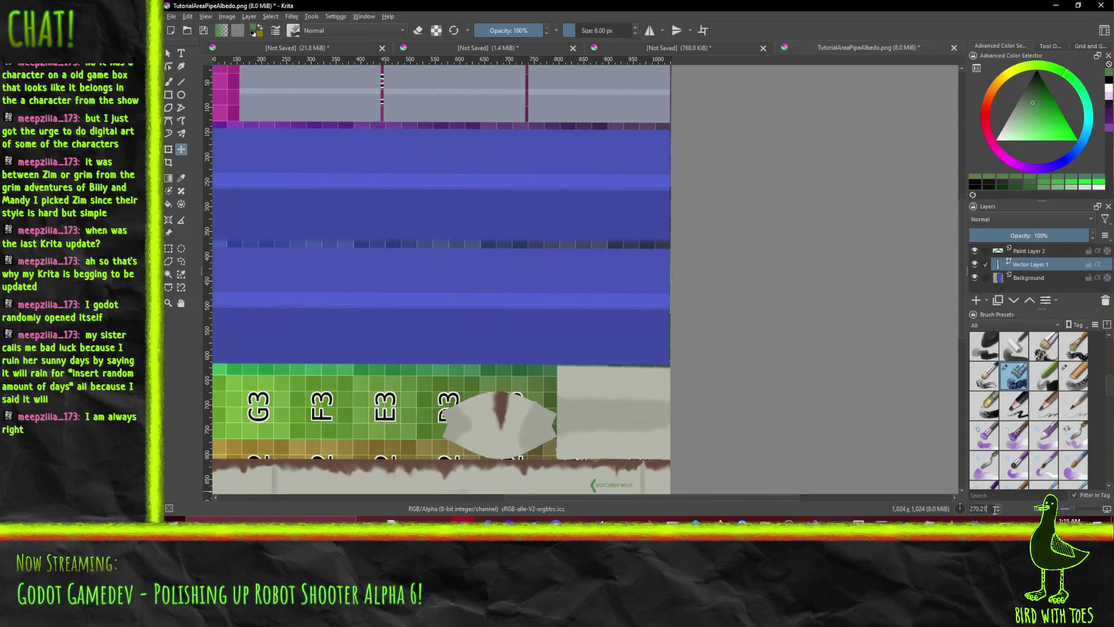
{"action": "key", "text": "BackSpace"}
{"action": "key", "text": "BackSpace"}
{"action": "key", "text": "BackSpace"}
{"action": "key", "text": "Return"}
{"action": "scroll", "coordinate": [493, 214], "scroll_direction": "down", "scroll_amount": 3}
{"action": "scroll", "coordinate": [600, 260], "scroll_direction": "up", "scroll_amount": 2}
{"action": "scroll", "coordinate": [600, 260], "scroll_direction": "up", "scroll_amount": 3}
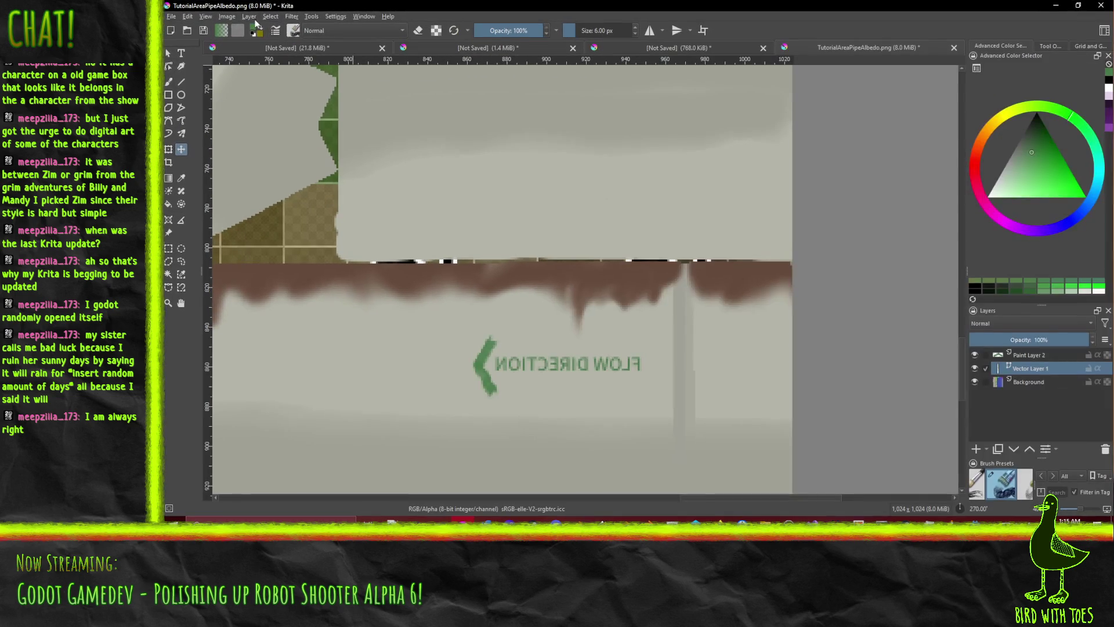
- Mirror the FLOW DIRECTION label layer vertically and slide it right along the band
{"action": "left_click", "coordinate": [250, 17]}
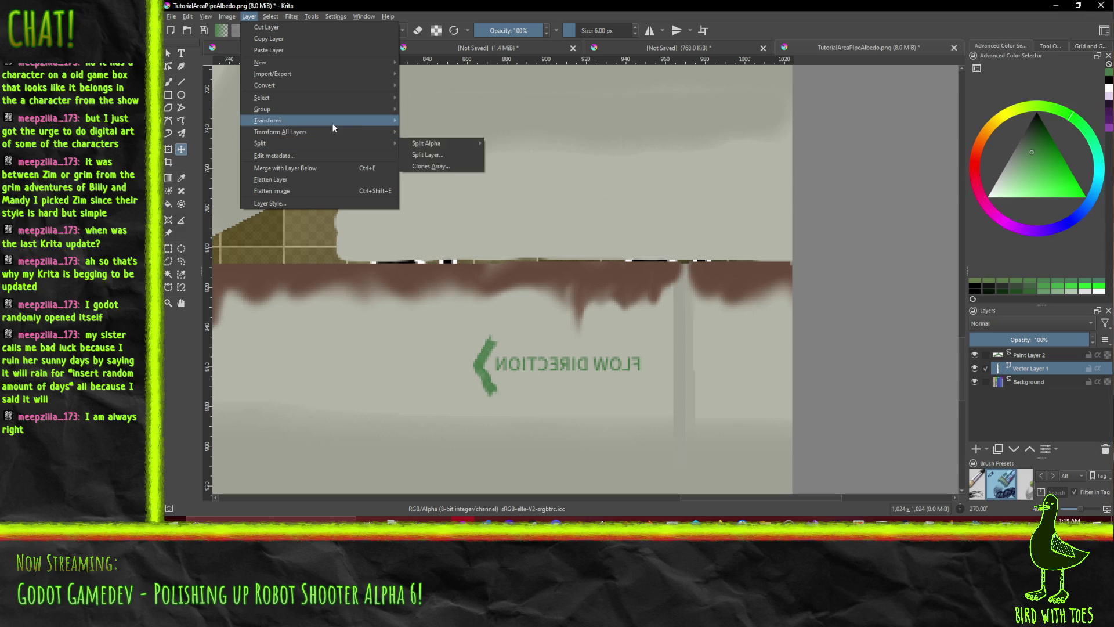
{"action": "mouse_move", "coordinate": [386, 121]}
{"action": "mouse_move", "coordinate": [467, 154]}
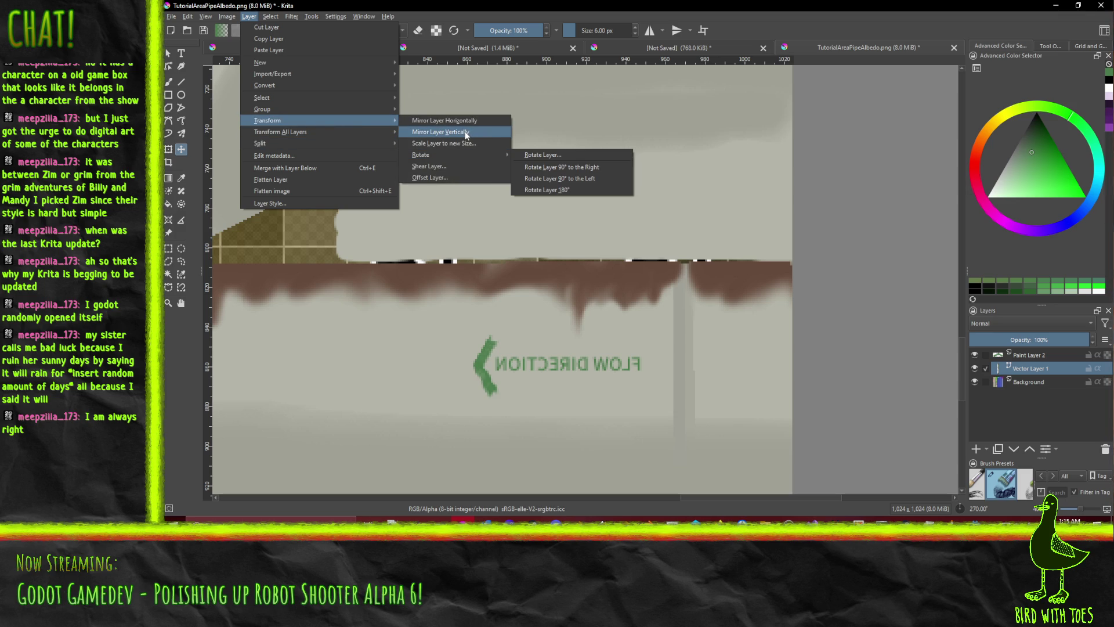
{"action": "left_click", "coordinate": [467, 135]}
{"action": "scroll", "coordinate": [510, 318], "scroll_direction": "down", "scroll_amount": 5}
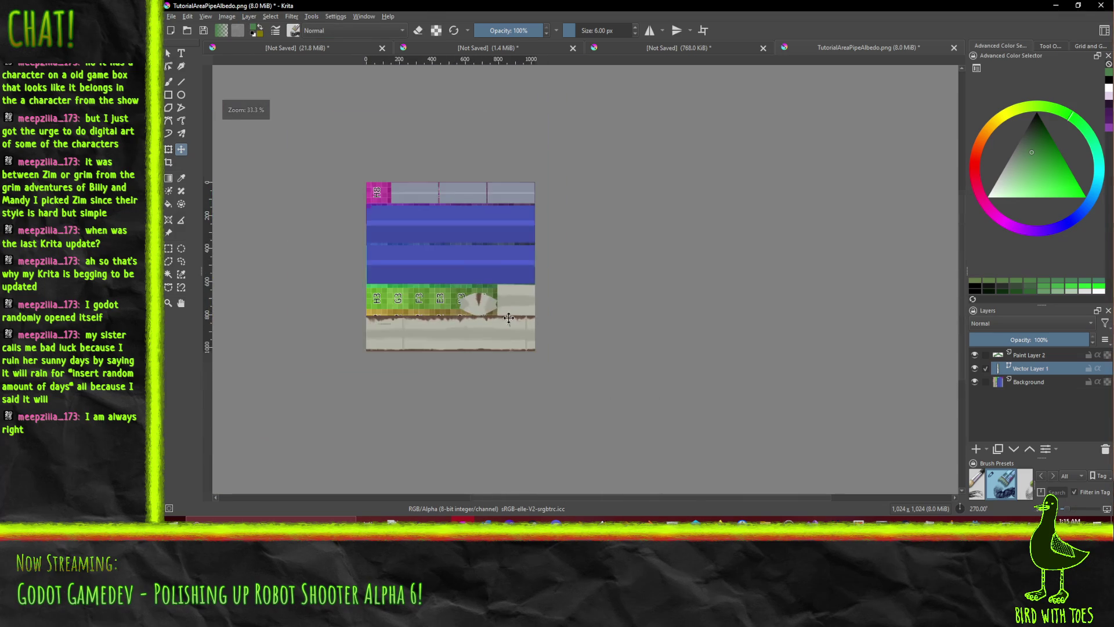
{"action": "scroll", "coordinate": [405, 328], "scroll_direction": "up", "scroll_amount": 3}
{"action": "left_click_drag", "start_coordinate": [344, 310], "coordinate": [736, 312]}
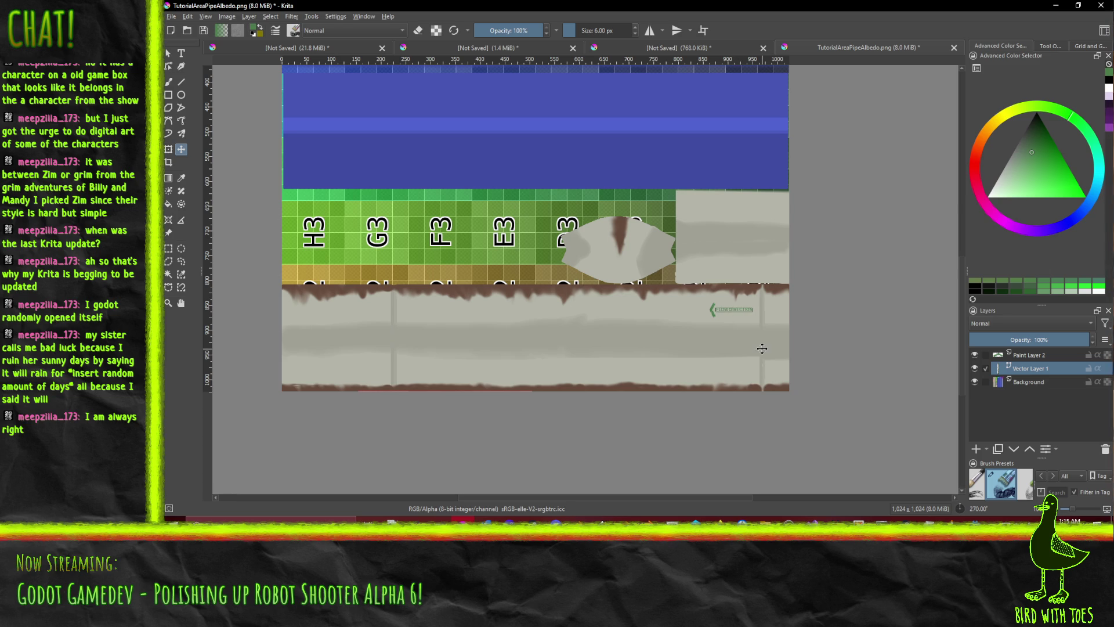
- Export the texture again to TutorialAreaPipeAlbedo.png, accepting the PNG options
{"action": "left_click", "coordinate": [171, 16]}
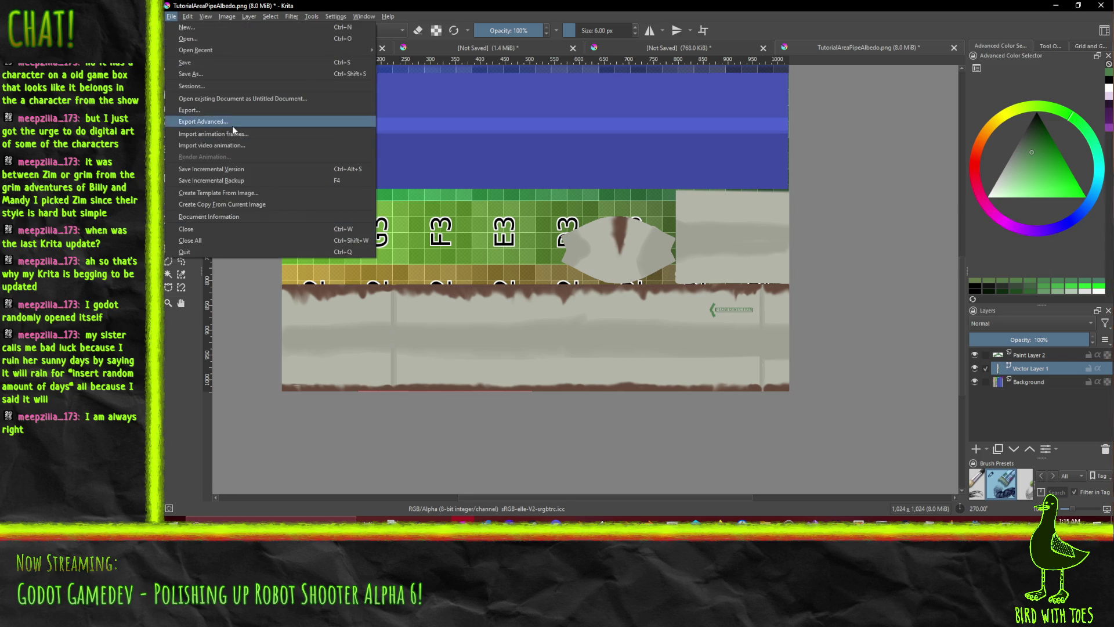
{"action": "key", "text": "Escape"}
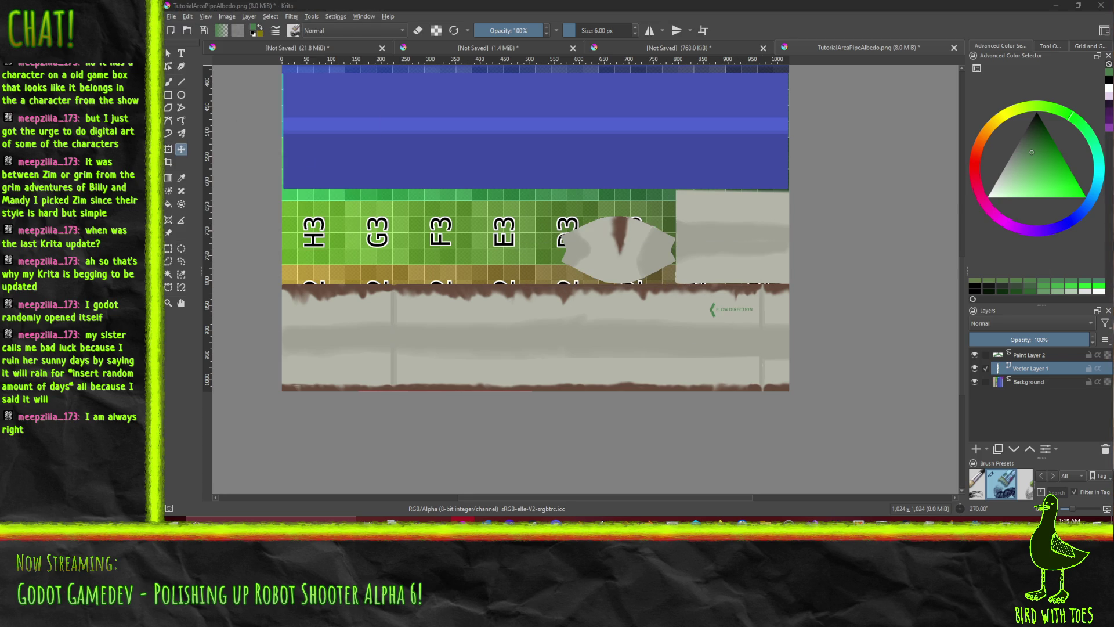
{"action": "key", "text": "ctrl+s"}
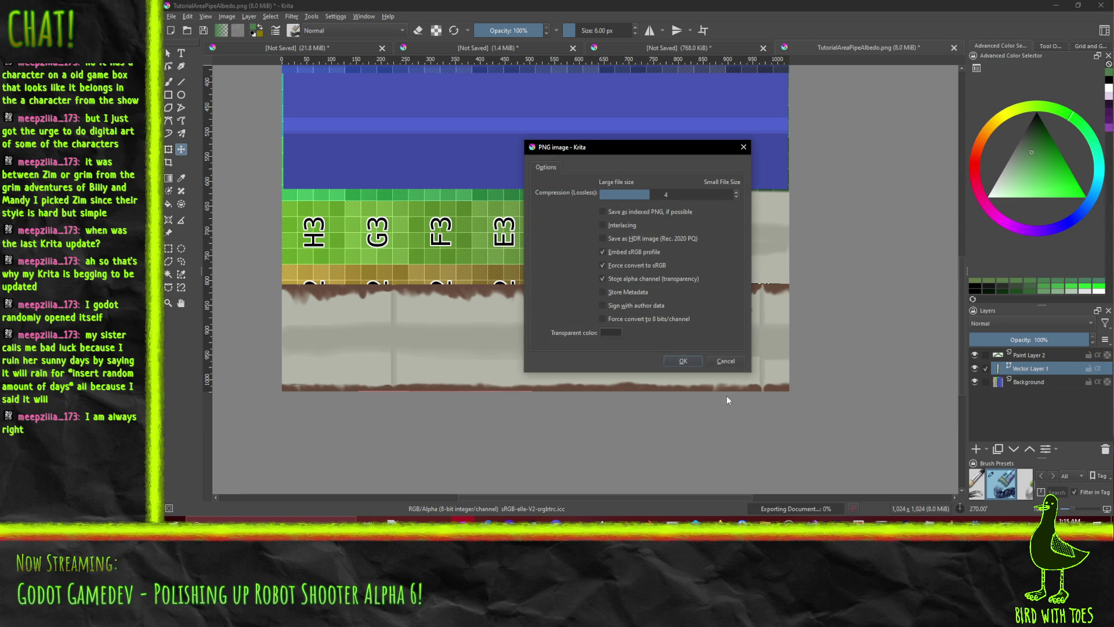
{"action": "left_click", "coordinate": [683, 362]}
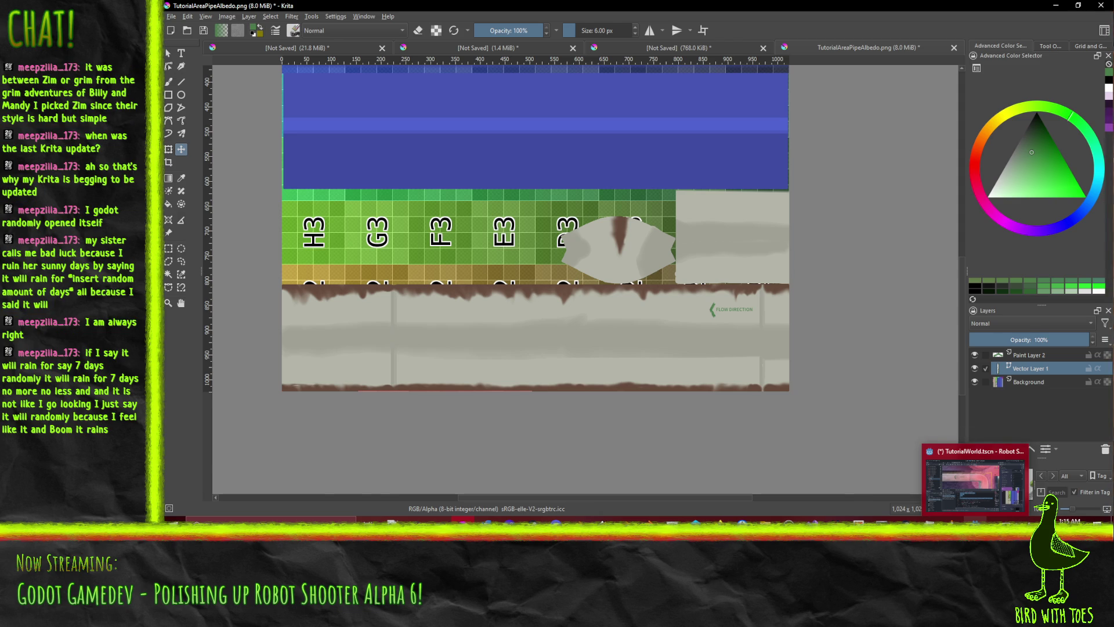
- Zoom in and out on the pipe in Godot to check the corrected label, then return to Krita
{"action": "left_click", "coordinate": [975, 485]}
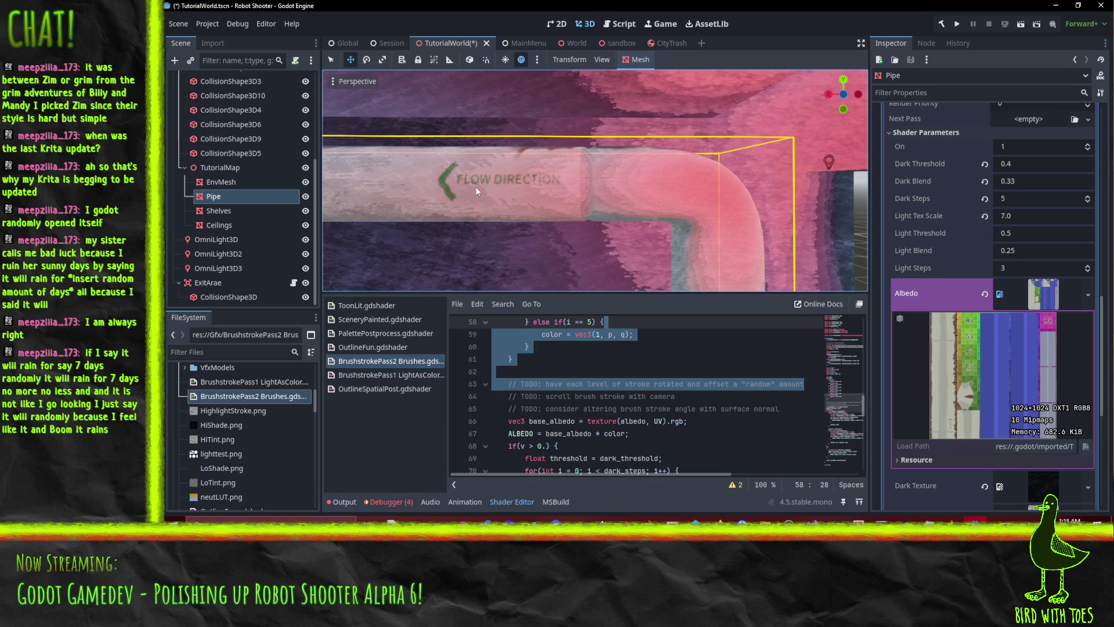
{"action": "scroll", "coordinate": [483, 197], "scroll_direction": "down", "scroll_amount": 3}
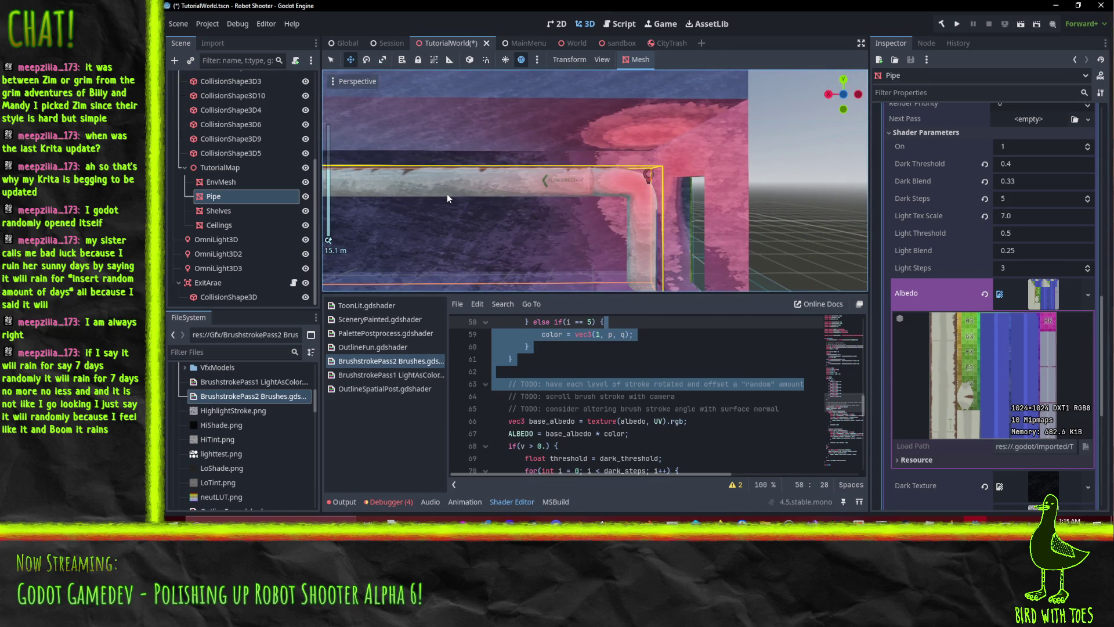
{"action": "scroll", "coordinate": [447, 194], "scroll_direction": "down", "scroll_amount": 2}
{"action": "scroll", "coordinate": [499, 196], "scroll_direction": "up", "scroll_amount": 5}
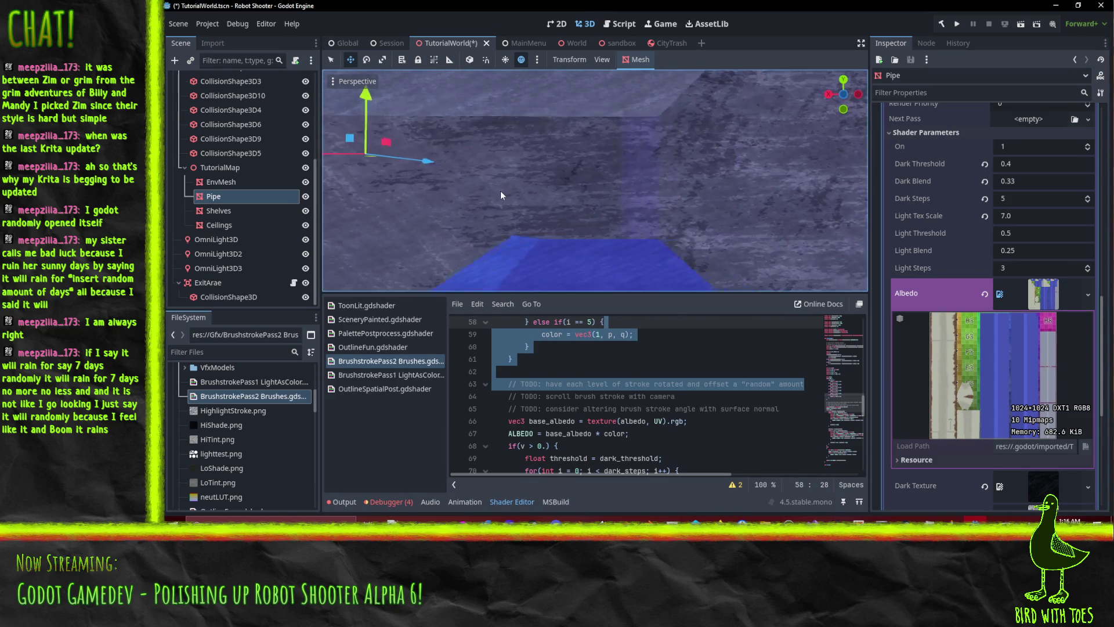
{"action": "scroll", "coordinate": [609, 186], "scroll_direction": "down", "scroll_amount": 3}
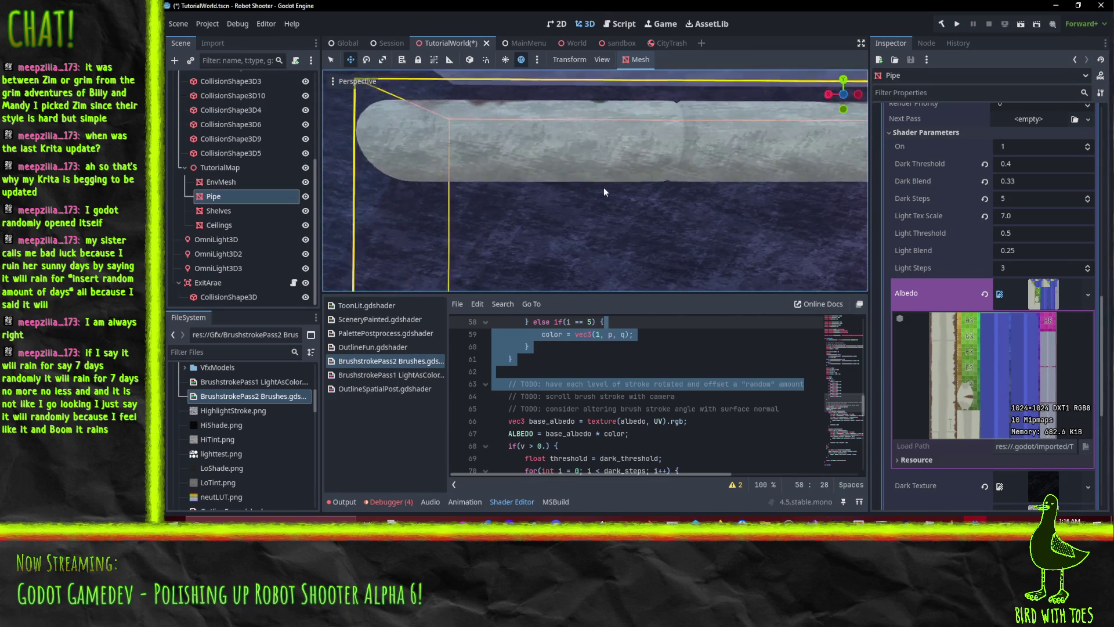
{"action": "scroll", "coordinate": [478, 190], "scroll_direction": "up", "scroll_amount": 3}
{"action": "scroll", "coordinate": [459, 188], "scroll_direction": "down", "scroll_amount": 3}
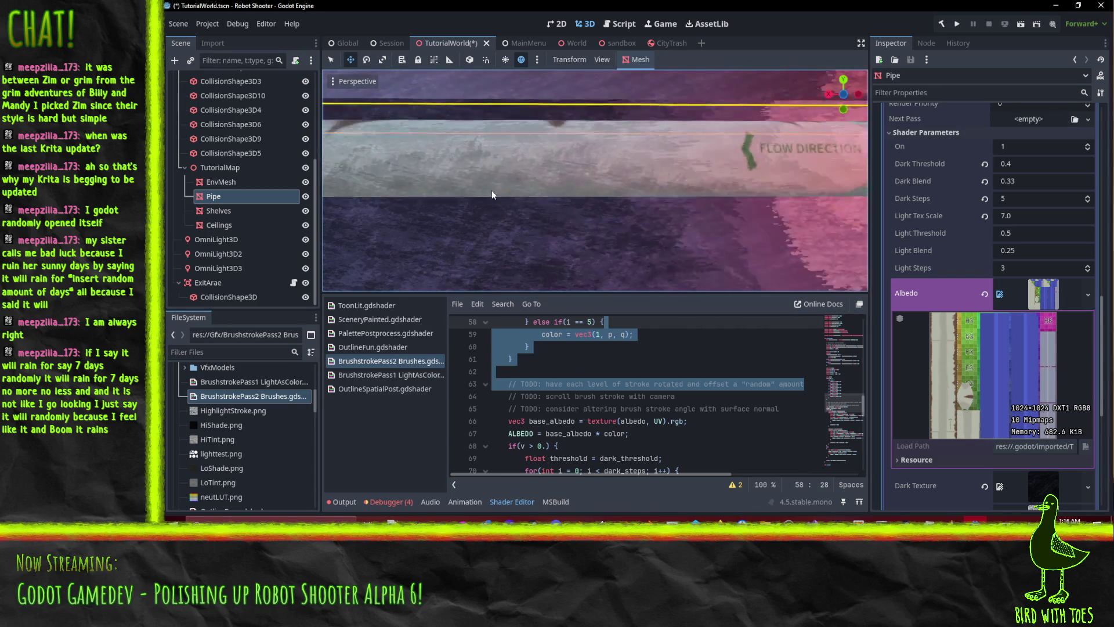
{"action": "scroll", "coordinate": [503, 193], "scroll_direction": "up", "scroll_amount": 3}
{"action": "scroll", "coordinate": [503, 189], "scroll_direction": "down", "scroll_amount": 3}
{"action": "scroll", "coordinate": [583, 180], "scroll_direction": "up", "scroll_amount": 3}
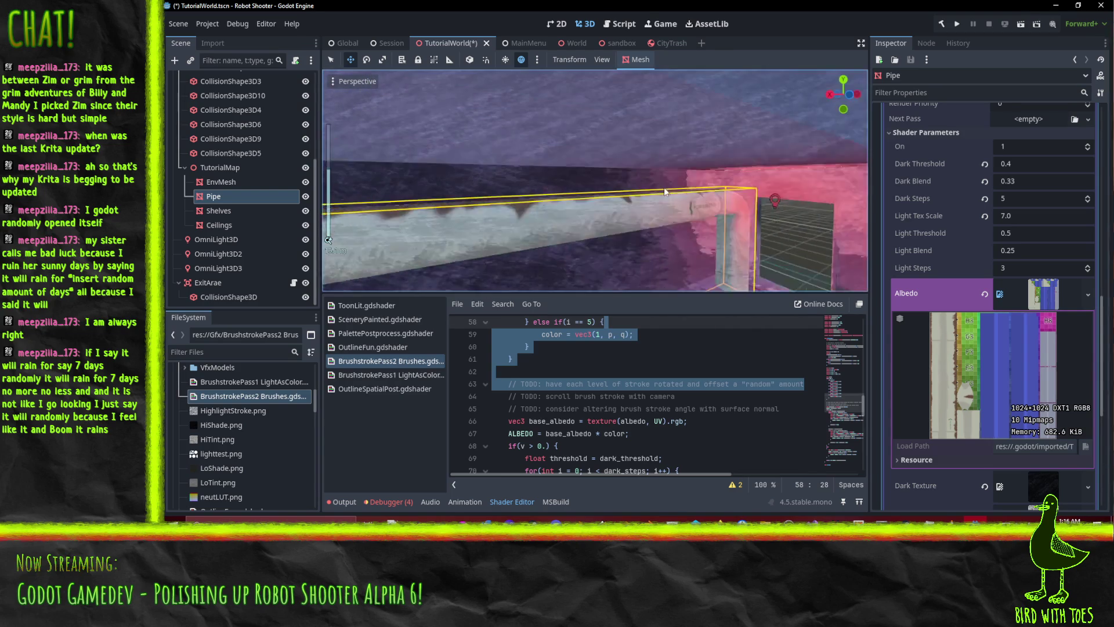
{"action": "scroll", "coordinate": [747, 187], "scroll_direction": "down", "scroll_amount": 3}
{"action": "scroll", "coordinate": [722, 157], "scroll_direction": "up", "scroll_amount": 3}
{"action": "scroll", "coordinate": [725, 160], "scroll_direction": "down", "scroll_amount": 3}
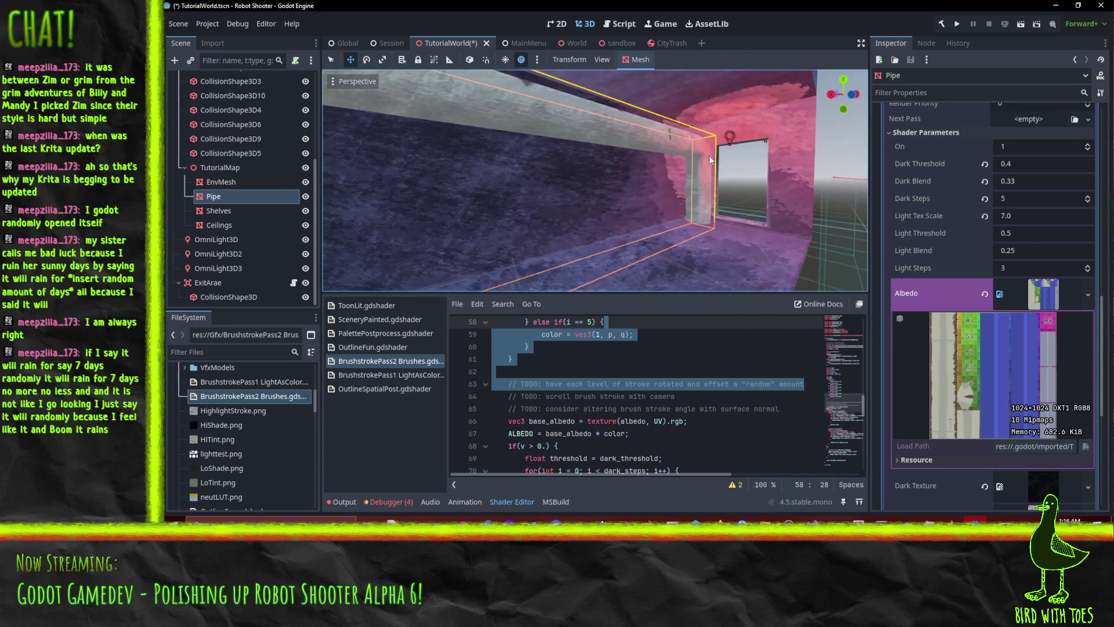
{"action": "scroll", "coordinate": [729, 164], "scroll_direction": "up", "scroll_amount": 3}
{"action": "scroll", "coordinate": [728, 166], "scroll_direction": "down", "scroll_amount": 3}
{"action": "scroll", "coordinate": [673, 176], "scroll_direction": "up", "scroll_amount": 3}
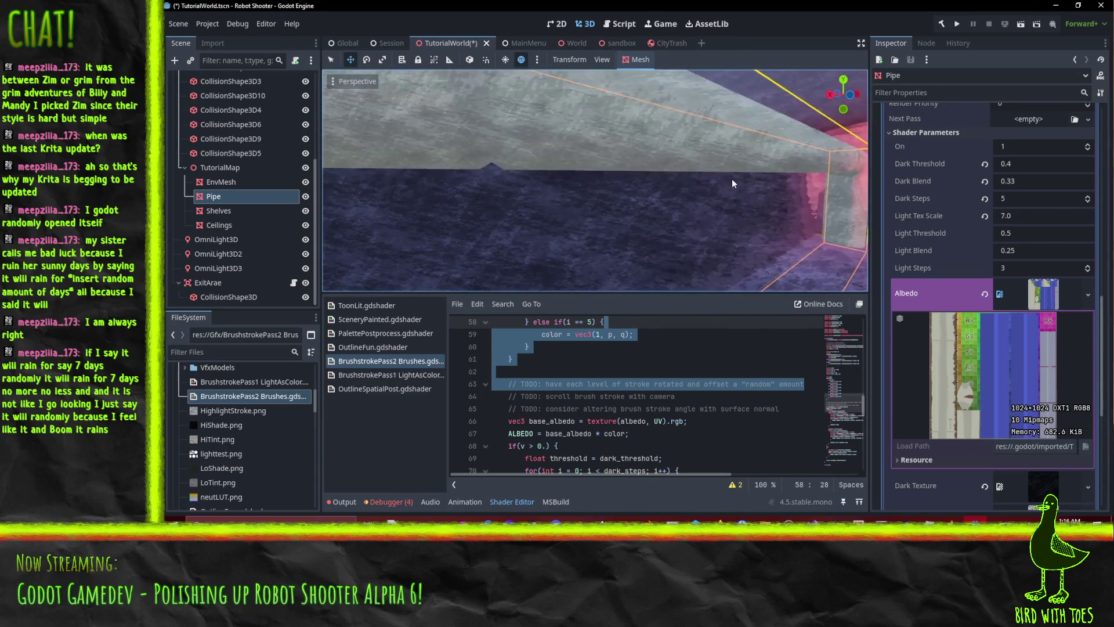
{"action": "scroll", "coordinate": [666, 184], "scroll_direction": "up", "scroll_amount": 3}
{"action": "scroll", "coordinate": [626, 185], "scroll_direction": "down", "scroll_amount": 3}
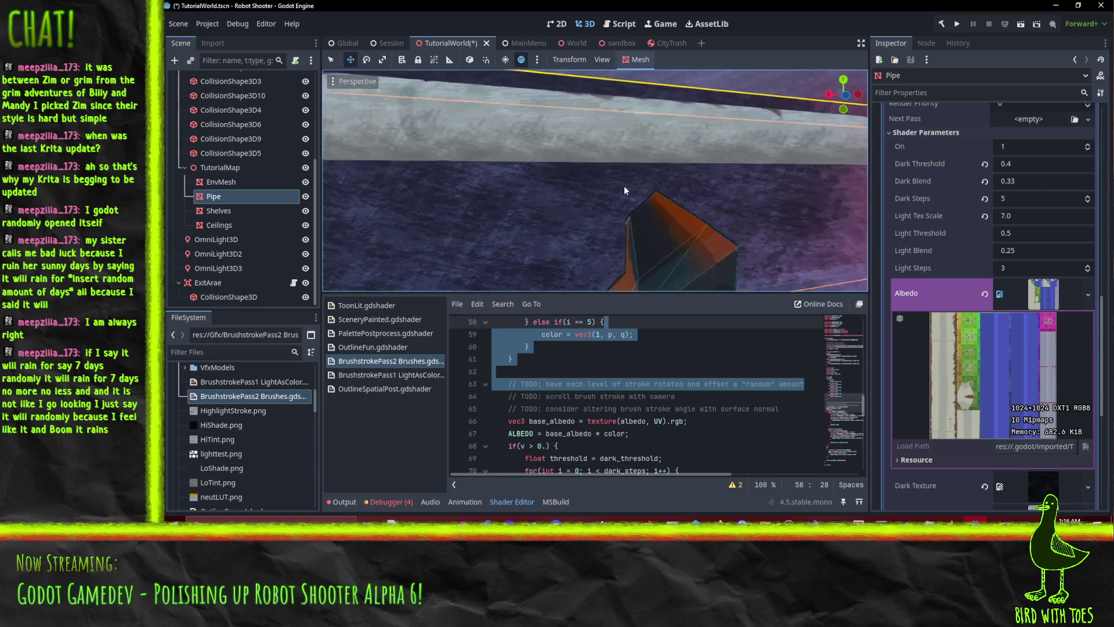
{"action": "scroll", "coordinate": [573, 188], "scroll_direction": "up", "scroll_amount": 3}
{"action": "scroll", "coordinate": [646, 176], "scroll_direction": "down", "scroll_amount": 3}
{"action": "scroll", "coordinate": [441, 161], "scroll_direction": "up", "scroll_amount": 3}
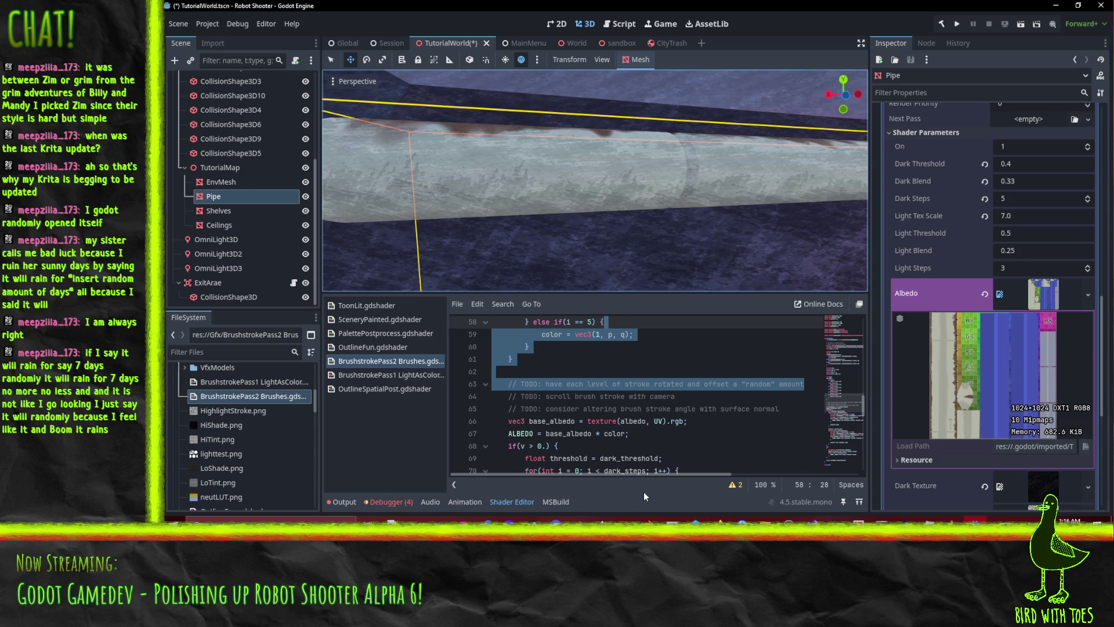
{"action": "left_click", "coordinate": [940, 519]}
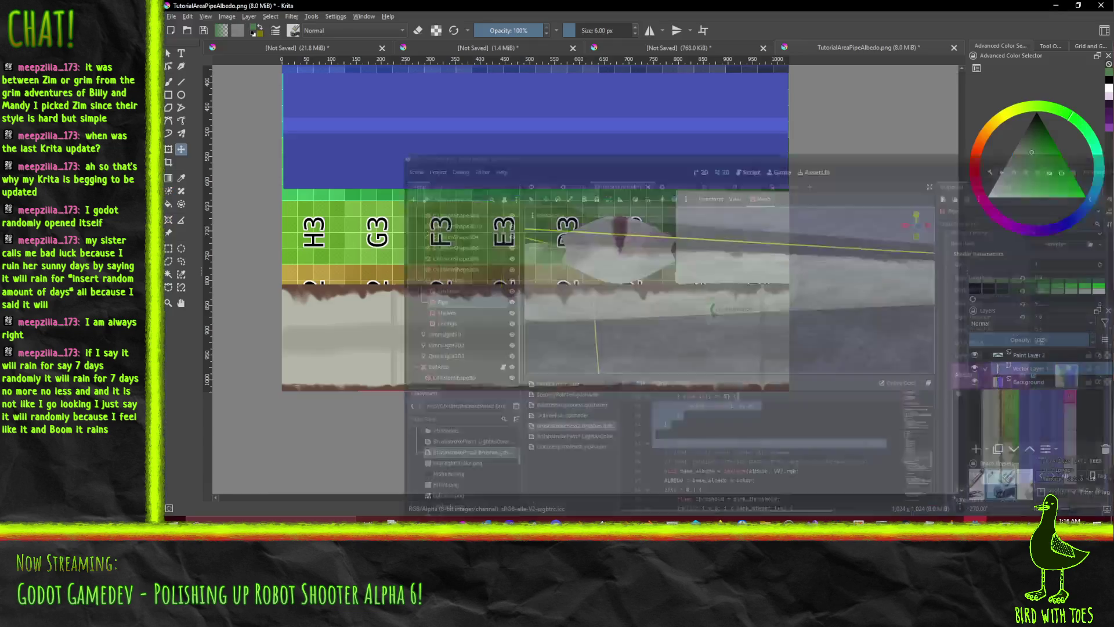
- Select Paint Layer 2 and convert the layer to a paint layer from its context menu
{"action": "left_click", "coordinate": [1036, 354]}
{"action": "right_click", "coordinate": [1038, 354]}
{"action": "left_click", "coordinate": [1034, 357]}
{"action": "right_click", "coordinate": [1035, 376]}
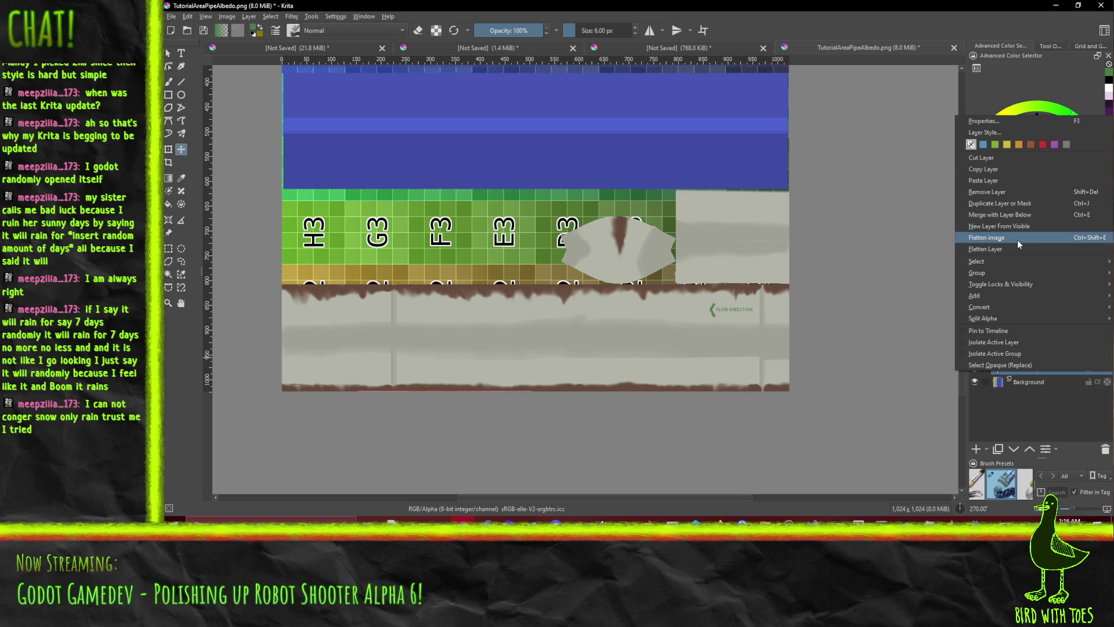
{"action": "mouse_move", "coordinate": [987, 306]}
{"action": "left_click", "coordinate": [888, 307]}
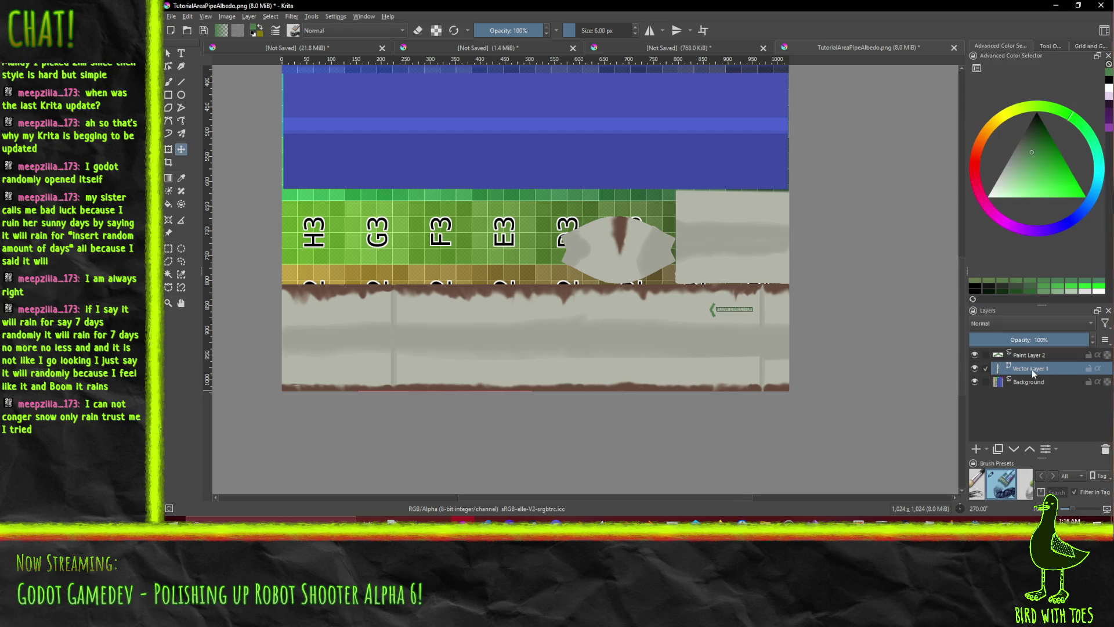
{"action": "mouse_move", "coordinate": [1048, 374]}
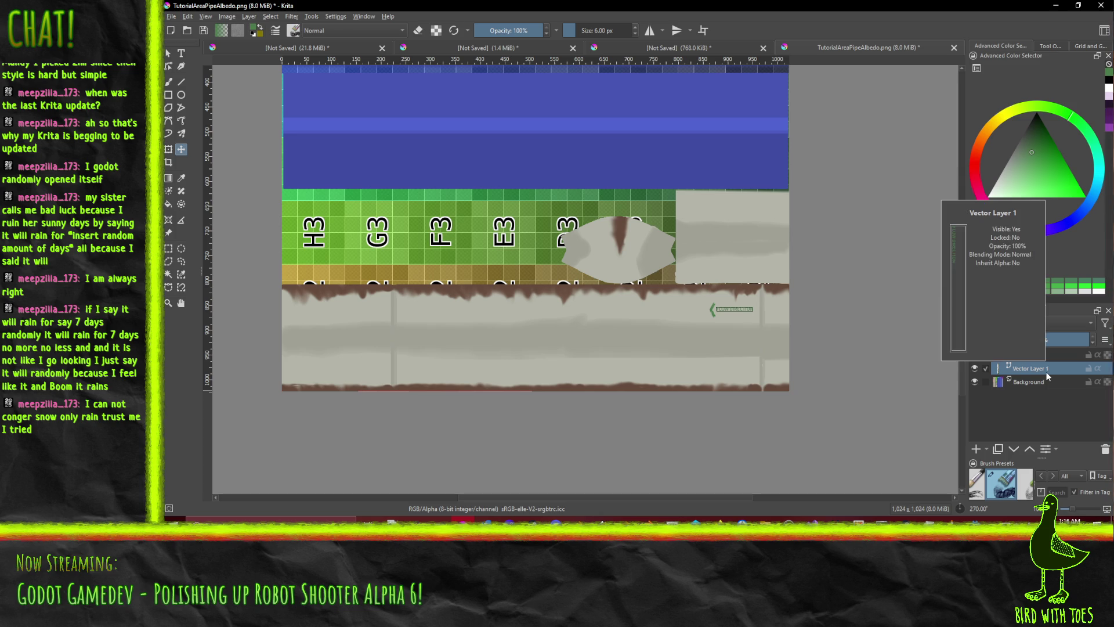
- Look at Vector Layer 1's properties and the FLOW DIRECTION text without changing them
{"action": "right_click", "coordinate": [1030, 368]}
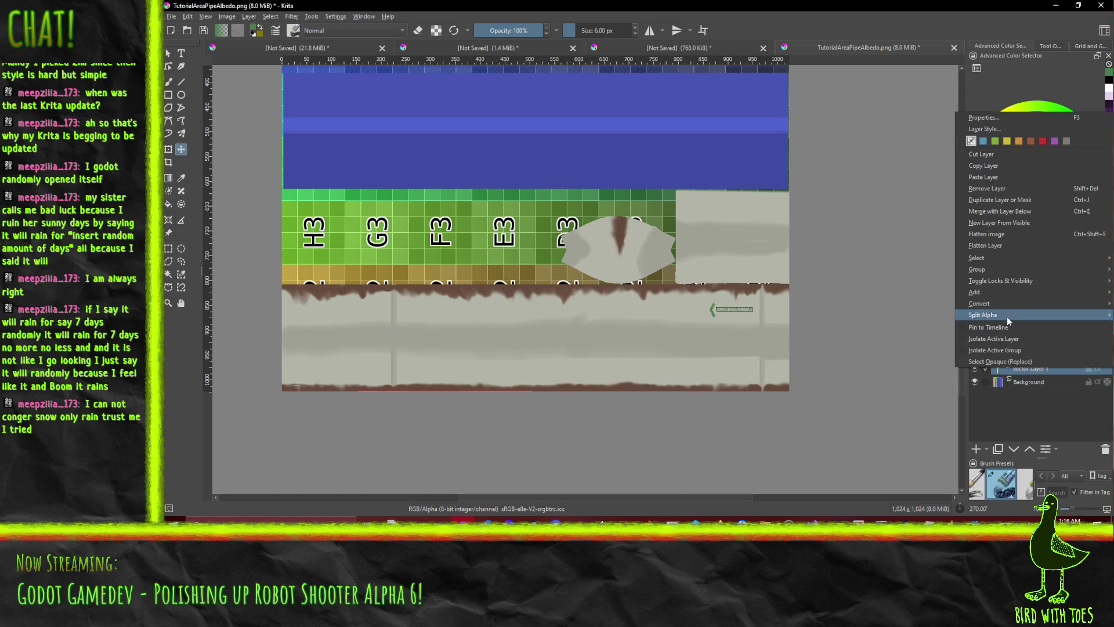
{"action": "mouse_move", "coordinate": [1004, 296]}
{"action": "mouse_move", "coordinate": [1042, 303]}
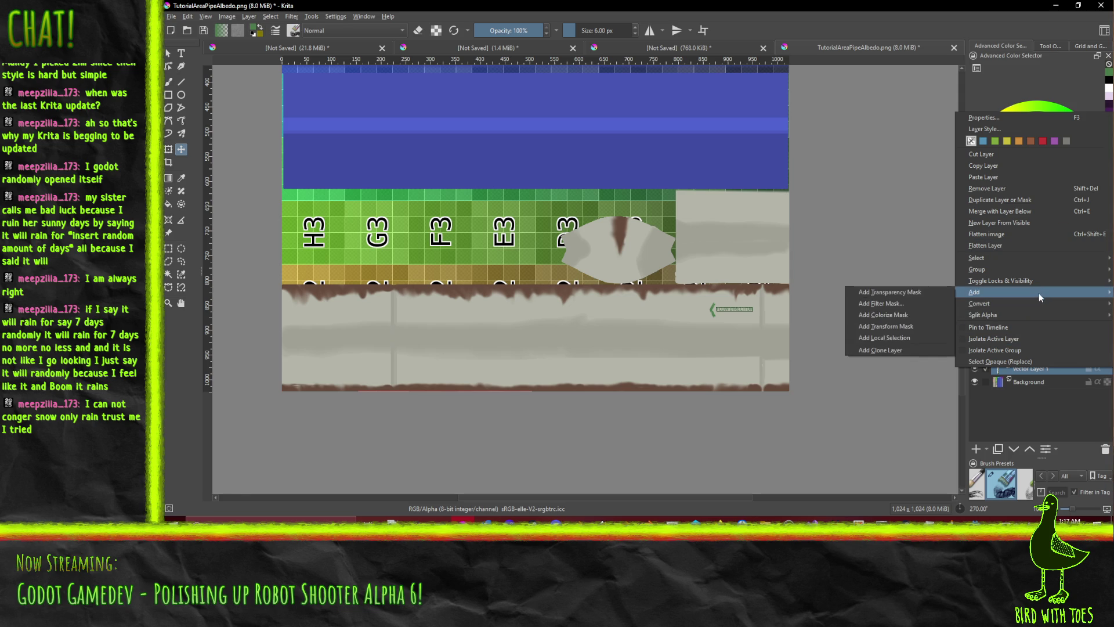
{"action": "mouse_move", "coordinate": [1033, 271]}
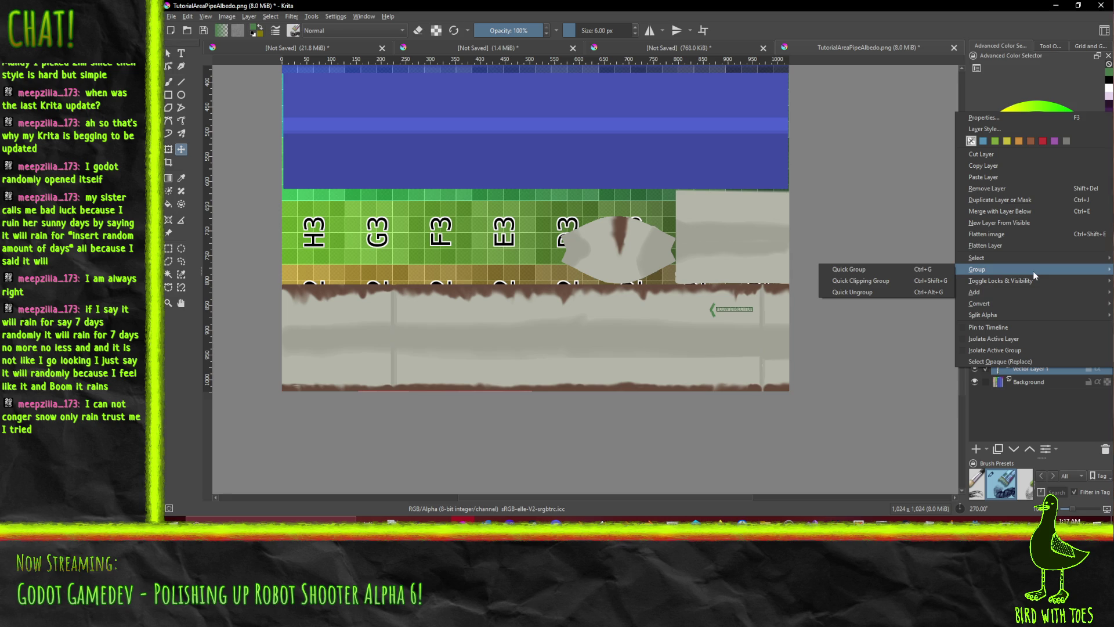
{"action": "left_click", "coordinate": [1007, 116]}
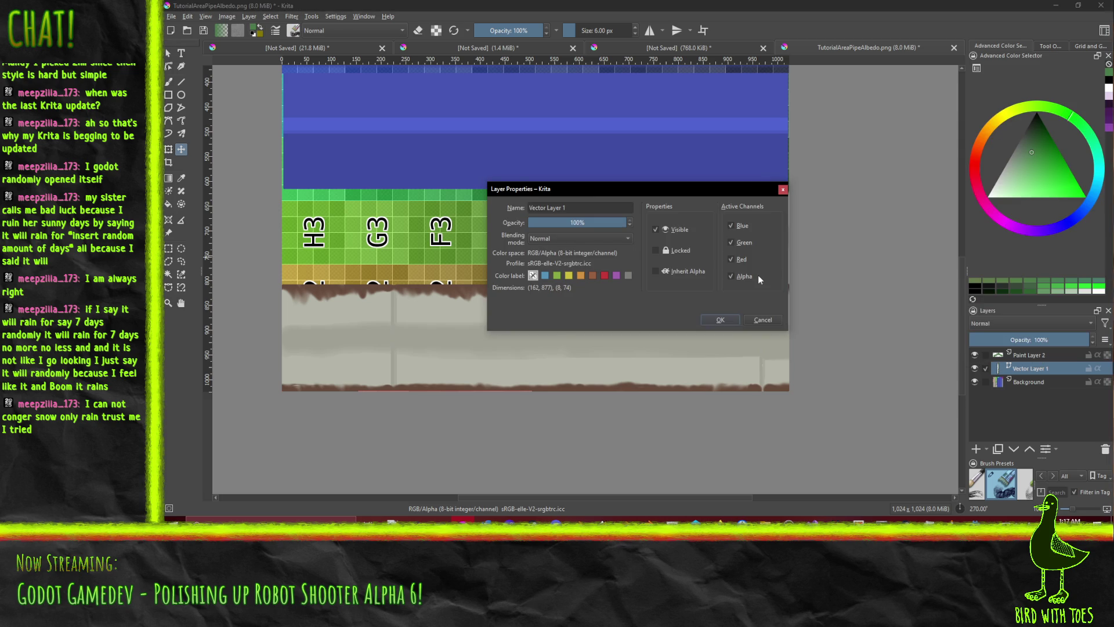
{"action": "left_click", "coordinate": [762, 320]}
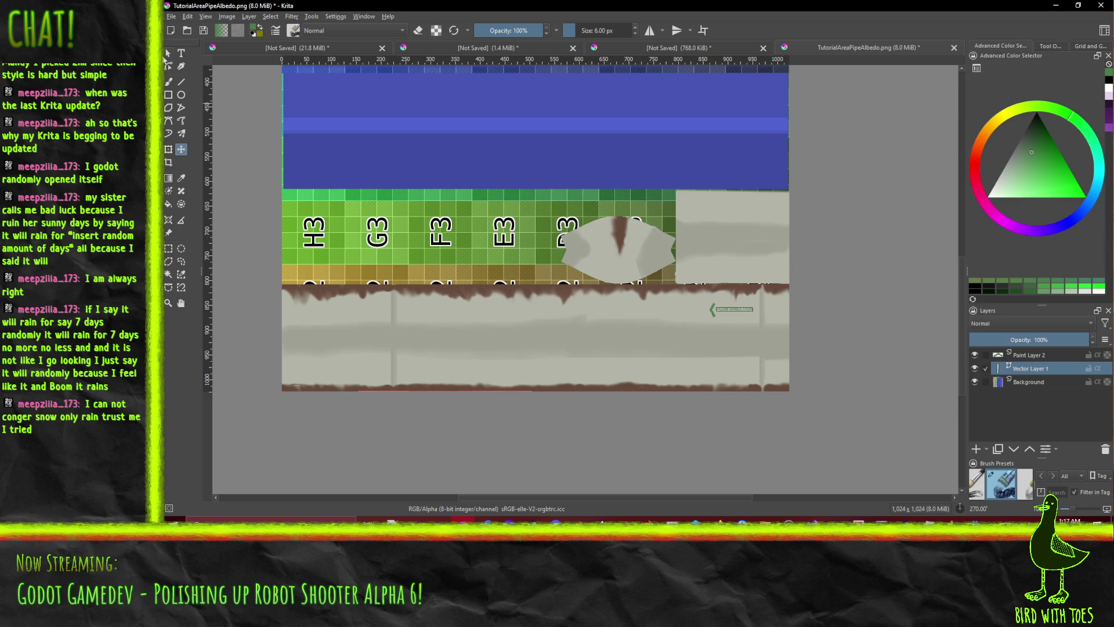
{"action": "key", "text": "t"}
{"action": "double_click", "coordinate": [732, 307]}
{"action": "key", "text": "Escape"}
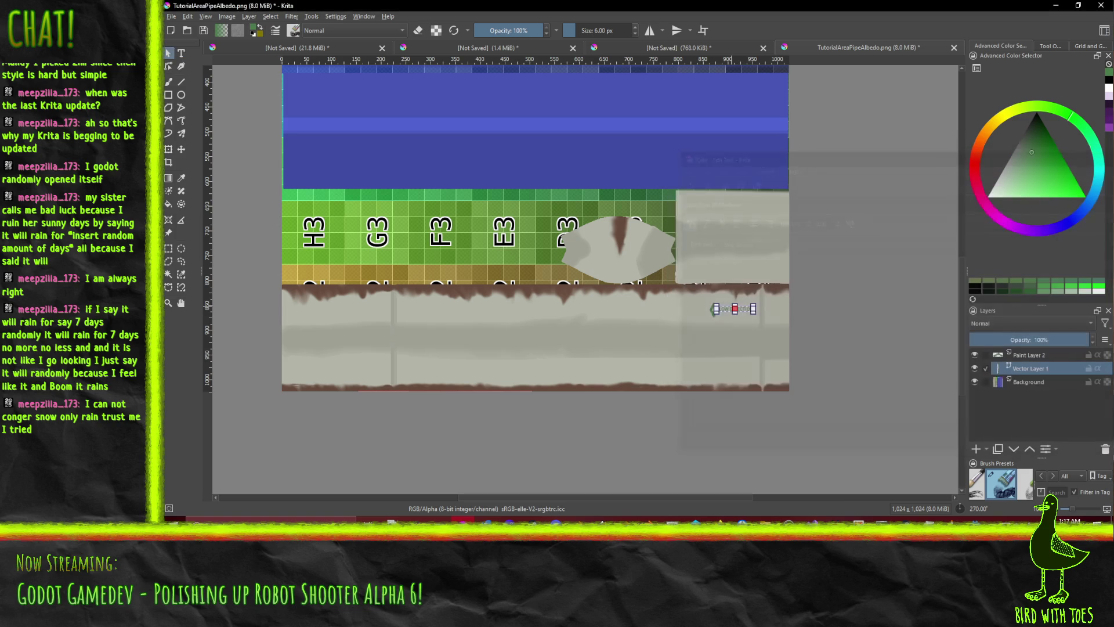
{"action": "scroll", "coordinate": [828, 327], "scroll_direction": "up", "scroll_amount": 3}
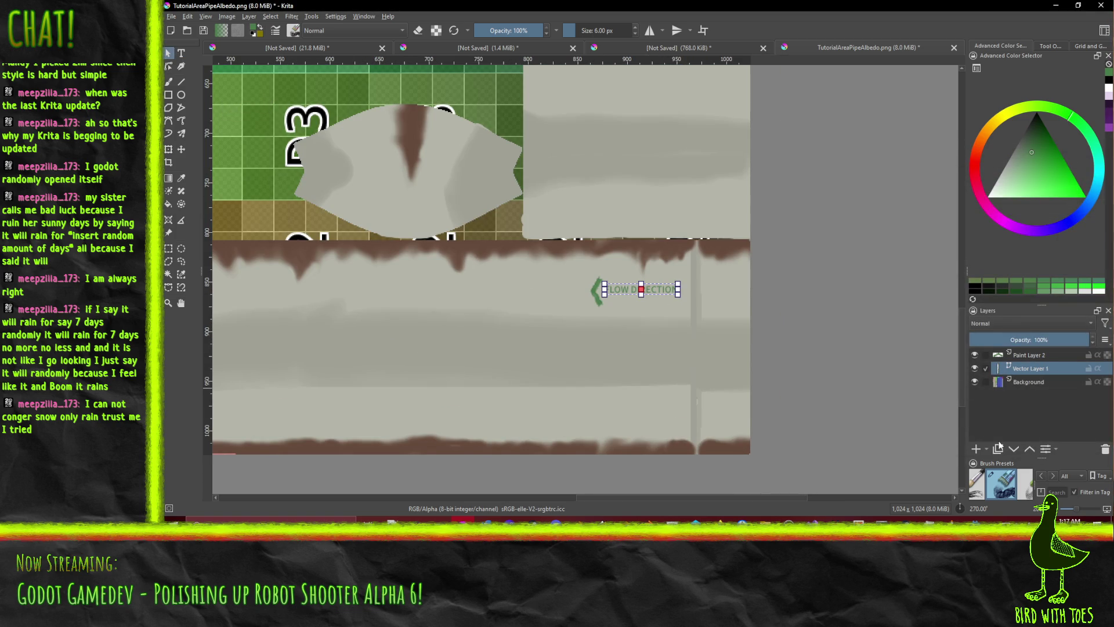
- Add a new paint layer, then quick-group Paint Layer 2 and Vector Layer 1 into Group 3
{"action": "left_click", "coordinate": [975, 450]}
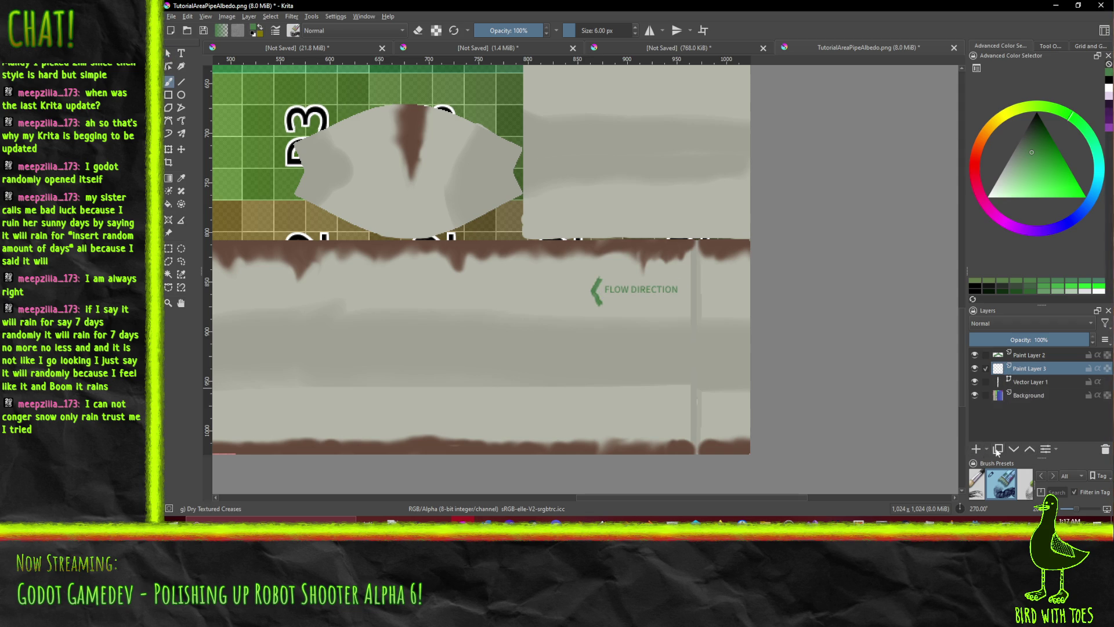
{"action": "right_click", "coordinate": [1003, 355]}
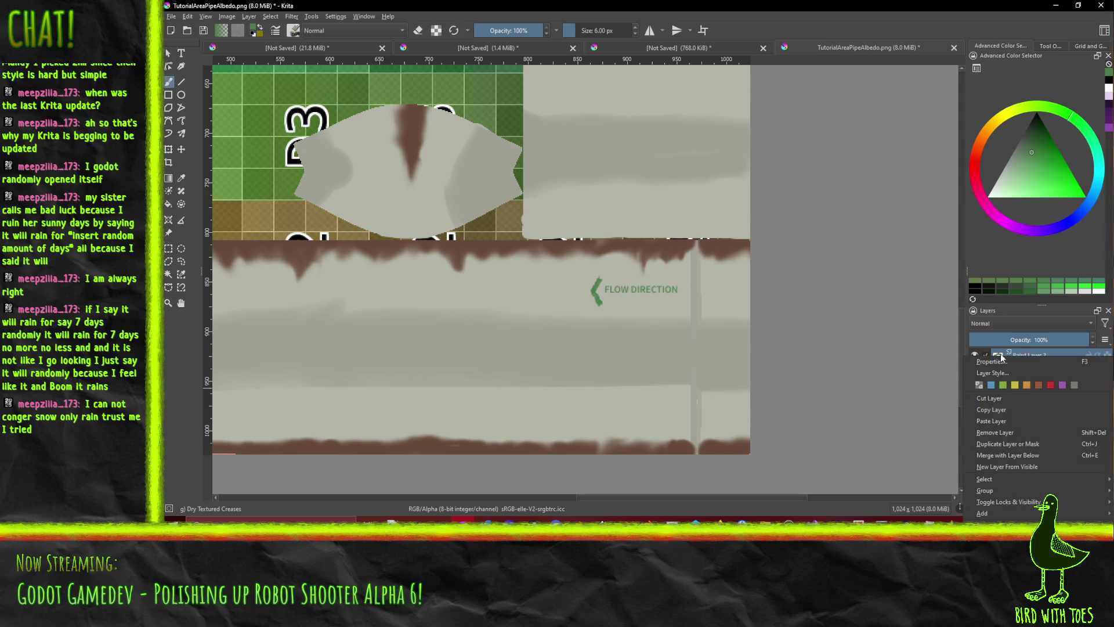
{"action": "left_click", "coordinate": [912, 365]}
{"action": "right_click", "coordinate": [1031, 355]}
{"action": "mouse_move", "coordinate": [1004, 485]}
{"action": "left_click", "coordinate": [909, 495]}
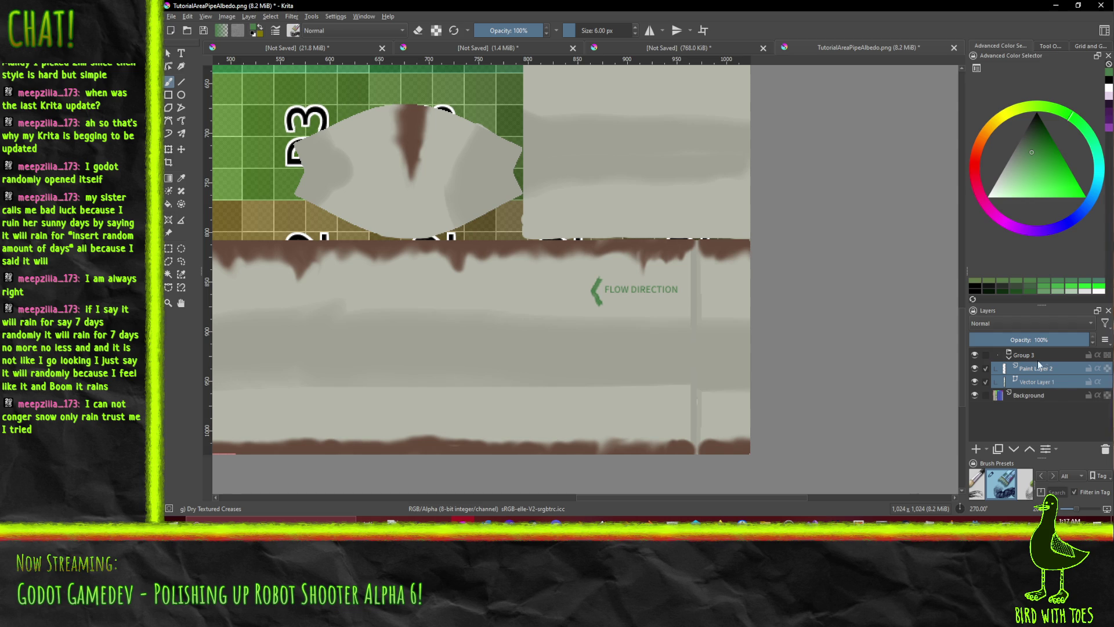
- Duplicate Group 3 as 'Copy of Group 3'
{"action": "left_click", "coordinate": [1007, 357]}
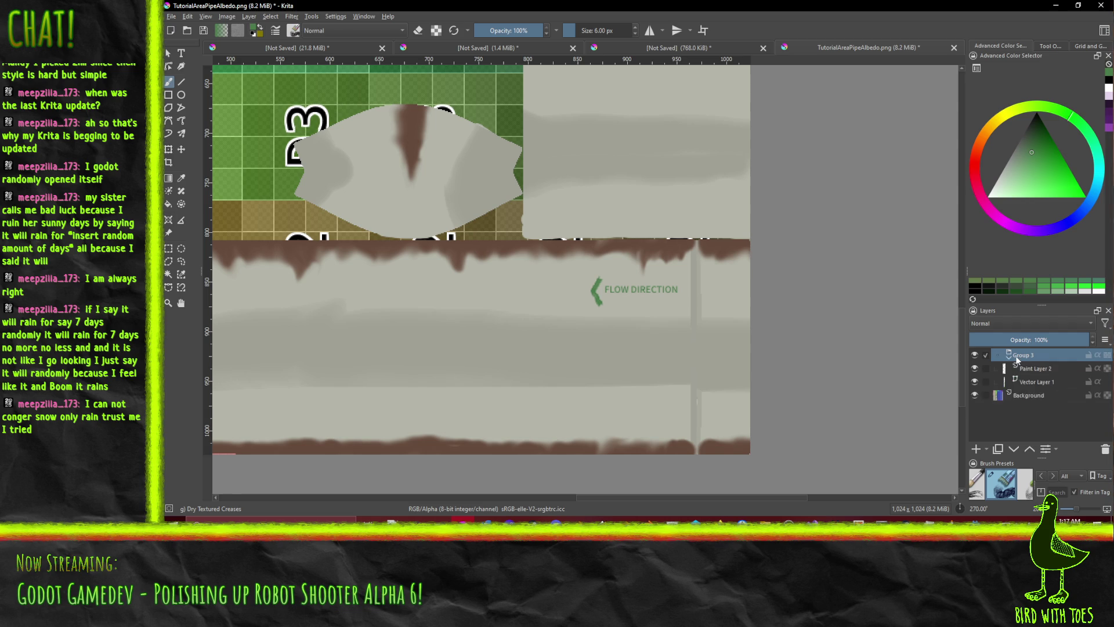
{"action": "right_click", "coordinate": [1010, 357]}
{"action": "left_click", "coordinate": [1015, 427]}
{"action": "left_click", "coordinate": [999, 448]}
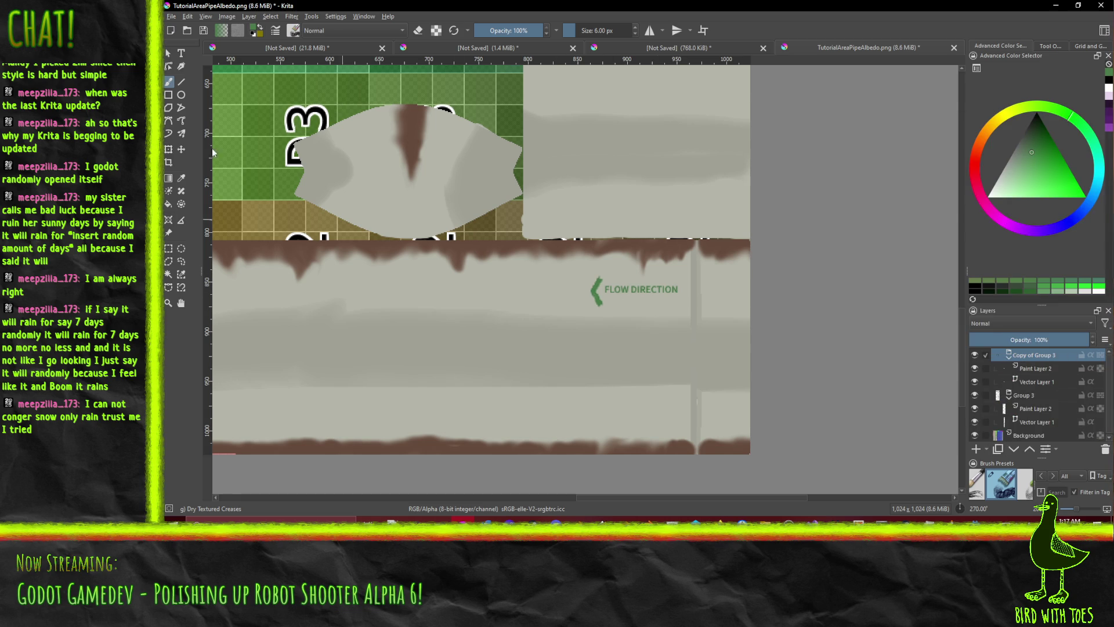
{"action": "left_click", "coordinate": [183, 151]}
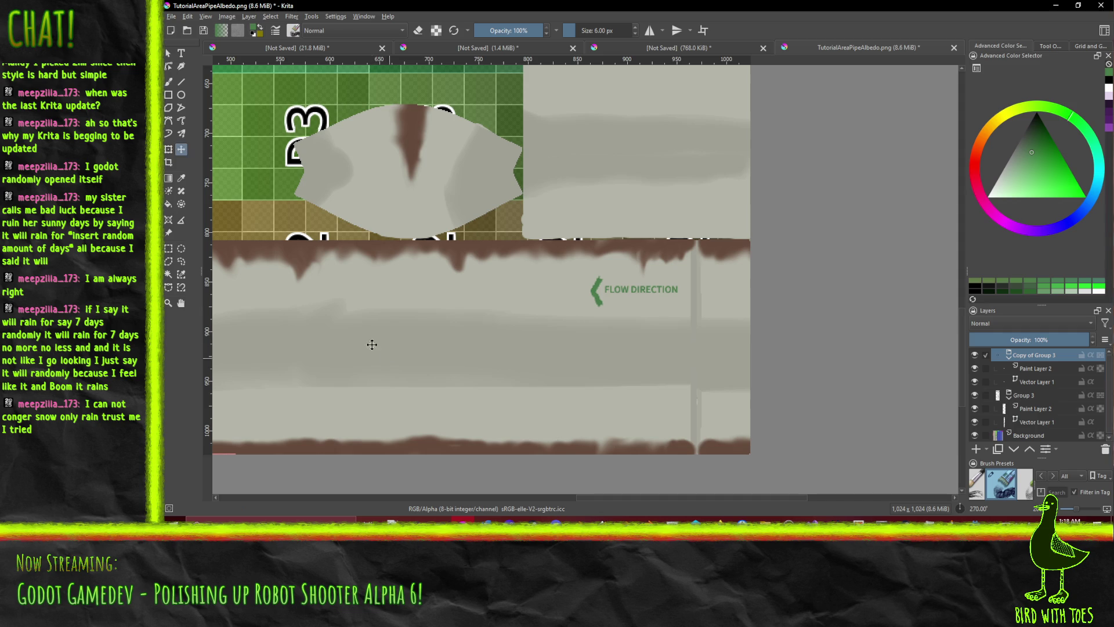
- Move Copy of Group 3 to the left end of the pipe strip
{"action": "left_click_drag", "start_coordinate": [426, 338], "coordinate": [617, 331]}
{"action": "scroll", "coordinate": [627, 328], "scroll_direction": "down", "scroll_amount": 3}
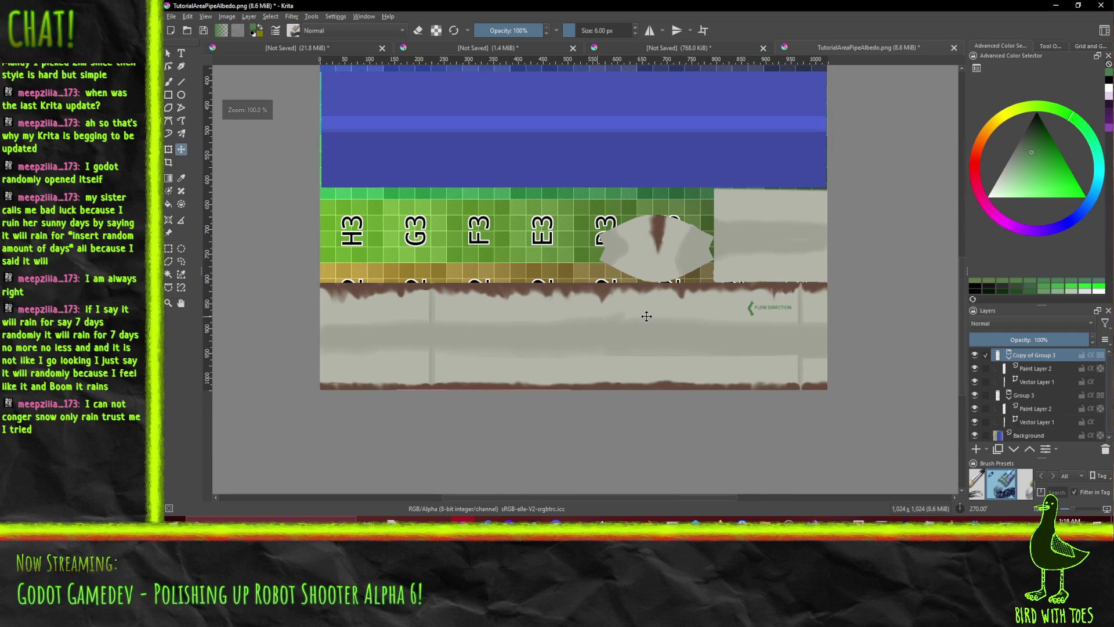
{"action": "left_click_drag", "start_coordinate": [764, 309], "coordinate": [397, 313]}
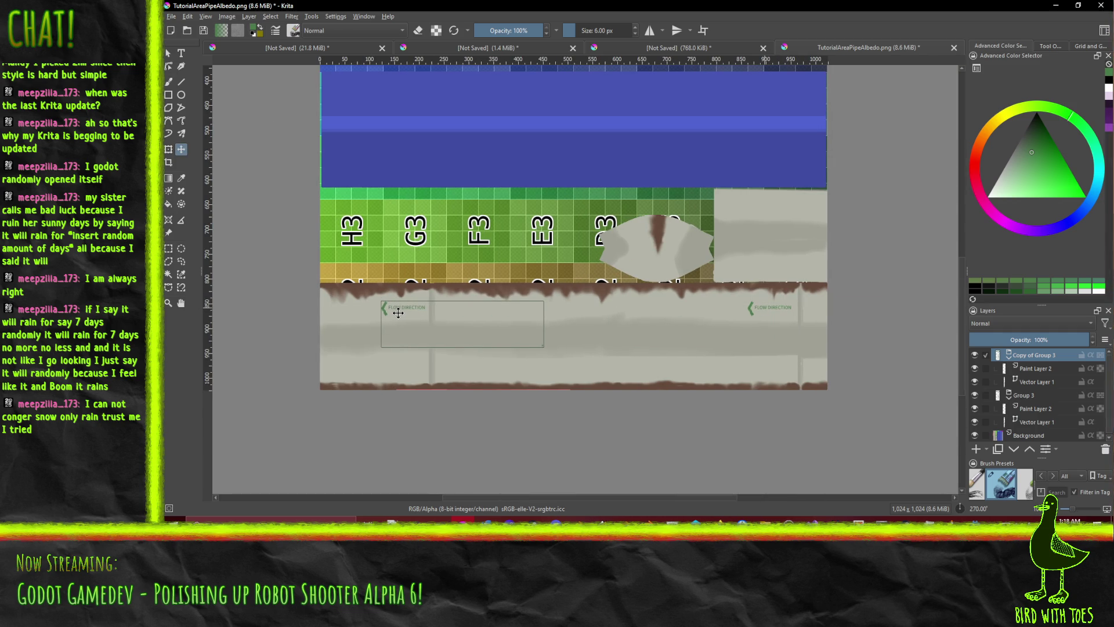
- Save the texture as PNG with Ctrl+S, confirm the PNG options, and switch to Godot
{"action": "left_click", "coordinate": [188, 16]}
{"action": "left_click", "coordinate": [209, 106]}
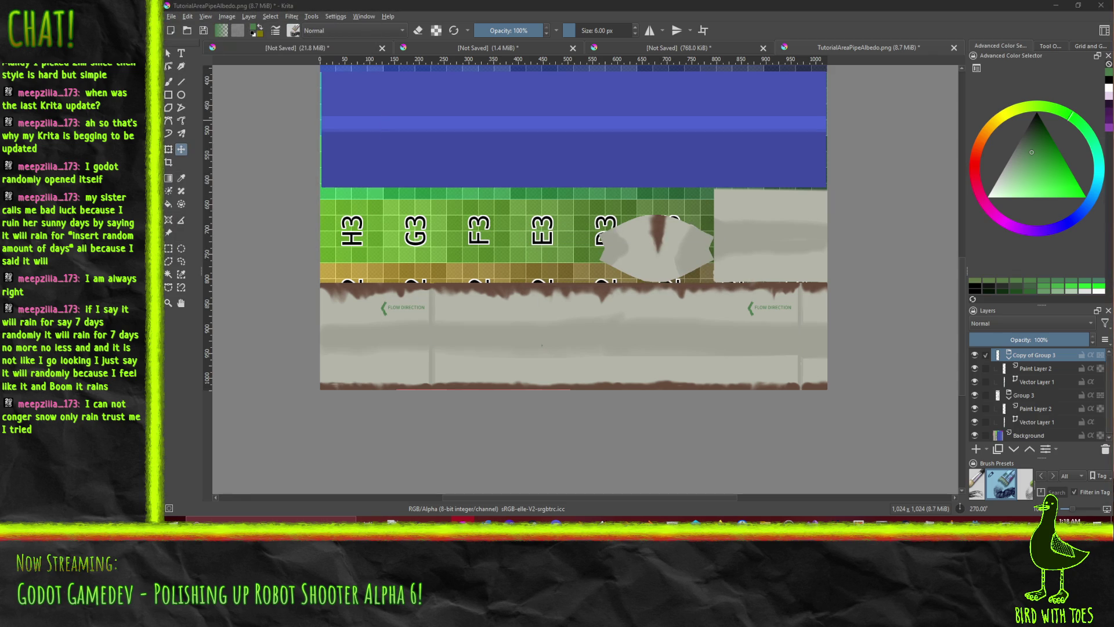
{"action": "key", "text": "ctrl+s"}
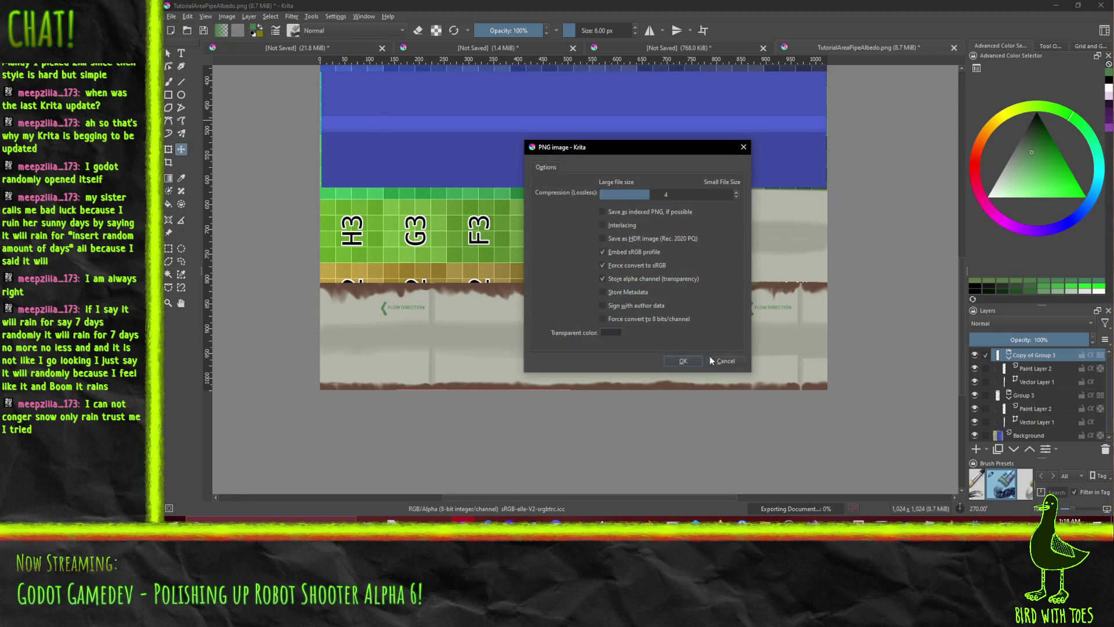
{"action": "left_click", "coordinate": [680, 361]}
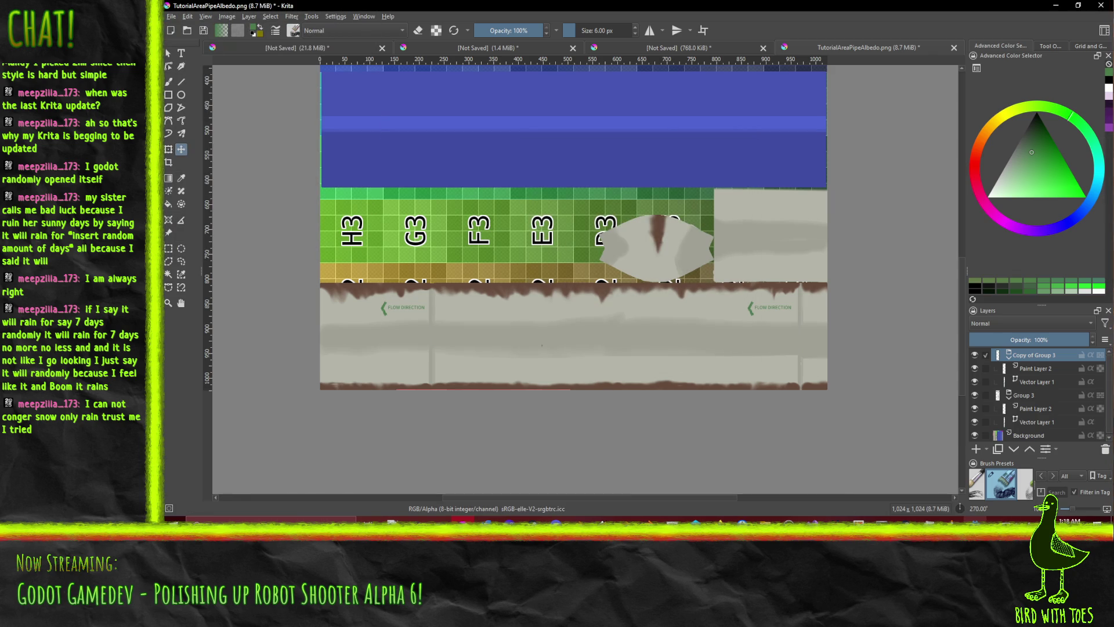
{"action": "left_click", "coordinate": [976, 518]}
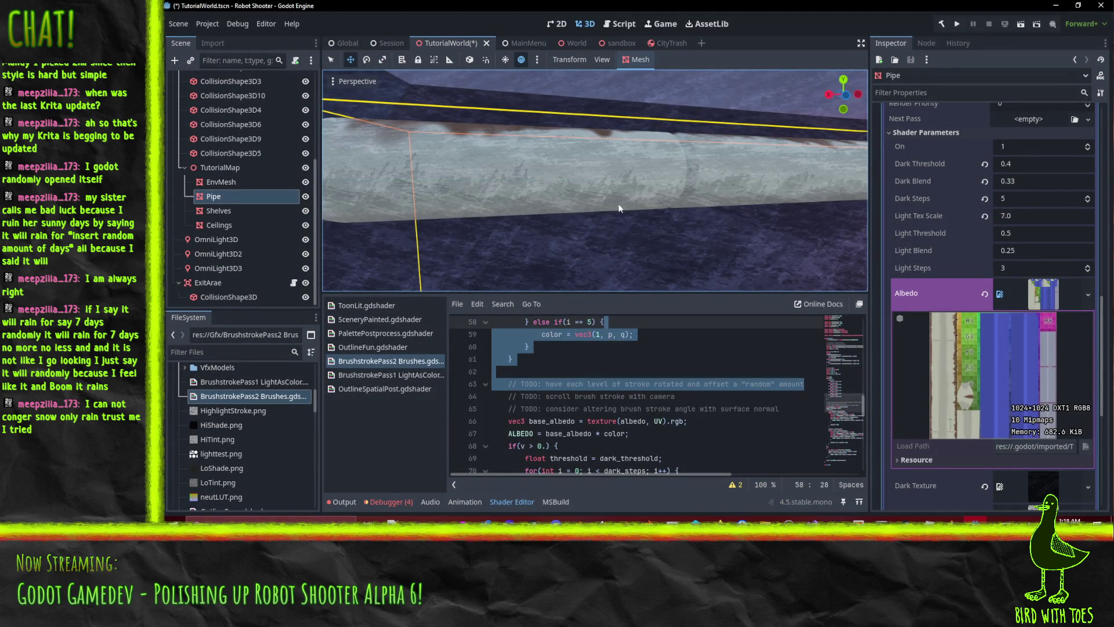
- Zoom around the re-textured pipe in Godot's 3D viewport, then return to Krita
{"action": "scroll", "coordinate": [746, 215], "scroll_direction": "down", "scroll_amount": 2}
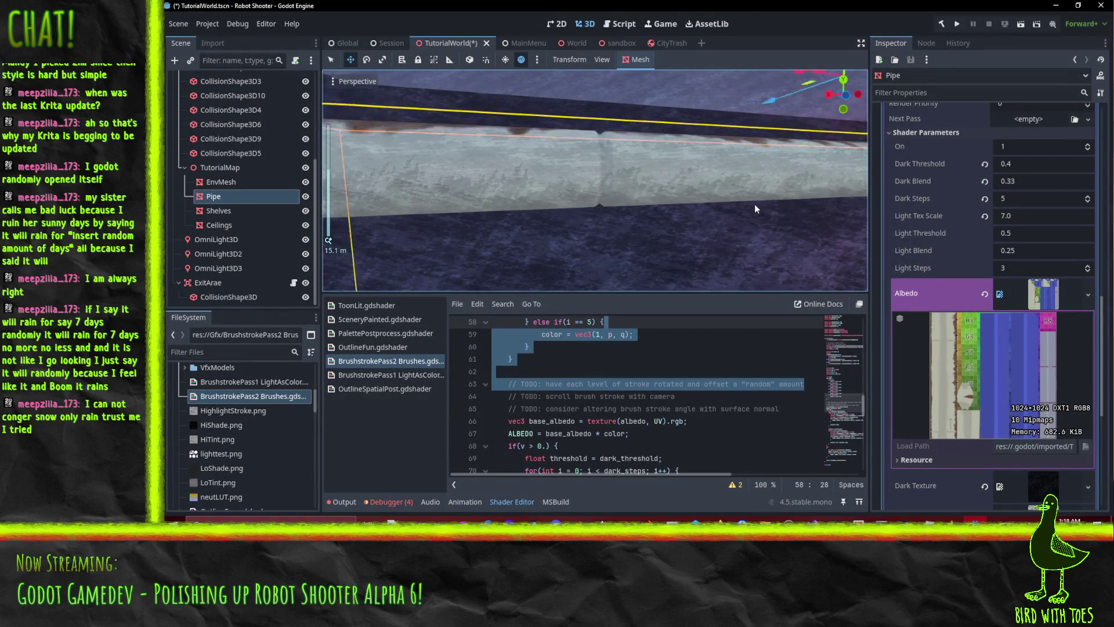
{"action": "scroll", "coordinate": [713, 208], "scroll_direction": "down", "scroll_amount": 2}
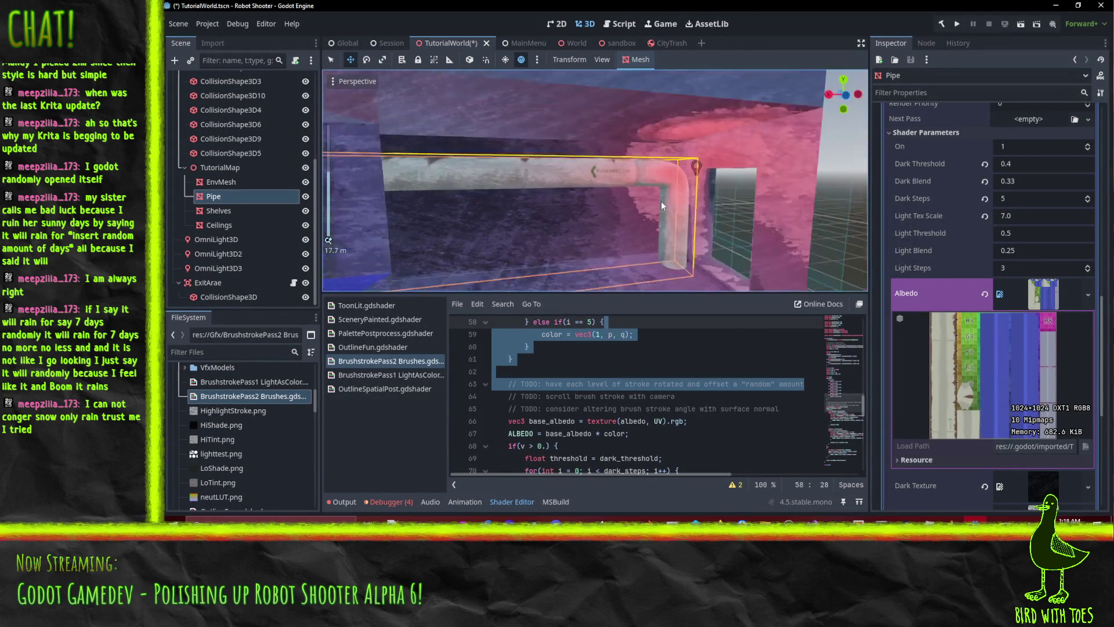
{"action": "scroll", "coordinate": [663, 197], "scroll_direction": "up", "scroll_amount": 5}
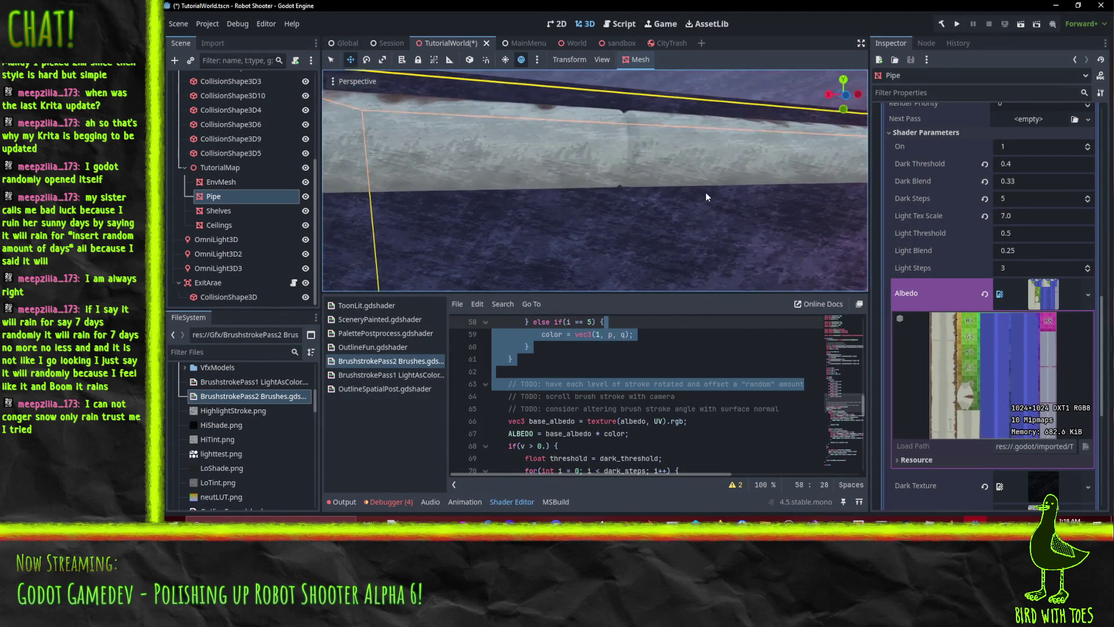
{"action": "left_click", "coordinate": [976, 519]}
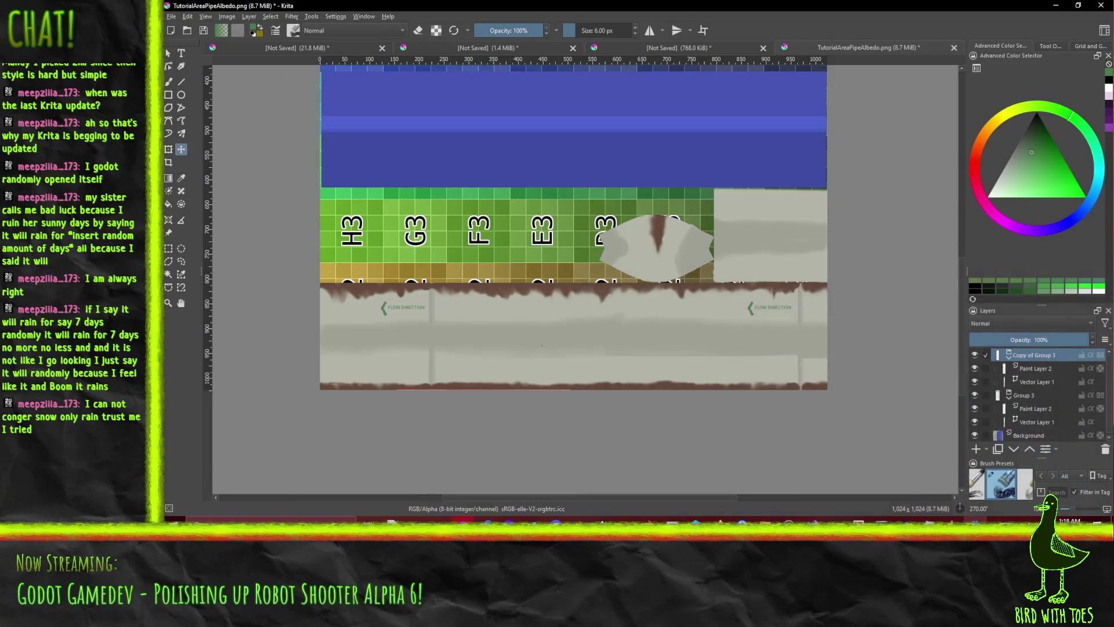
- Save TutorialAreaPipeAlbedo.png again as PNG, accept the export options, and switch to Godot
{"action": "scroll", "coordinate": [686, 243], "scroll_direction": "down", "scroll_amount": 1}
{"action": "scroll", "coordinate": [686, 243], "scroll_direction": "up", "scroll_amount": 1}
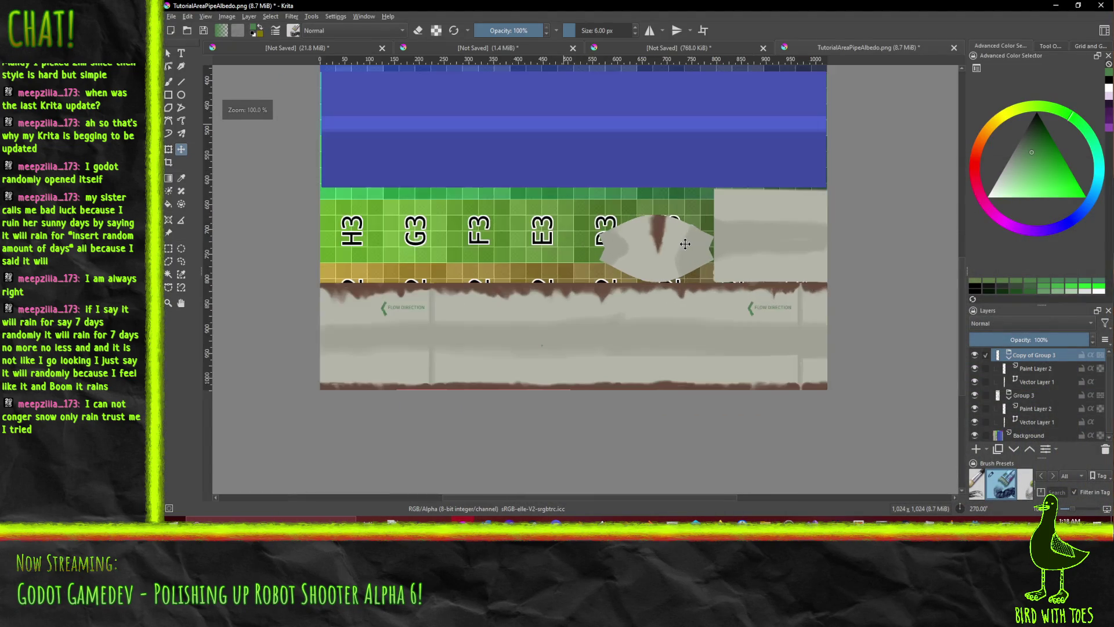
{"action": "scroll", "coordinate": [686, 243], "scroll_direction": "up", "scroll_amount": 1}
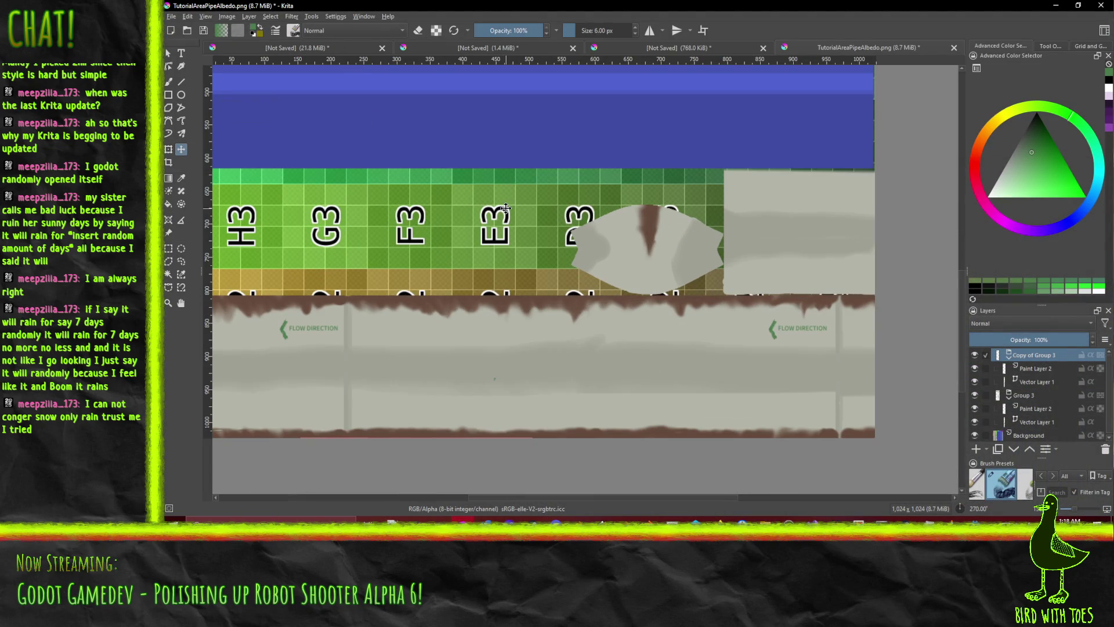
{"action": "scroll", "coordinate": [550, 254], "scroll_direction": "down", "scroll_amount": 1}
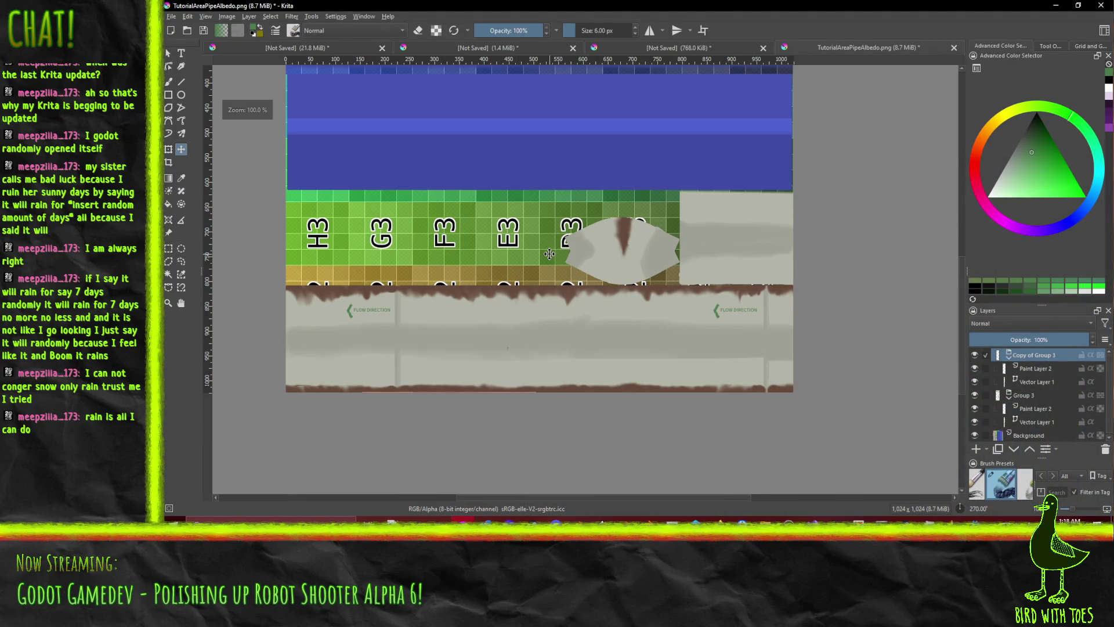
{"action": "left_click", "coordinate": [171, 17]}
{"action": "left_click", "coordinate": [215, 111]}
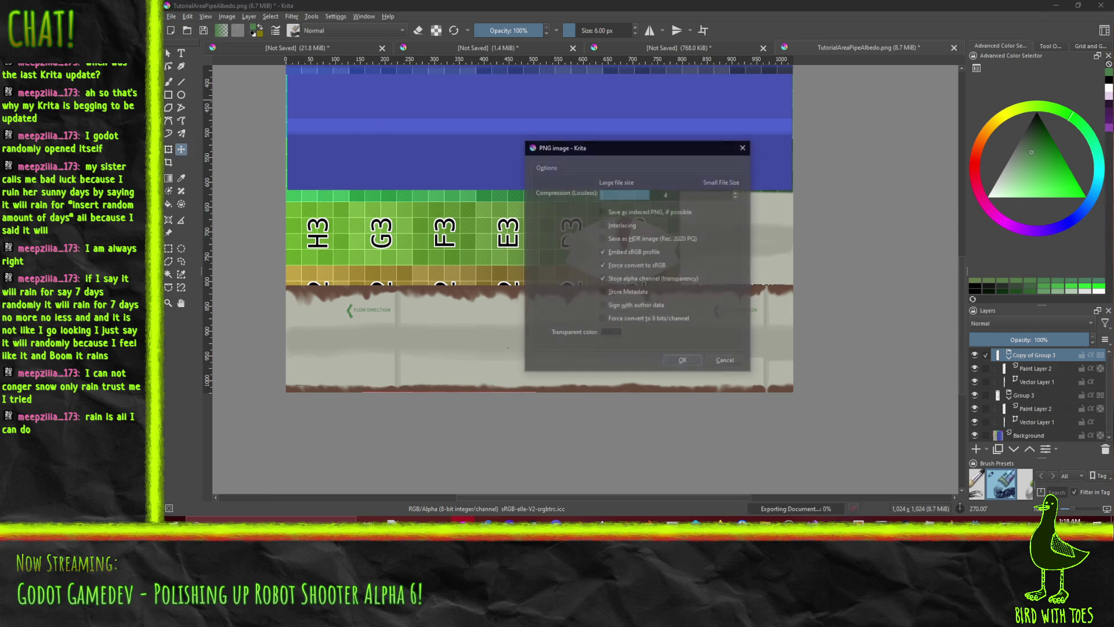
{"action": "left_click", "coordinate": [683, 359]}
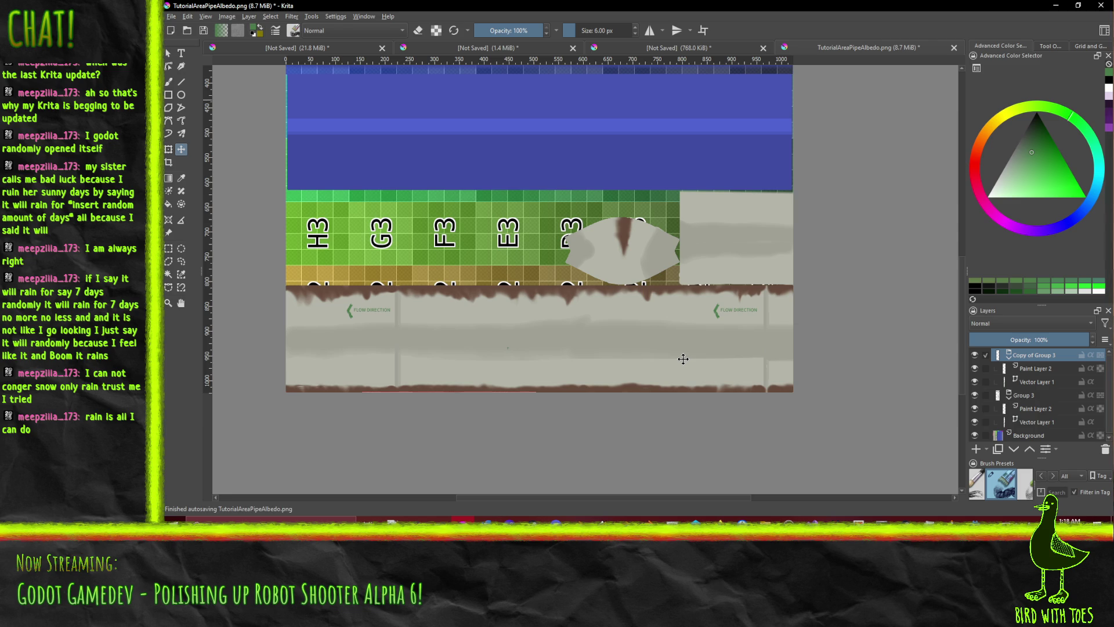
{"action": "key", "text": "alt+Tab"}
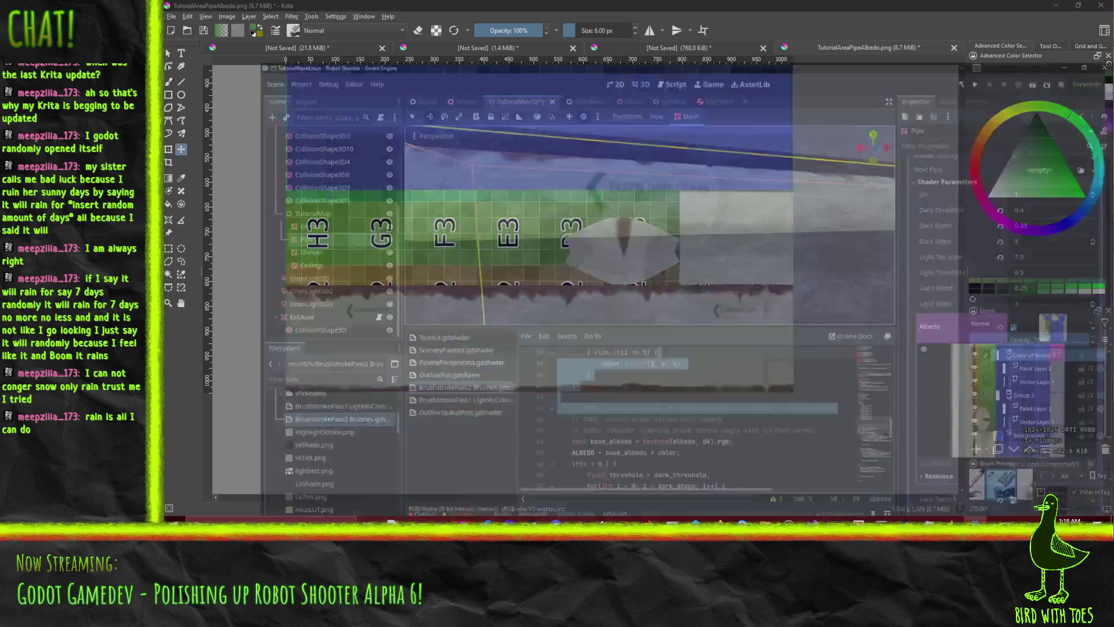
- Orbit around the pipe in Godot to check the FLOW DIRECTION arrow, then return to Krita
{"action": "scroll", "coordinate": [696, 231], "scroll_direction": "down", "scroll_amount": 3}
{"action": "scroll", "coordinate": [695, 226], "scroll_direction": "up", "scroll_amount": 4}
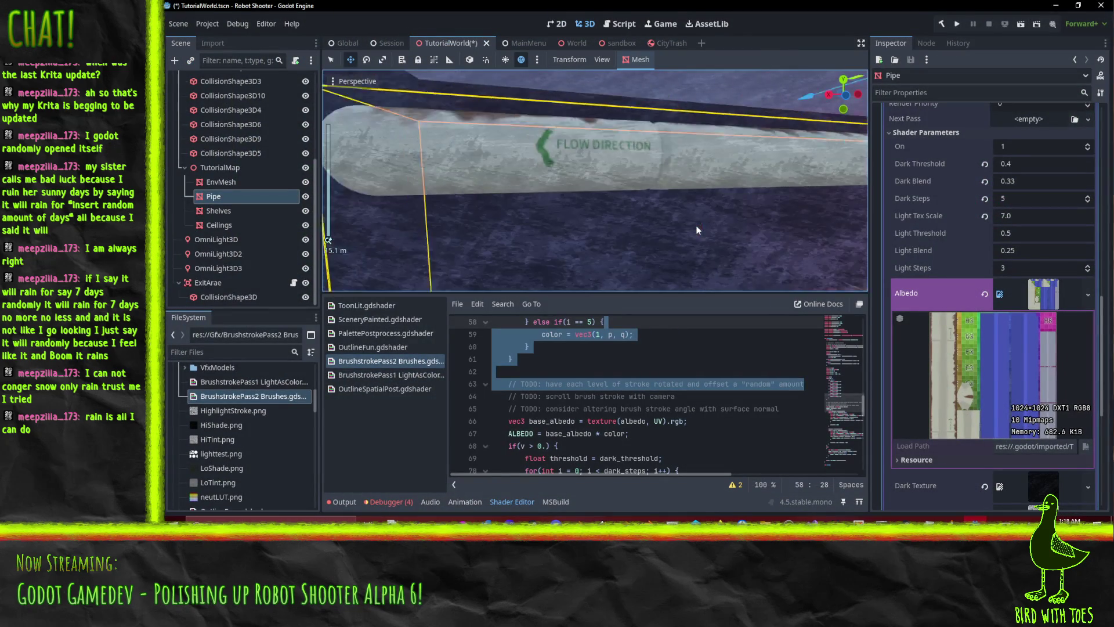
{"action": "scroll", "coordinate": [733, 201], "scroll_direction": "down", "scroll_amount": 3}
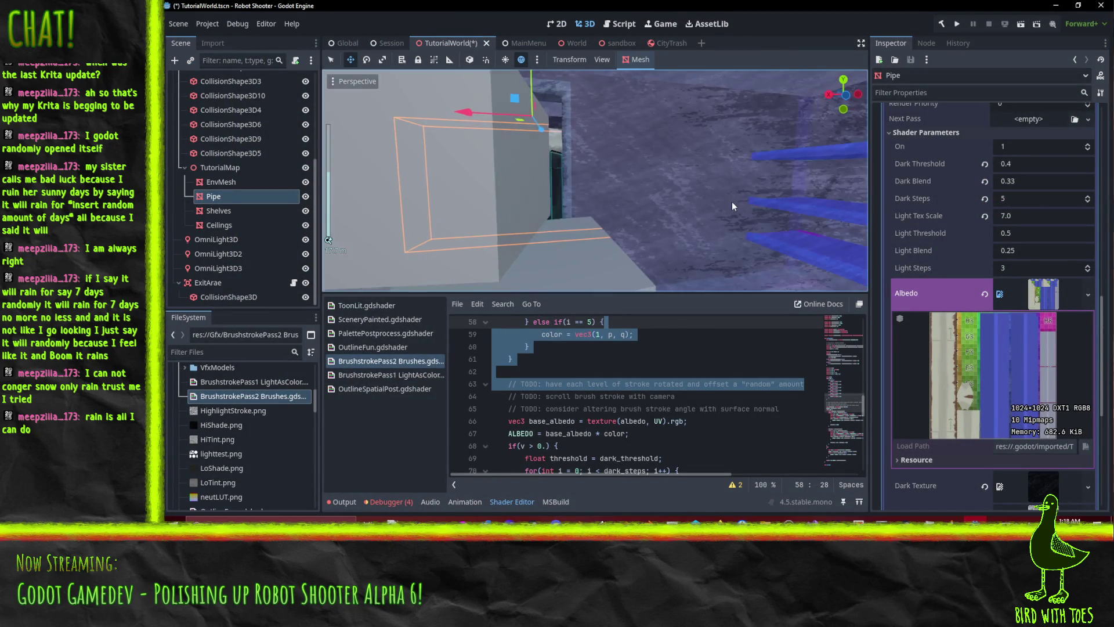
{"action": "mouse_move", "coordinate": [744, 200]}
{"action": "left_mouse_down"}
{"action": "mouse_move", "coordinate": [666, 189]}
{"action": "mouse_move", "coordinate": [760, 202]}
{"action": "left_mouse_up"}
{"action": "scroll", "coordinate": [723, 202], "scroll_direction": "up", "scroll_amount": 3}
{"action": "left_click", "coordinate": [976, 519]}
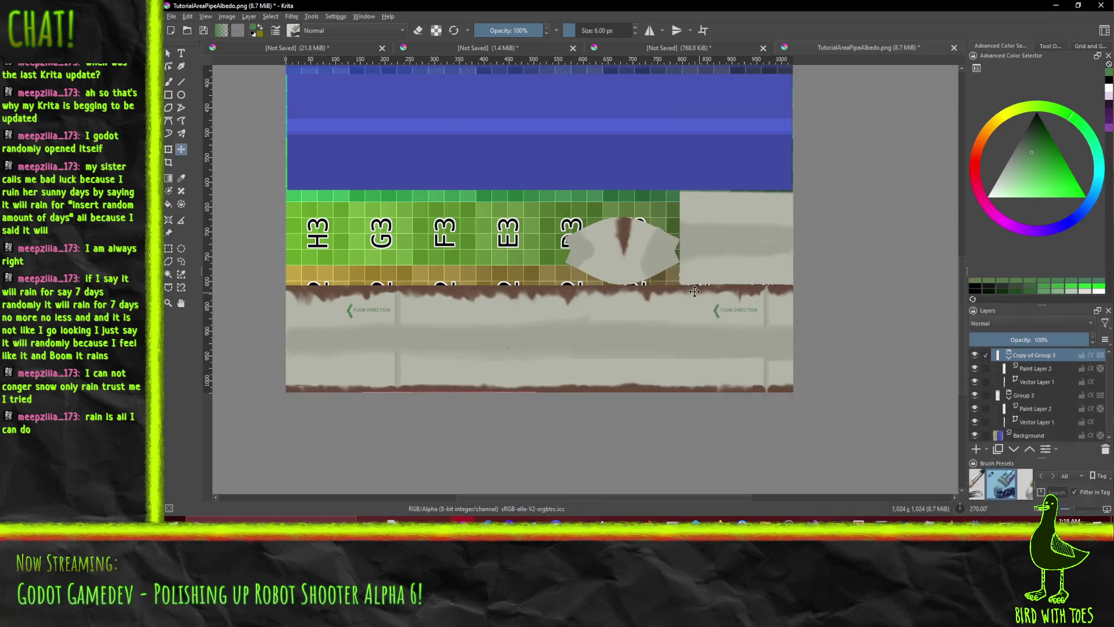
{"action": "left_click", "coordinate": [977, 449]}
{"action": "key", "text": "ctrl+z"}
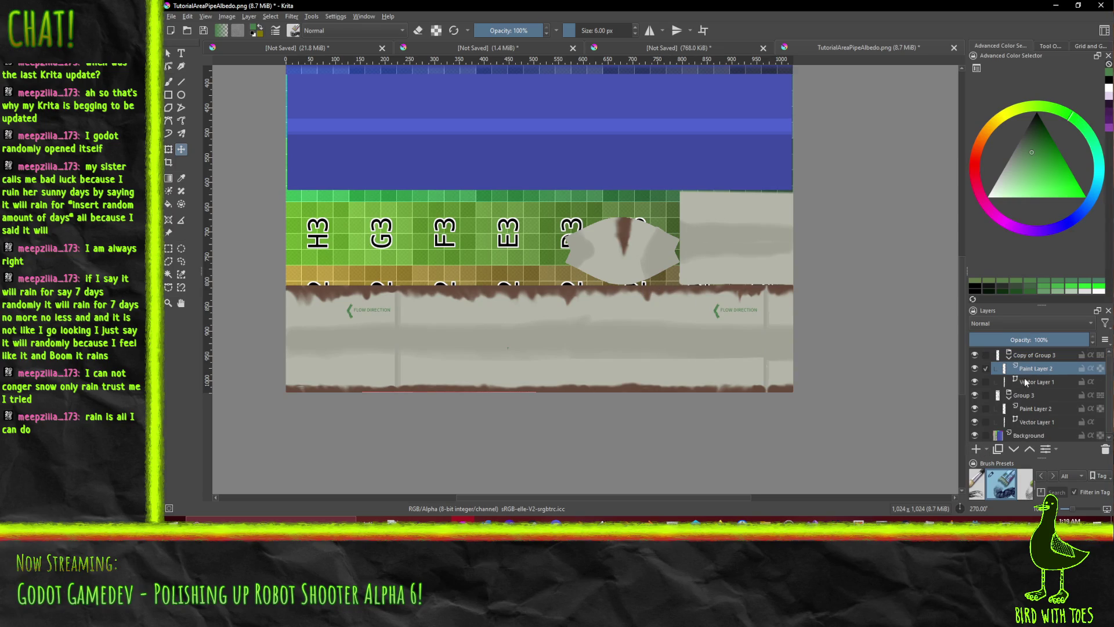
{"action": "key", "text": "Up"}
{"action": "left_click", "coordinate": [977, 449]}
{"action": "key", "text": "ctrl+Page_Up"}
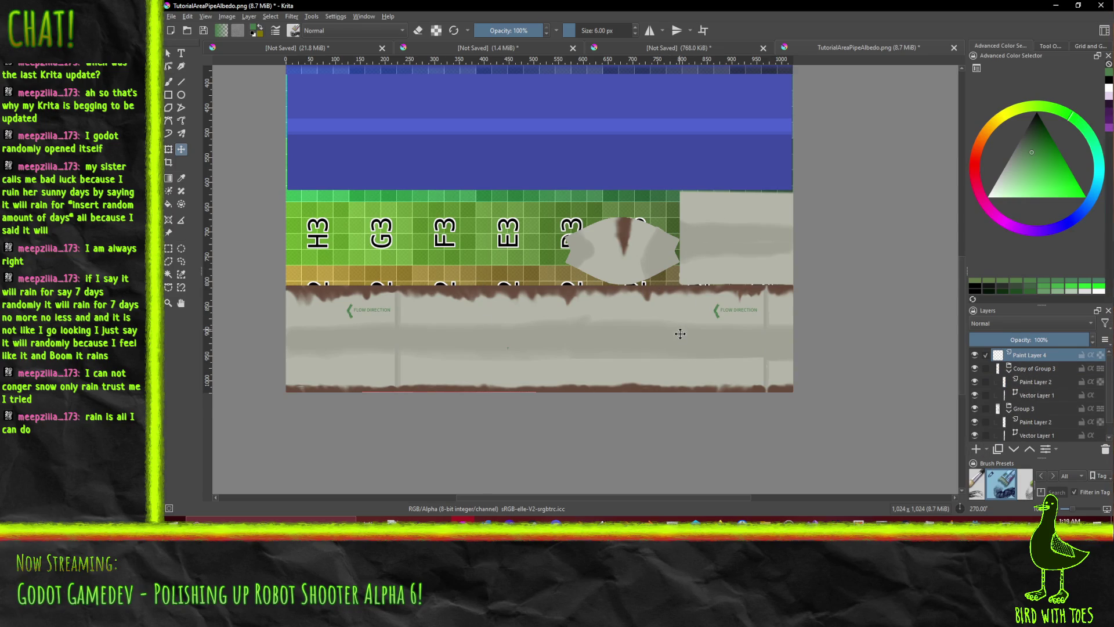
{"action": "scroll", "coordinate": [676, 330], "scroll_direction": "up", "scroll_amount": 2}
{"action": "scroll", "coordinate": [666, 331], "scroll_direction": "down", "scroll_amount": 2}
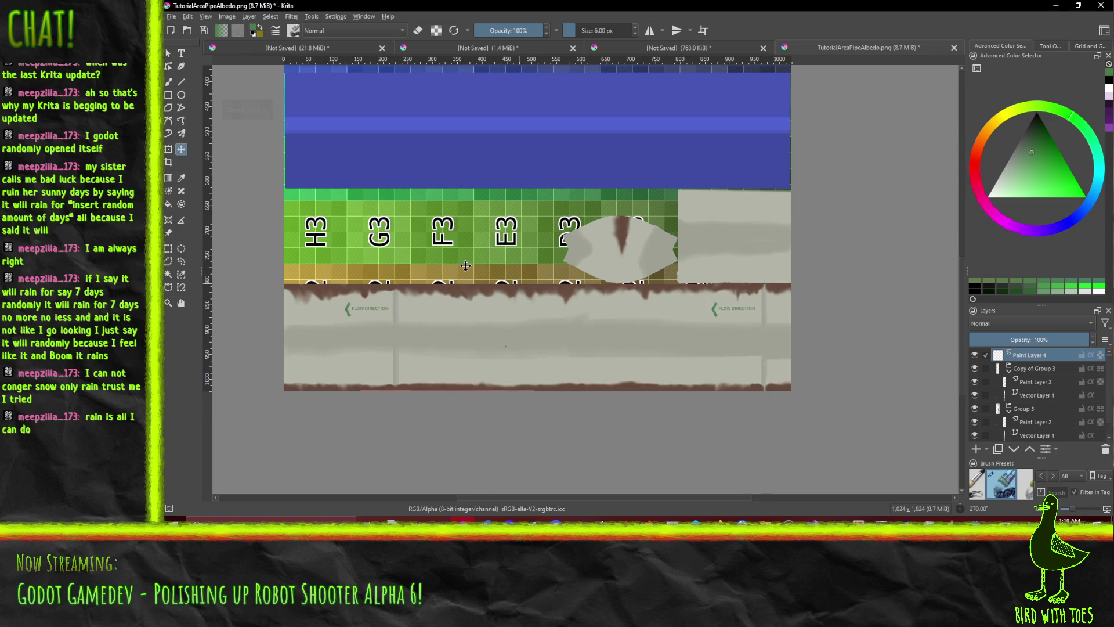
{"action": "left_click_drag", "start_coordinate": [351, 166], "coordinate": [386, 226]}
{"action": "left_click", "coordinate": [181, 82]}
{"action": "left_click_drag", "start_coordinate": [447, 134], "coordinate": [457, 244]}
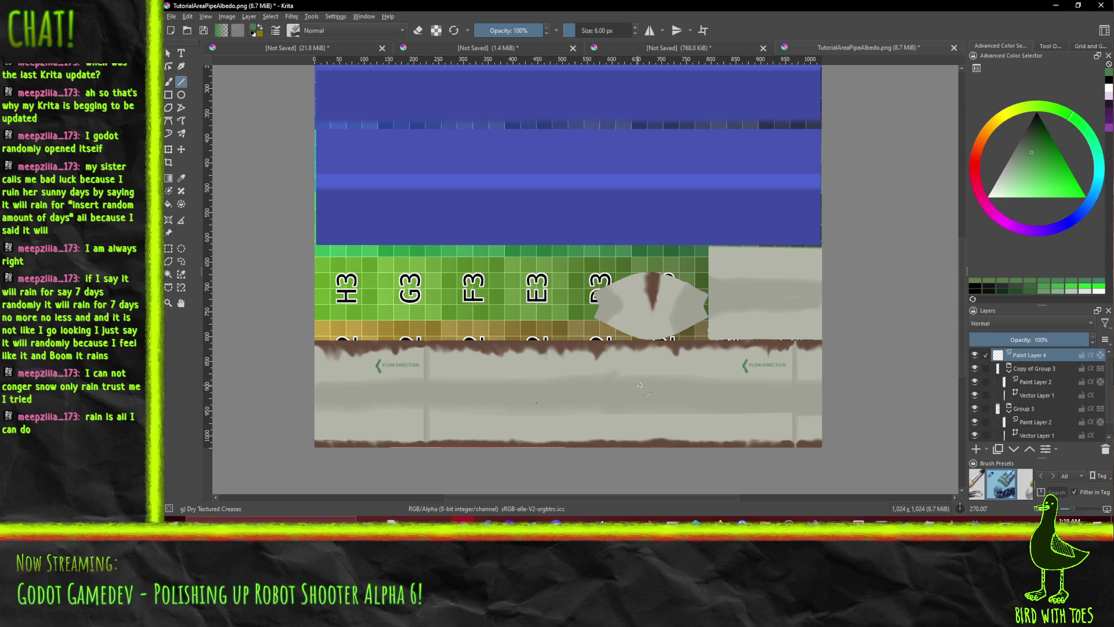
{"action": "mouse_move", "coordinate": [1065, 161]}
{"action": "left_mouse_down"}
{"action": "mouse_move", "coordinate": [858, 263]}
{"action": "mouse_move", "coordinate": [921, 147]}
{"action": "mouse_move", "coordinate": [827, 184]}
{"action": "left_mouse_up"}
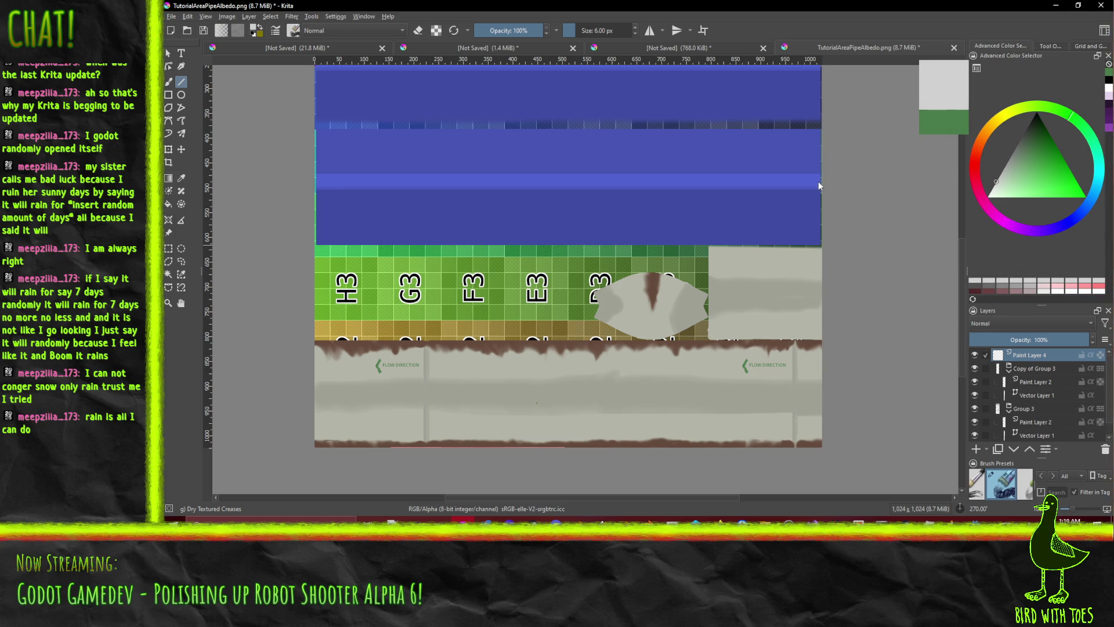
{"action": "scroll", "coordinate": [418, 206], "scroll_direction": "up", "scroll_amount": 1}
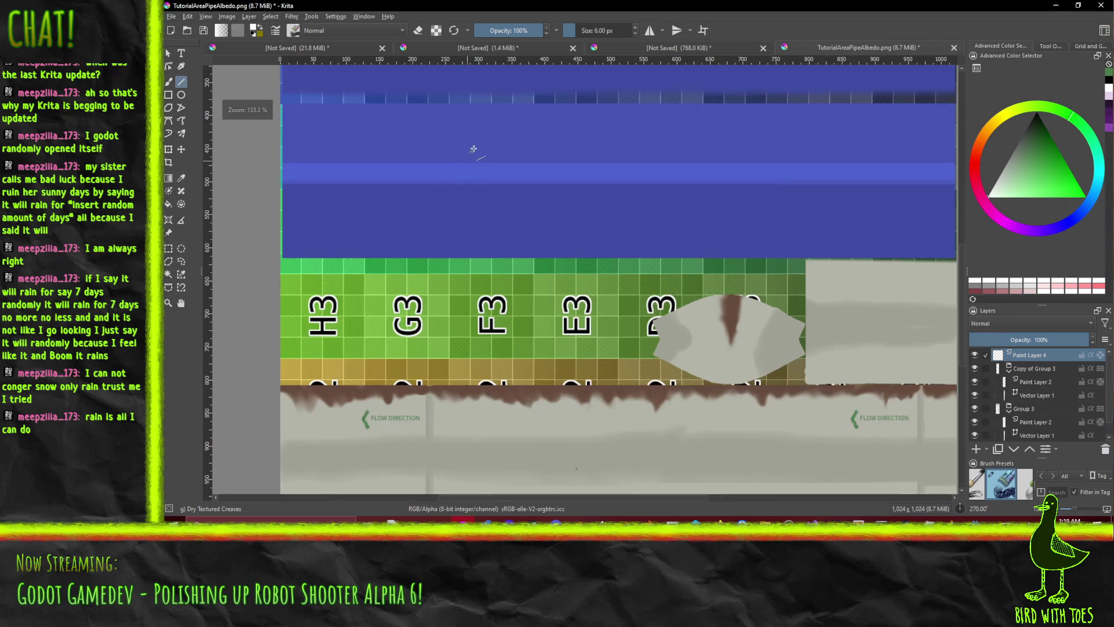
{"action": "left_click_drag", "start_coordinate": [473, 125], "coordinate": [468, 257]}
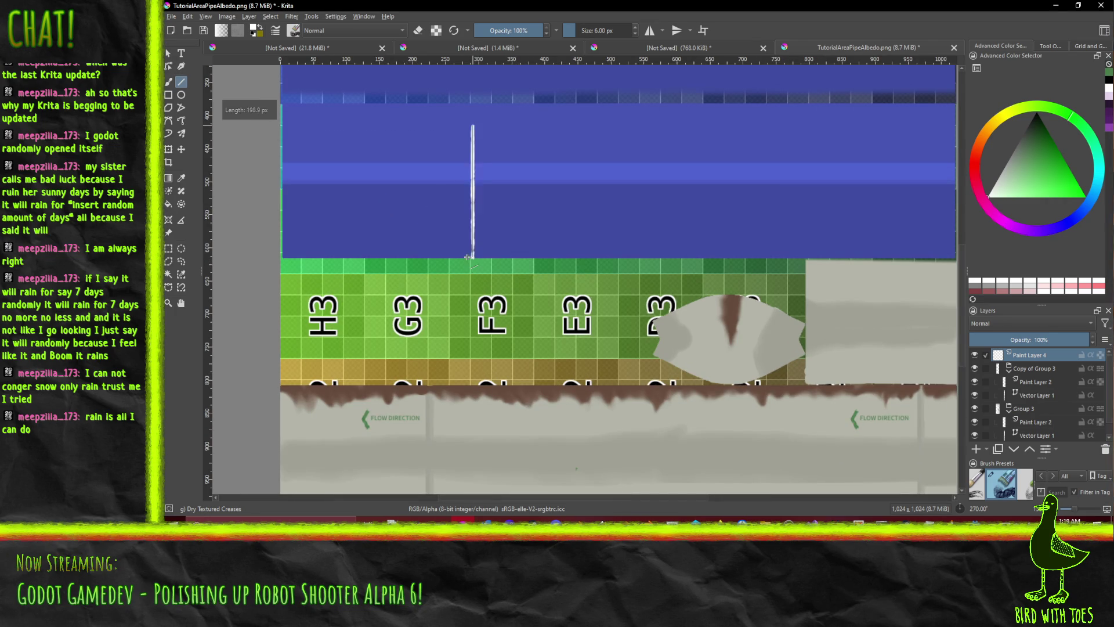
{"action": "scroll", "coordinate": [560, 212], "scroll_direction": "up", "scroll_amount": 1}
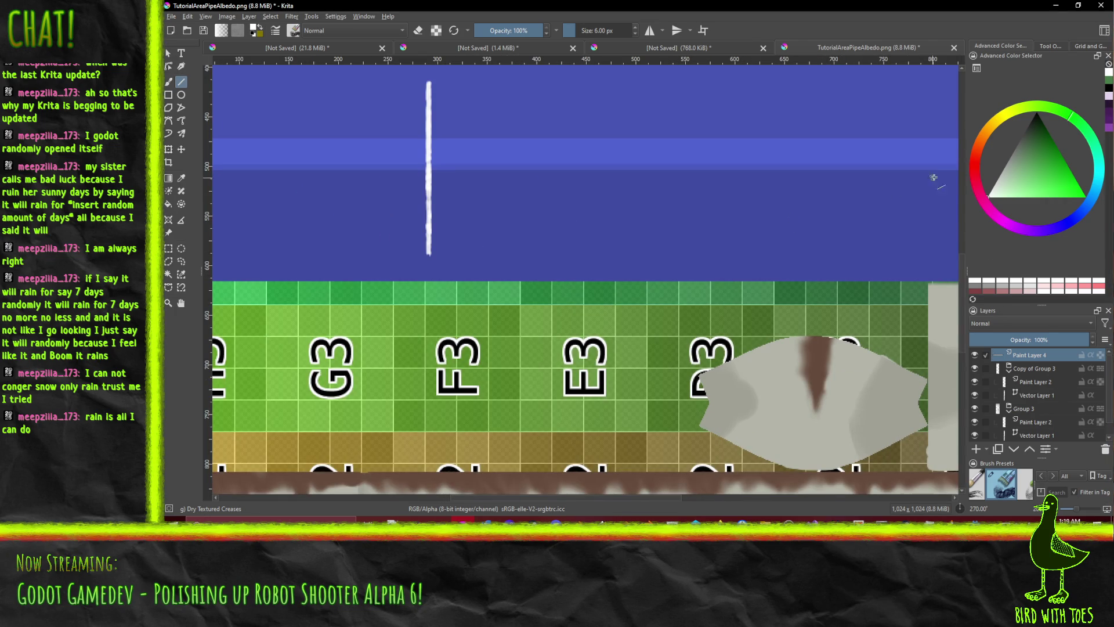
{"action": "left_click", "coordinate": [1021, 139]}
{"action": "scroll", "coordinate": [505, 120], "scroll_direction": "up", "scroll_amount": 2}
{"action": "scroll", "coordinate": [406, 152], "scroll_direction": "up", "scroll_amount": 2}
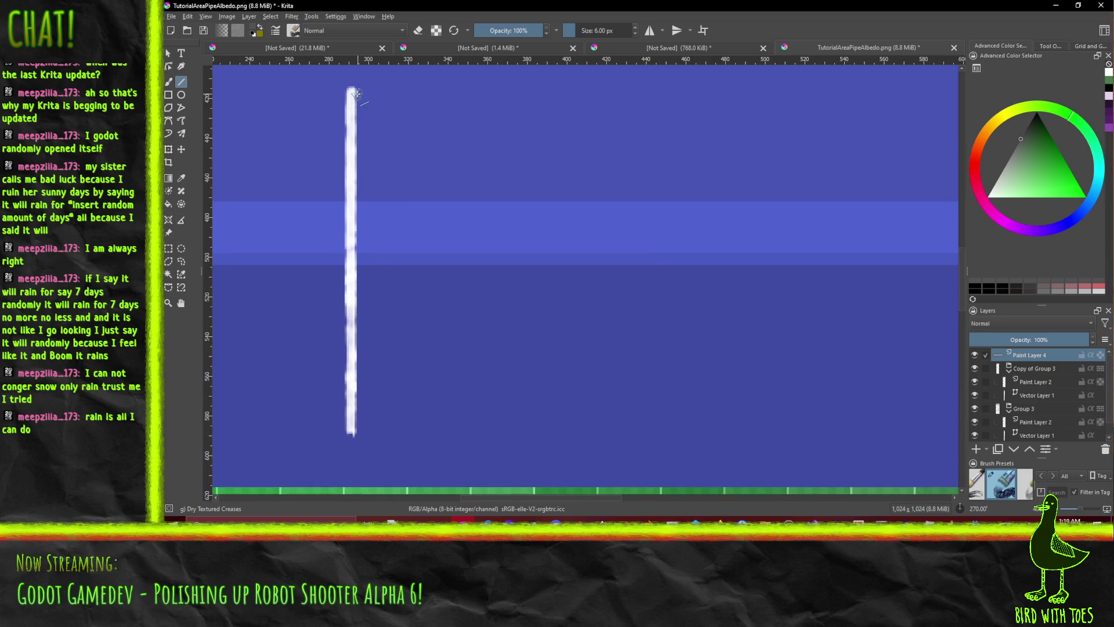
{"action": "left_click_drag", "start_coordinate": [357, 87], "coordinate": [364, 432]}
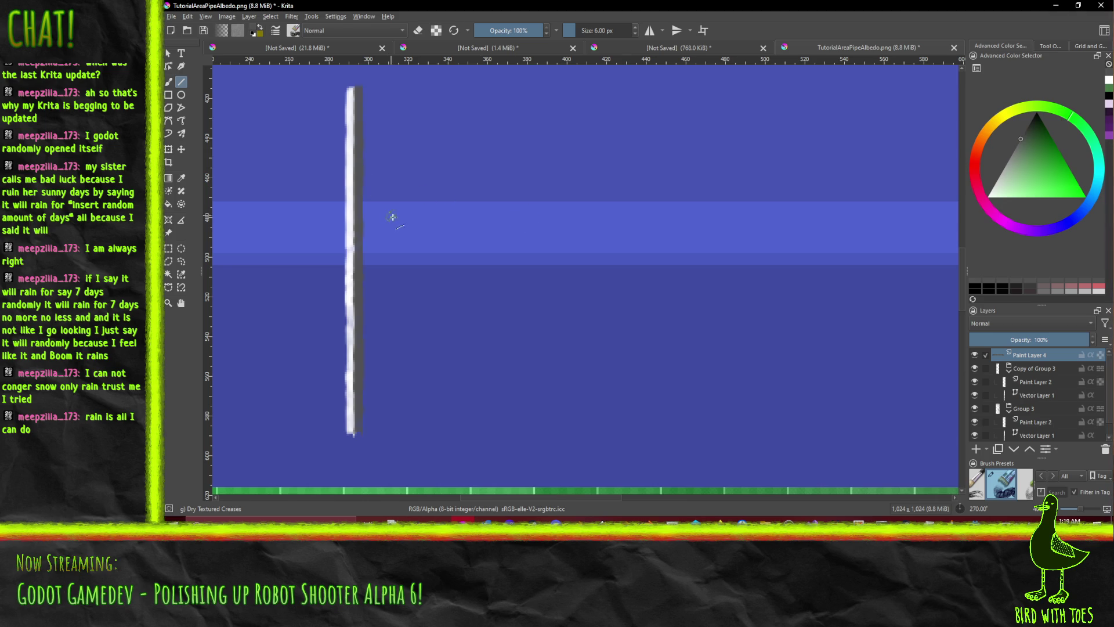
{"action": "key", "text": "ctrl+z"}
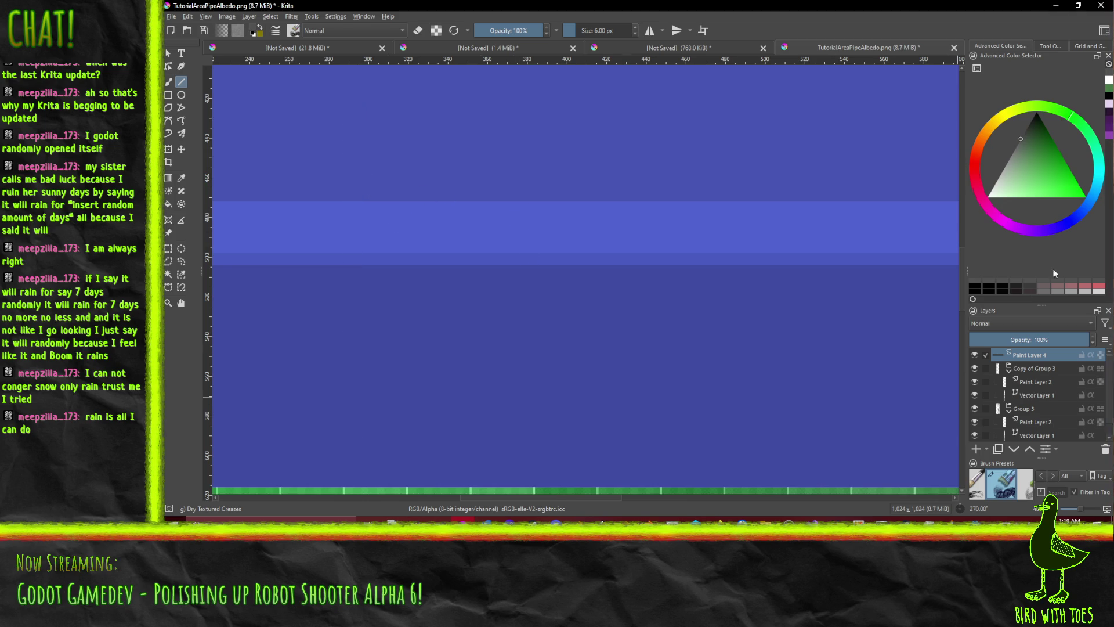
- Set the brush size to 16 px and paint a dark grey vertical bar across the band
{"action": "left_click", "coordinate": [614, 32]}
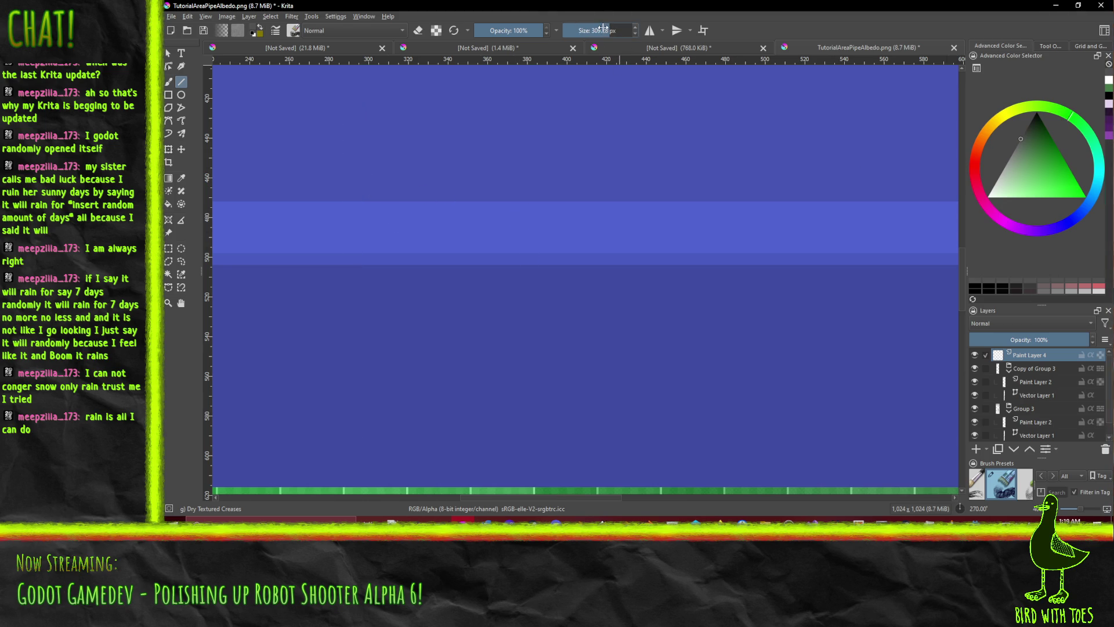
{"action": "left_click", "coordinate": [596, 30]}
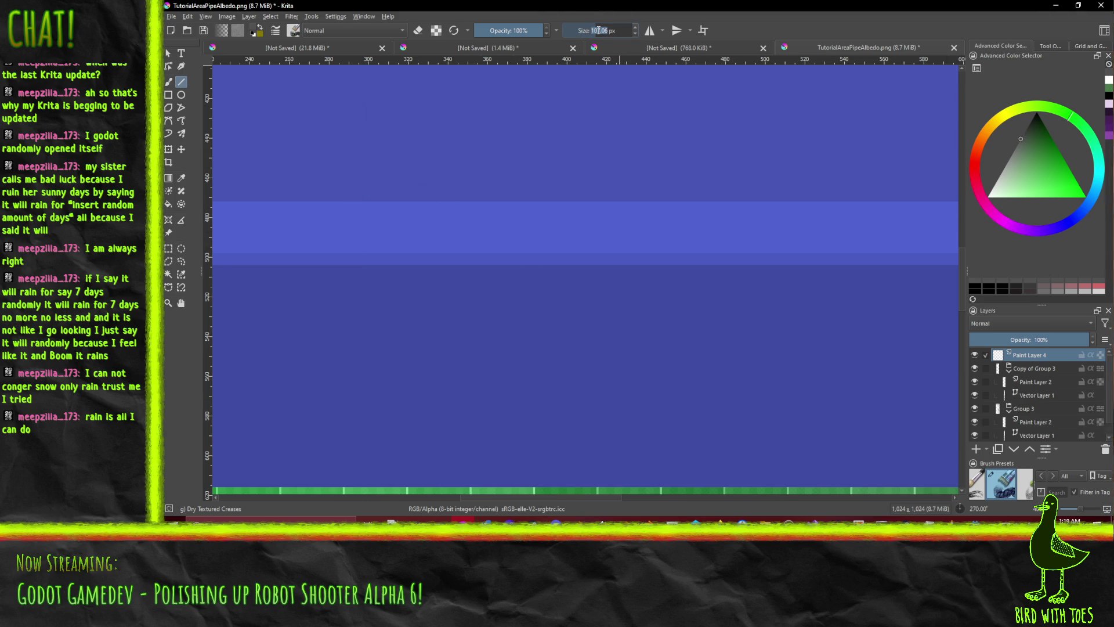
{"action": "type", "text": "16"}
{"action": "key", "text": "Return"}
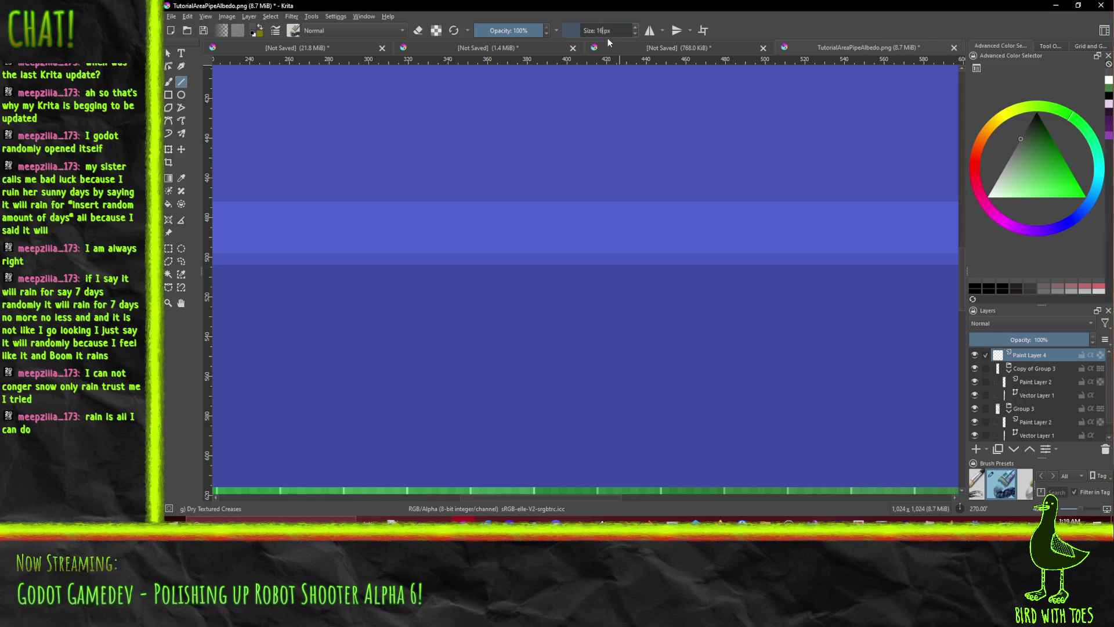
{"action": "left_click_drag", "start_coordinate": [468, 108], "coordinate": [464, 379]}
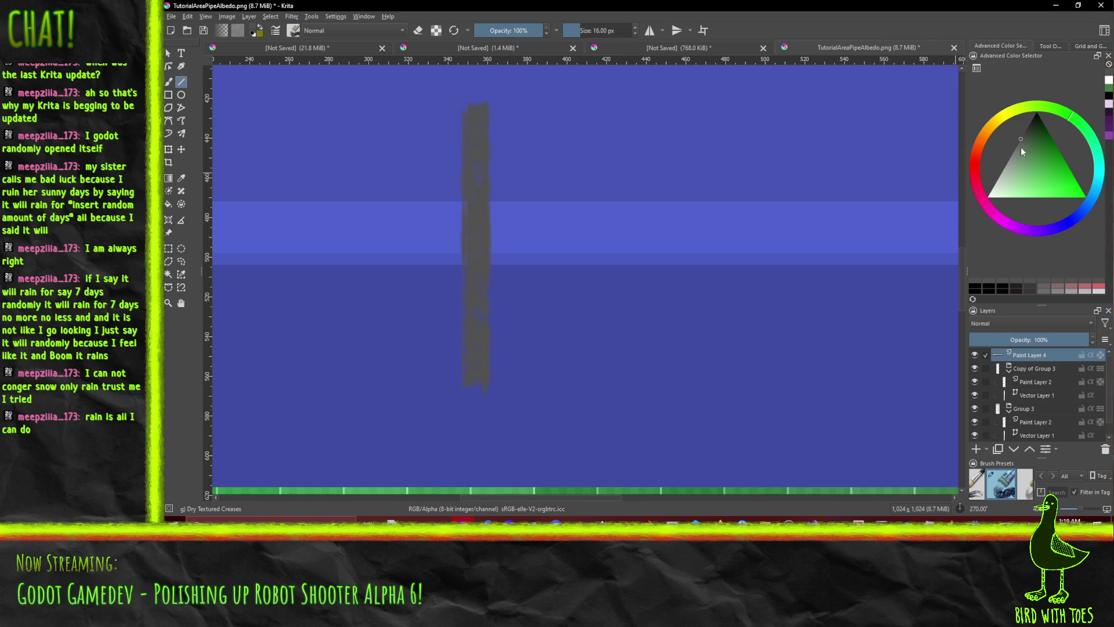
- Pick a lighter grey, lower the opacity, and paint light strokes along the bar's left edge
{"action": "left_click", "coordinate": [1005, 166]}
{"action": "left_click_drag", "start_coordinate": [1004, 168], "coordinate": [1000, 175]}
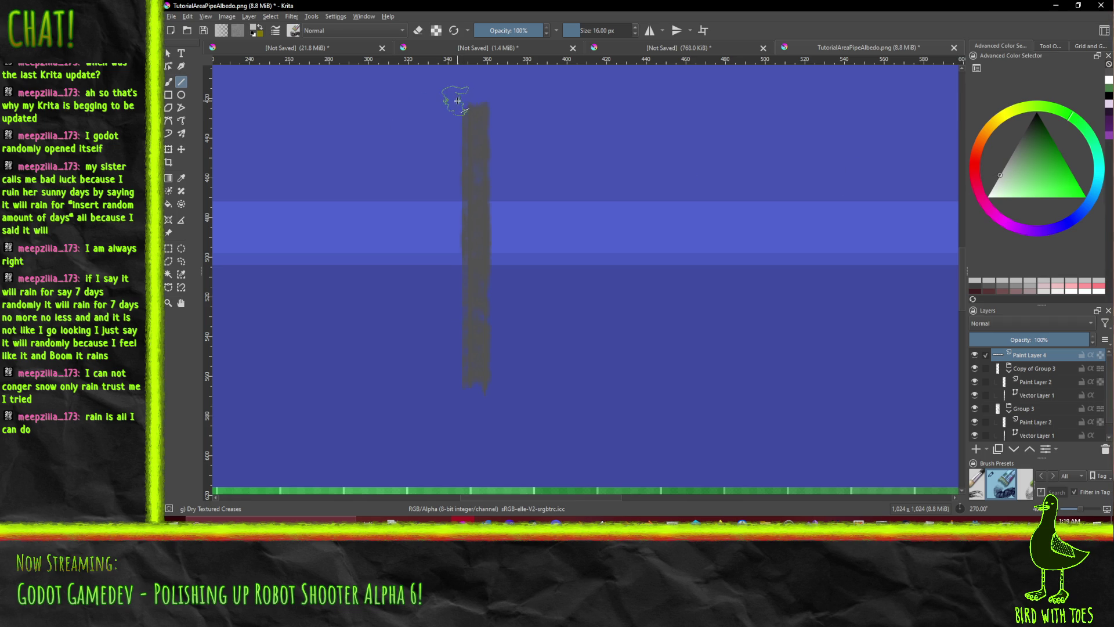
{"action": "left_click_drag", "start_coordinate": [460, 105], "coordinate": [445, 383]}
{"action": "key", "text": "ctrl+z"}
{"action": "left_click", "coordinate": [528, 33]}
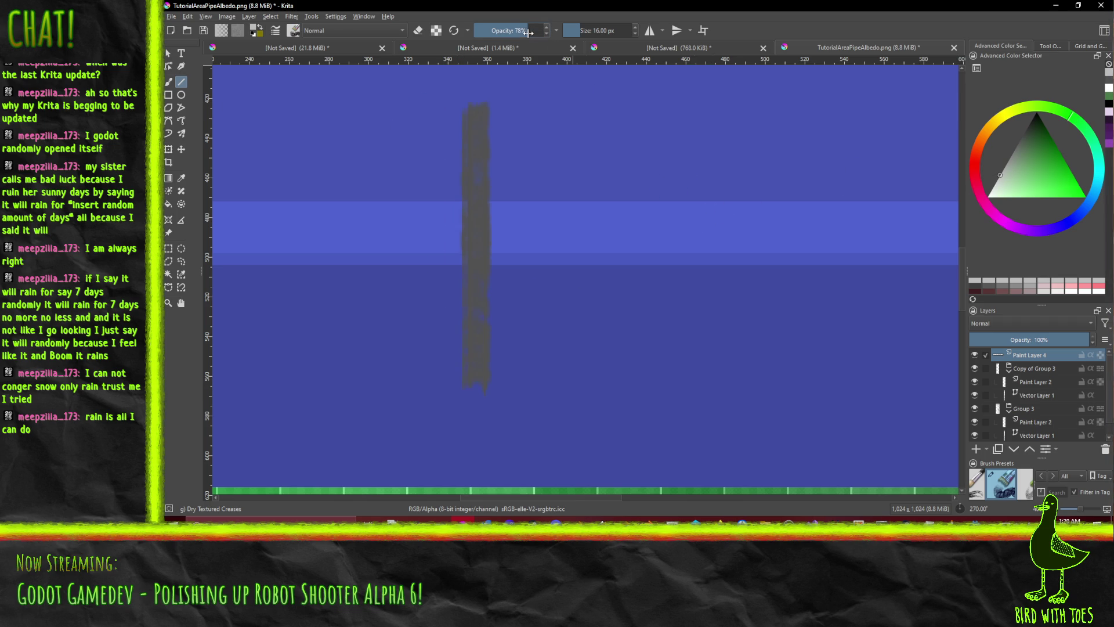
{"action": "left_click_drag", "start_coordinate": [455, 102], "coordinate": [445, 383]}
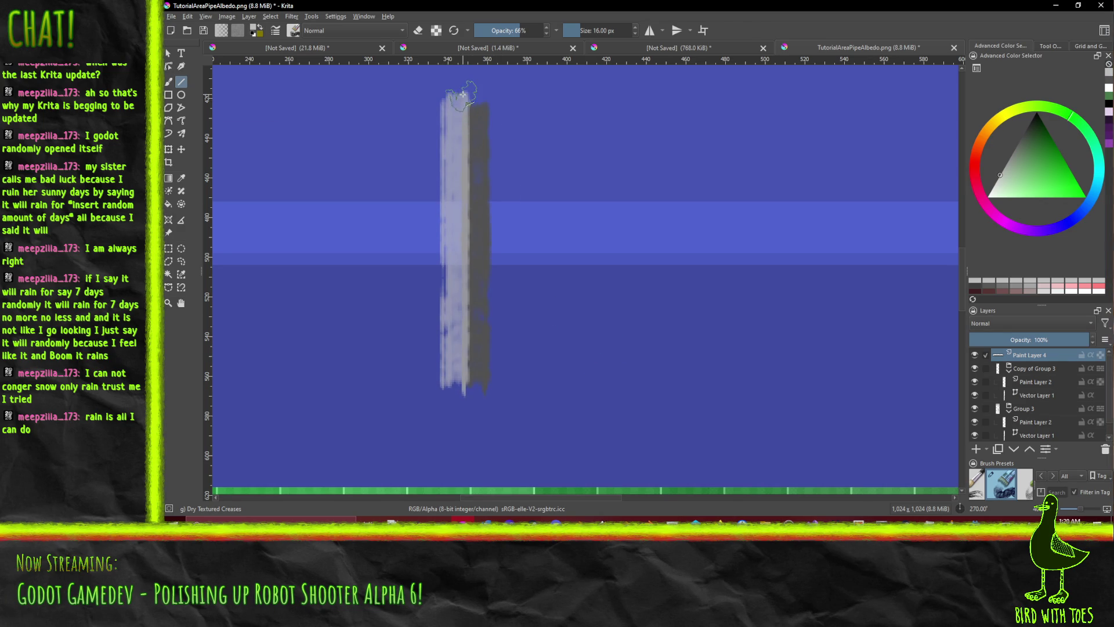
{"action": "key", "text": "ctrl+z"}
{"action": "mouse_move", "coordinate": [465, 106]}
{"action": "left_mouse_down"}
{"action": "mouse_move", "coordinate": [455, 368]}
{"action": "mouse_move", "coordinate": [444, 383]}
{"action": "left_mouse_up"}
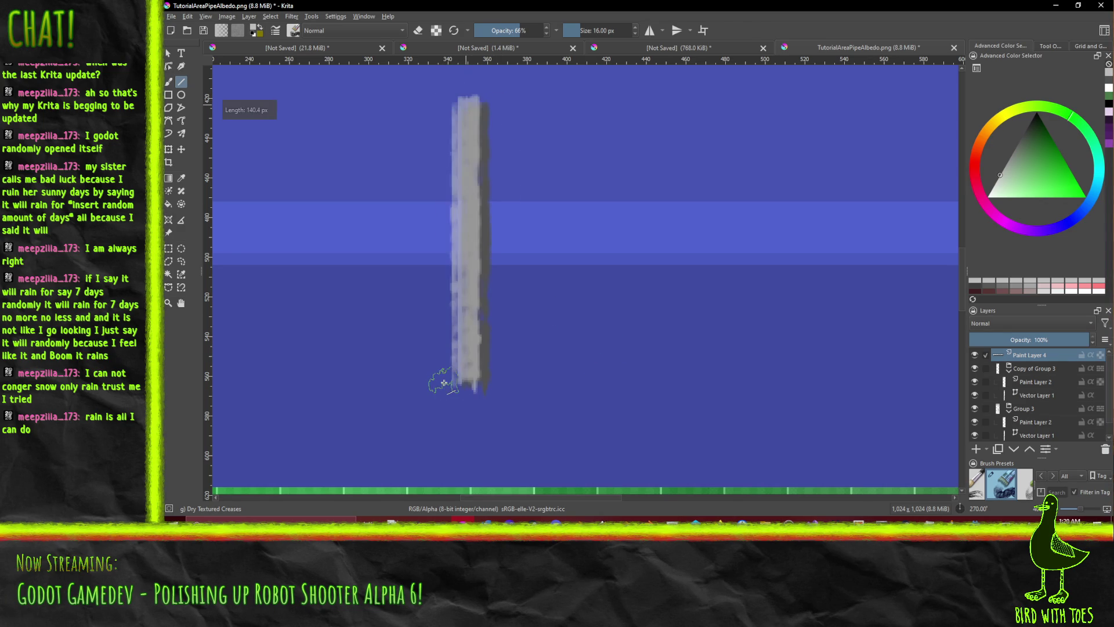
{"action": "mouse_move", "coordinate": [441, 98]}
{"action": "left_mouse_down"}
{"action": "mouse_move", "coordinate": [443, 376]}
{"action": "mouse_move", "coordinate": [452, 96]}
{"action": "mouse_move", "coordinate": [456, 365]}
{"action": "left_mouse_up"}
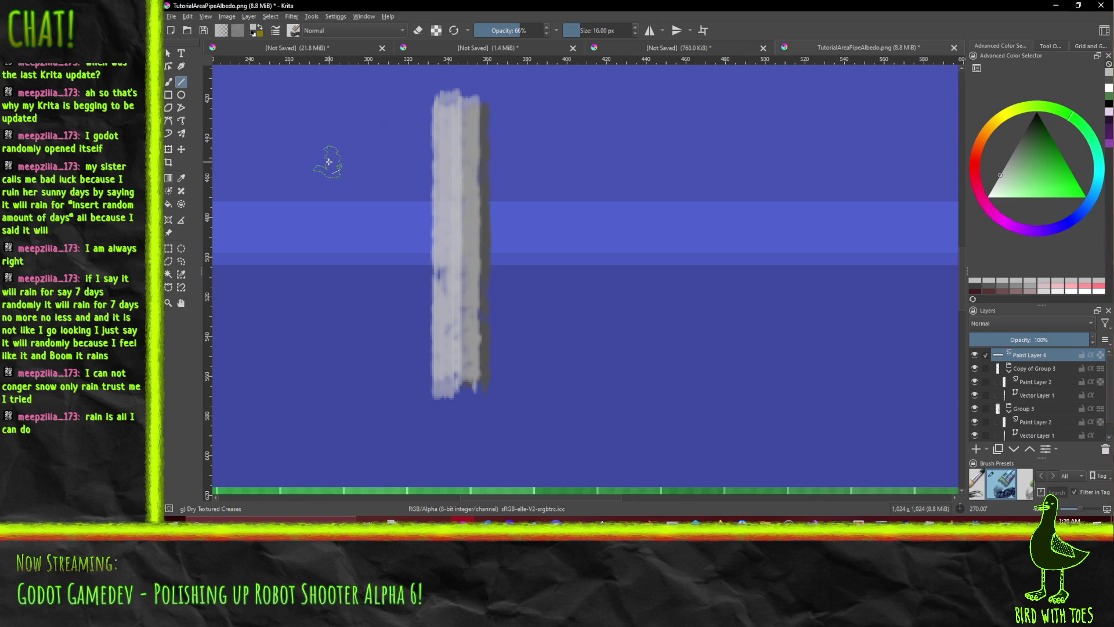
- Add another, lighter highlight stroke down the full length of the grey bar
{"action": "scroll", "coordinate": [464, 183], "scroll_direction": "down", "scroll_amount": 2}
{"action": "scroll", "coordinate": [498, 192], "scroll_direction": "up", "scroll_amount": 3}
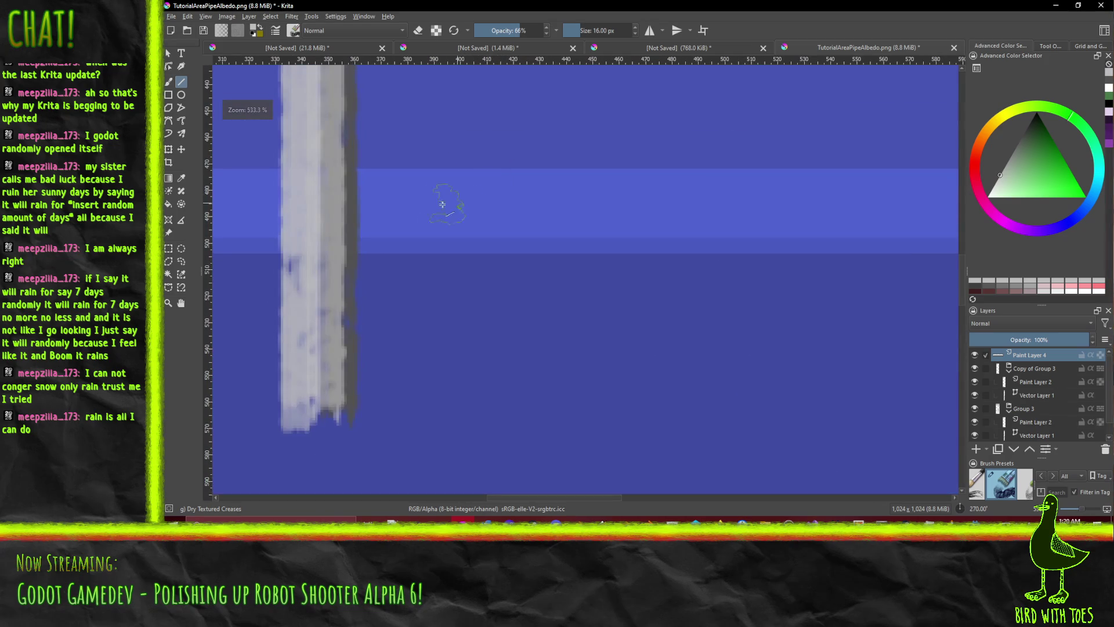
{"action": "mouse_move", "coordinate": [1010, 185]}
{"action": "left_mouse_down"}
{"action": "mouse_move", "coordinate": [1012, 136]}
{"action": "mouse_move", "coordinate": [1023, 136]}
{"action": "left_mouse_up"}
{"action": "left_click_drag", "start_coordinate": [389, 208], "coordinate": [463, 225]}
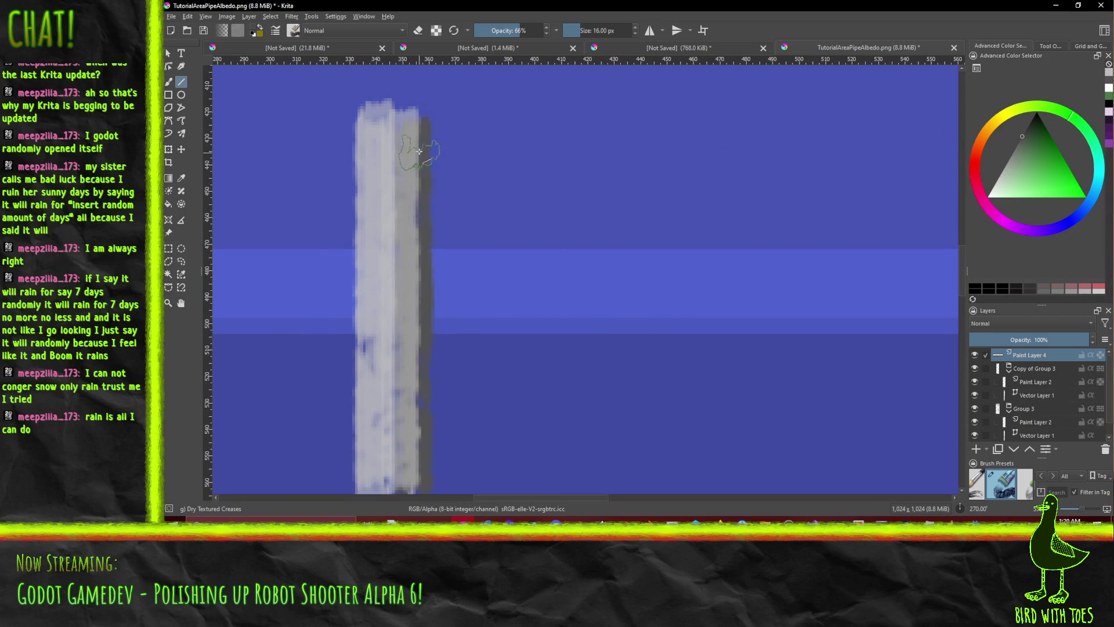
{"action": "left_click_drag", "start_coordinate": [424, 110], "coordinate": [409, 500]}
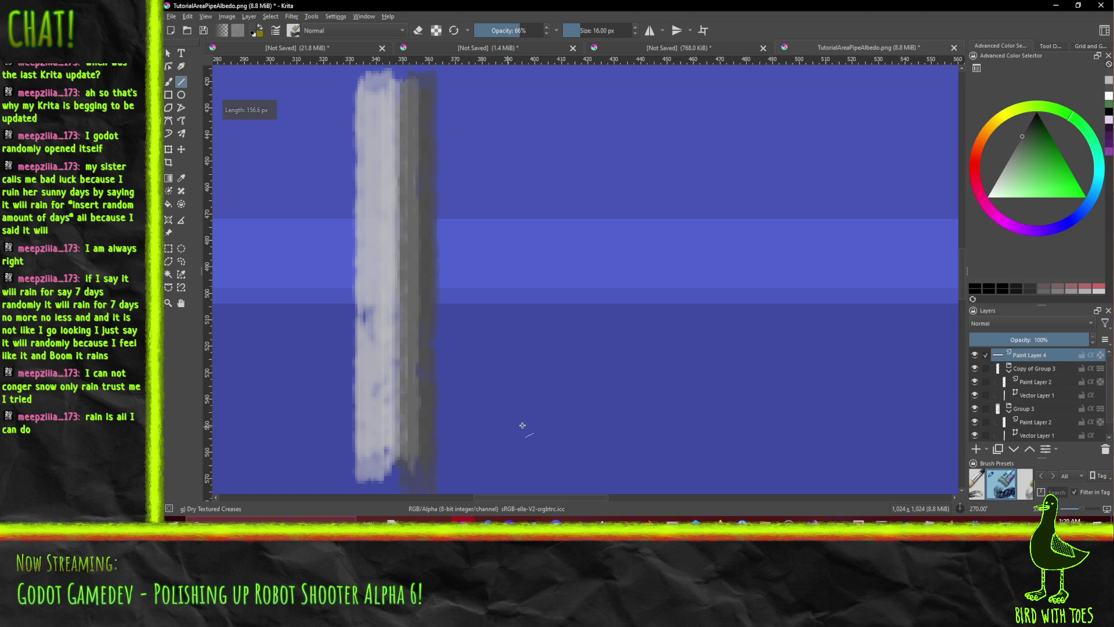
{"action": "scroll", "coordinate": [557, 329], "scroll_direction": "down", "scroll_amount": 3}
{"action": "scroll", "coordinate": [557, 328], "scroll_direction": "up", "scroll_amount": 2}
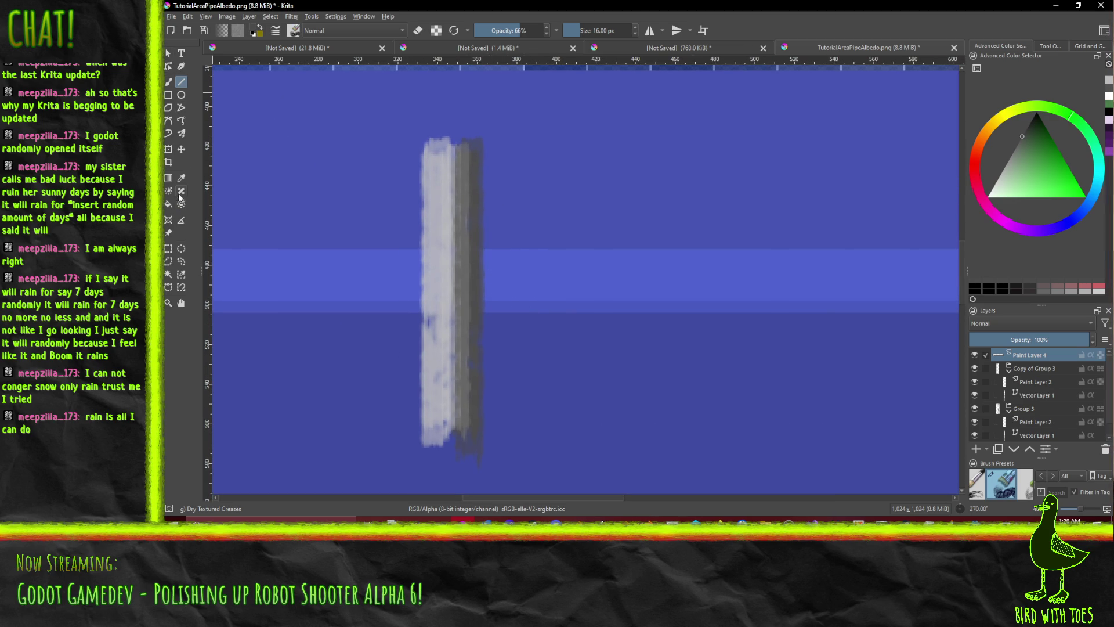
- Duplicate the rectangle-selected grey bar onto a new layer and rotate it 90° right
{"action": "left_click", "coordinate": [168, 248]}
{"action": "left_click_drag", "start_coordinate": [381, 113], "coordinate": [510, 460]}
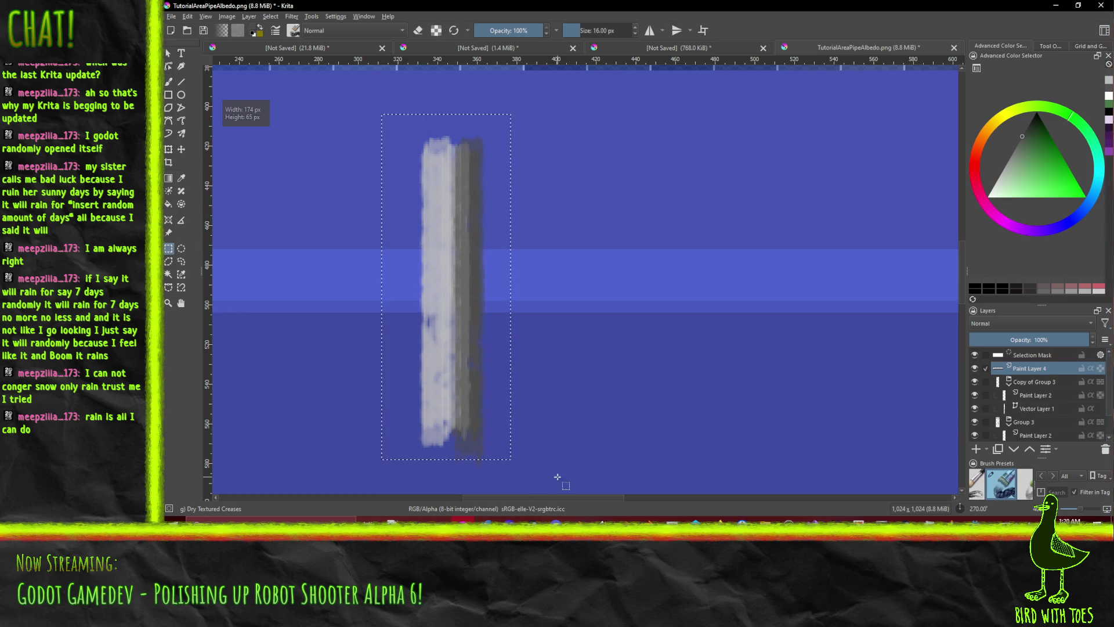
{"action": "key", "text": "ctrl+alt+j"}
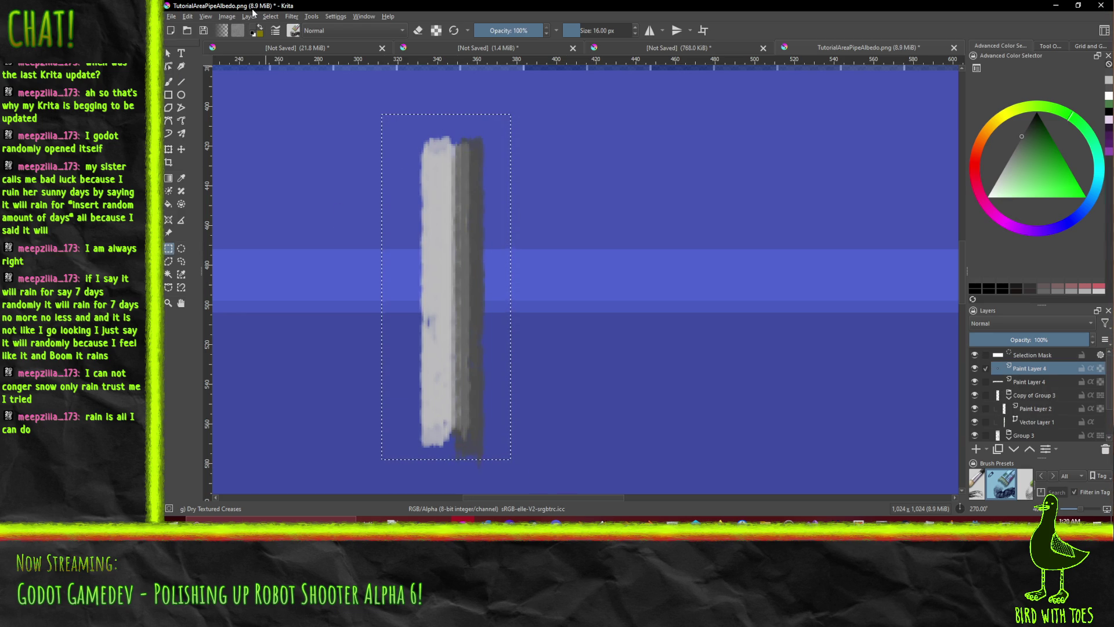
{"action": "left_click", "coordinate": [253, 18]}
{"action": "mouse_move", "coordinate": [305, 121]}
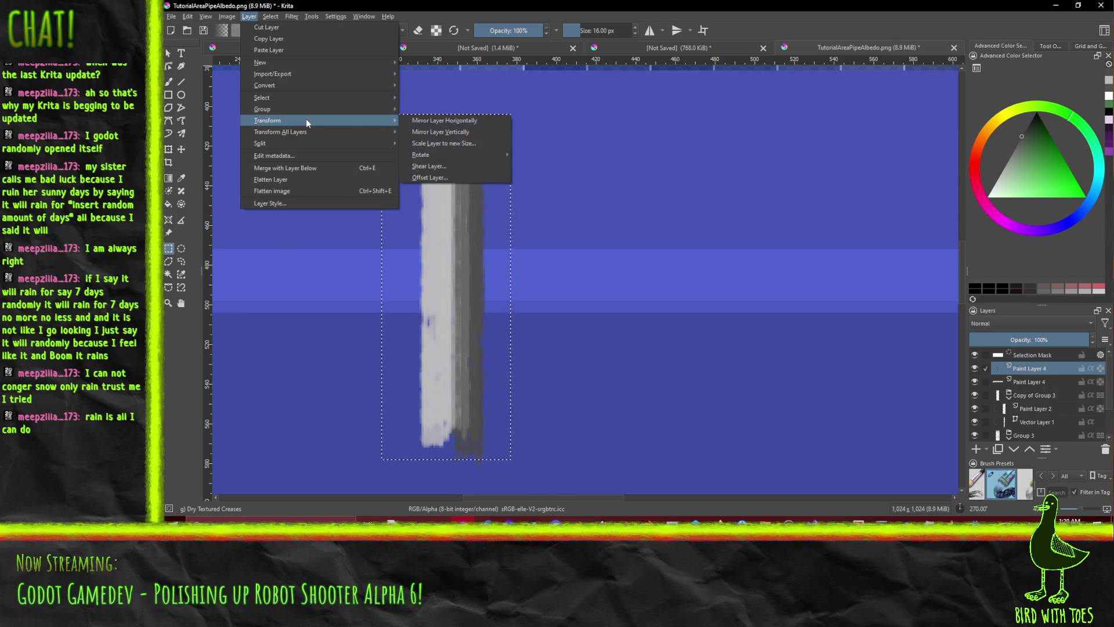
{"action": "mouse_move", "coordinate": [441, 155]}
{"action": "left_click", "coordinate": [573, 167]}
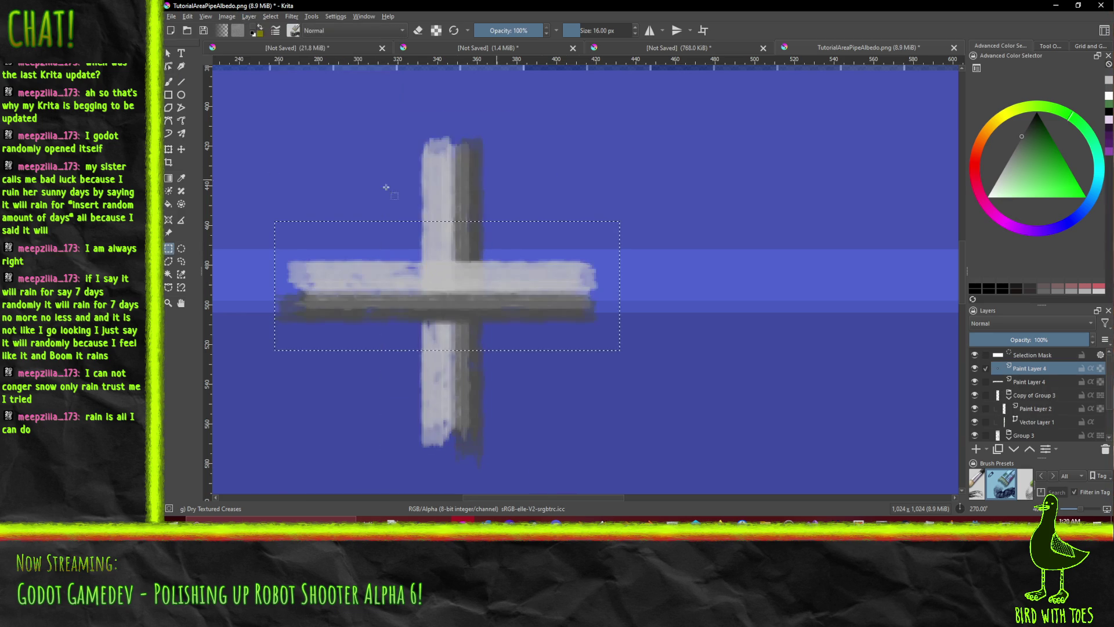
- Move the rotated bar right so it extends from the vertical stripe
{"action": "left_click", "coordinate": [182, 149]}
{"action": "mouse_move", "coordinate": [420, 295]}
{"action": "left_mouse_down"}
{"action": "mouse_move", "coordinate": [566, 244]}
{"action": "mouse_move", "coordinate": [557, 273]}
{"action": "mouse_move", "coordinate": [578, 267]}
{"action": "left_mouse_up"}
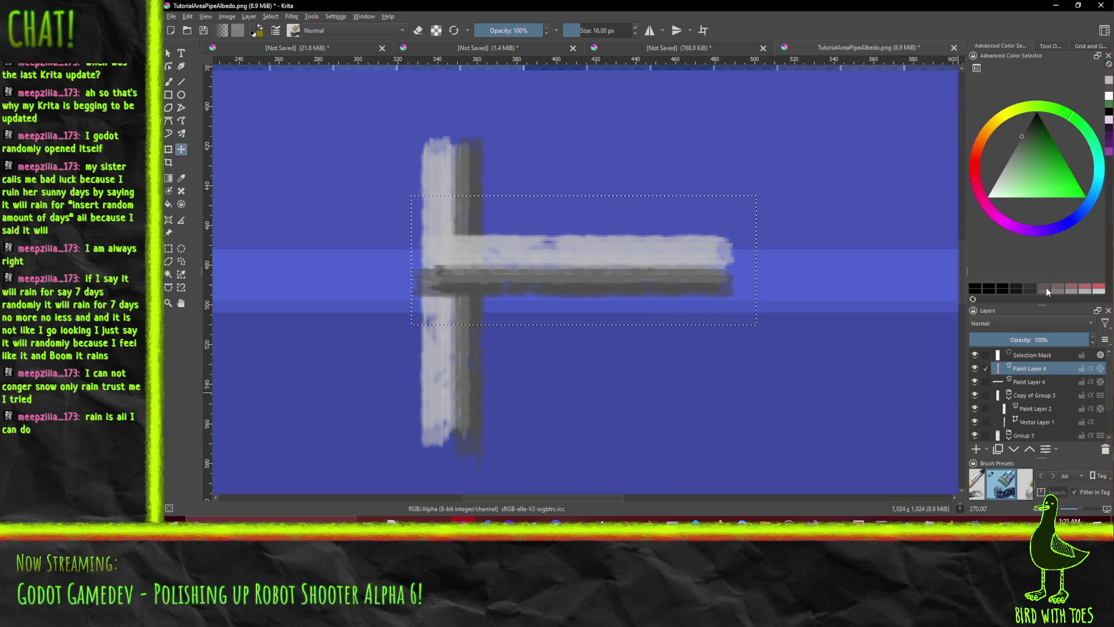
{"action": "mouse_move", "coordinate": [1045, 303]}
{"action": "left_mouse_down"}
{"action": "mouse_move", "coordinate": [987, 53]}
{"action": "mouse_move", "coordinate": [1014, 46]}
{"action": "left_mouse_up"}
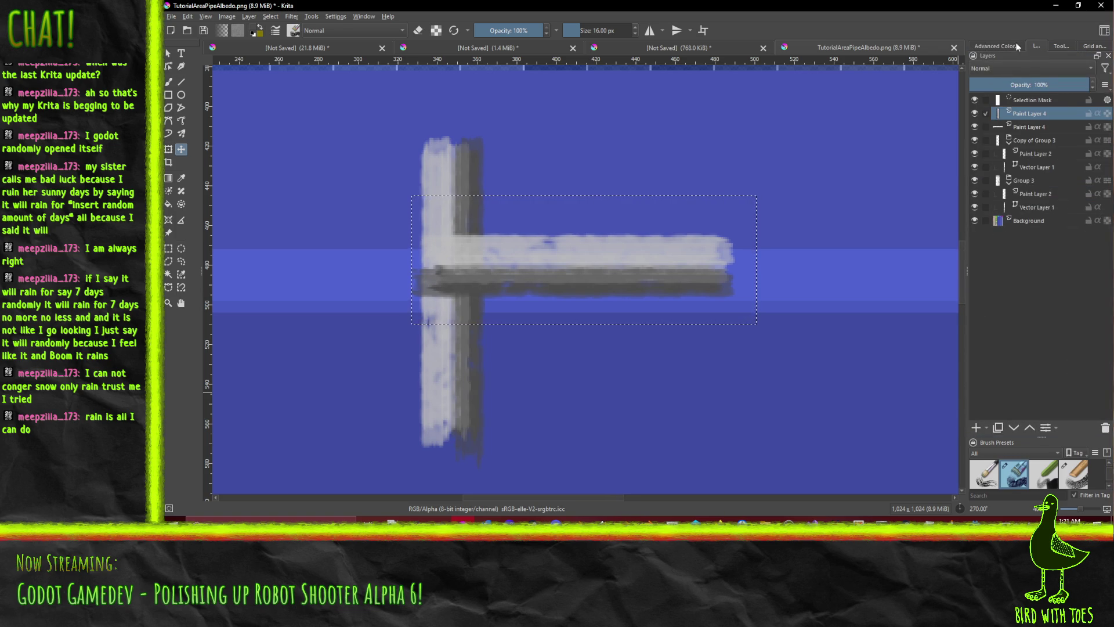
- Detach the colour selector panel and reposition it as a floating docker
{"action": "left_click", "coordinate": [1014, 46]}
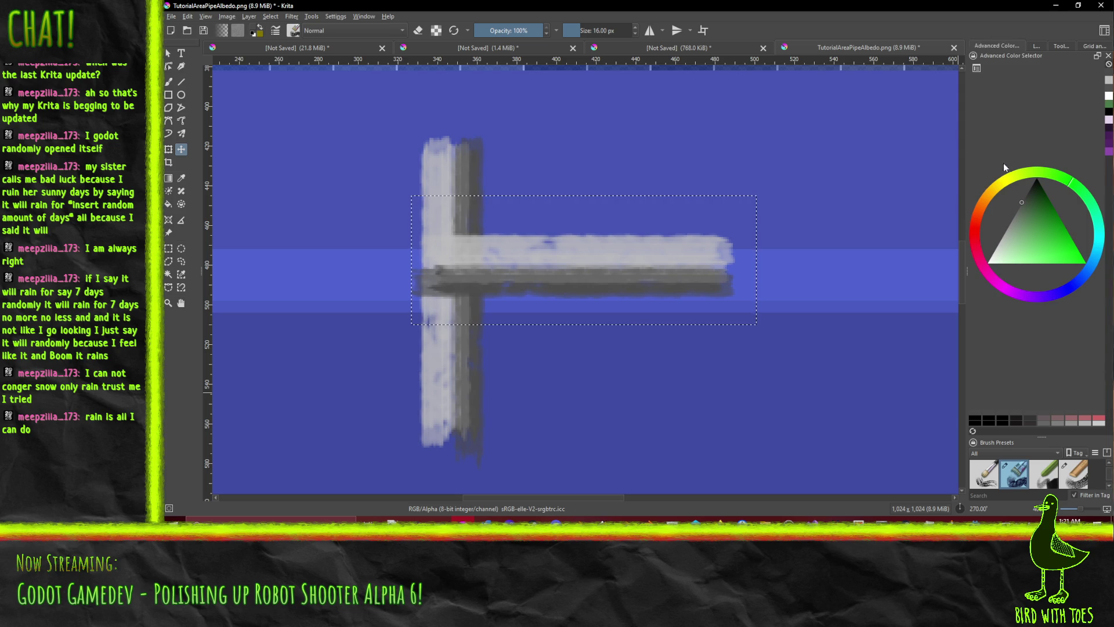
{"action": "mouse_move", "coordinate": [1009, 57]}
{"action": "left_mouse_down"}
{"action": "mouse_move", "coordinate": [900, 143]}
{"action": "mouse_move", "coordinate": [983, 158]}
{"action": "mouse_move", "coordinate": [1032, 144]}
{"action": "mouse_move", "coordinate": [1025, 100]}
{"action": "mouse_move", "coordinate": [1033, 137]}
{"action": "left_mouse_up"}
{"action": "mouse_move", "coordinate": [1010, 57]}
{"action": "left_mouse_down"}
{"action": "mouse_move", "coordinate": [945, 92]}
{"action": "mouse_move", "coordinate": [1022, 156]}
{"action": "mouse_move", "coordinate": [1051, 141]}
{"action": "mouse_move", "coordinate": [1065, 68]}
{"action": "mouse_move", "coordinate": [1045, 116]}
{"action": "mouse_move", "coordinate": [1053, 181]}
{"action": "left_mouse_up"}
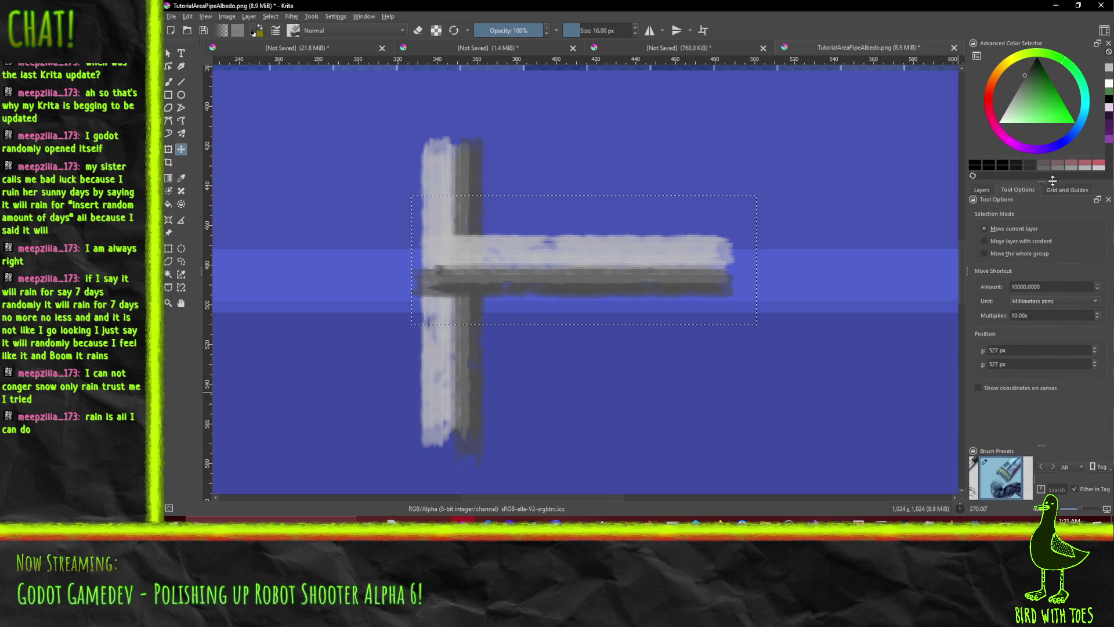
- Enlarge the brush preset list and pick the Eraser Small preset
{"action": "left_click", "coordinate": [983, 191]}
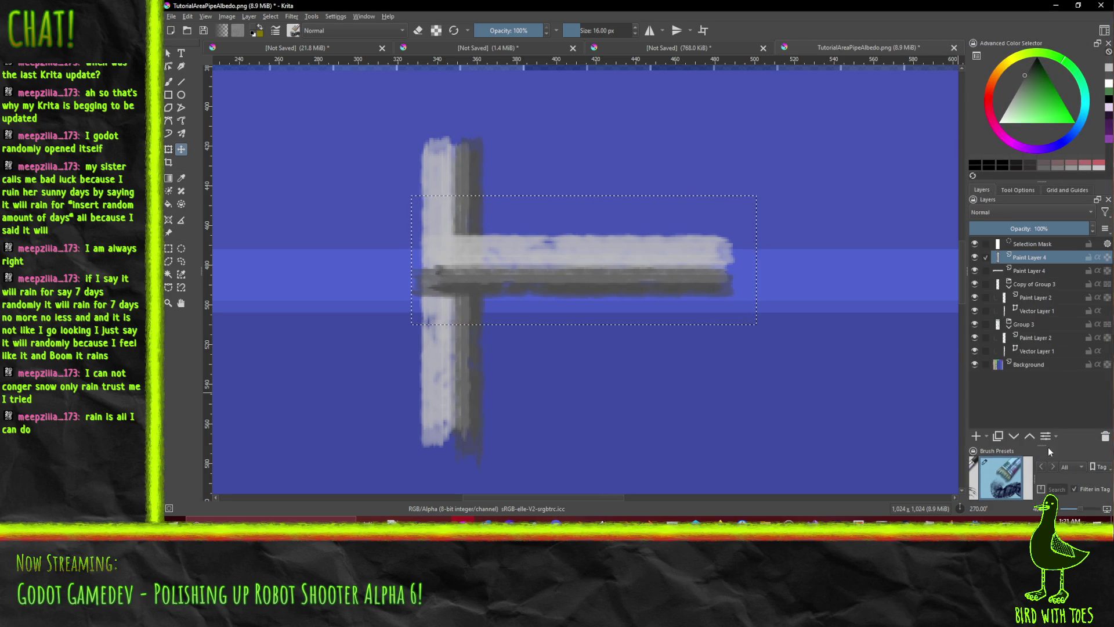
{"action": "left_click_drag", "start_coordinate": [1043, 449], "coordinate": [1044, 286]}
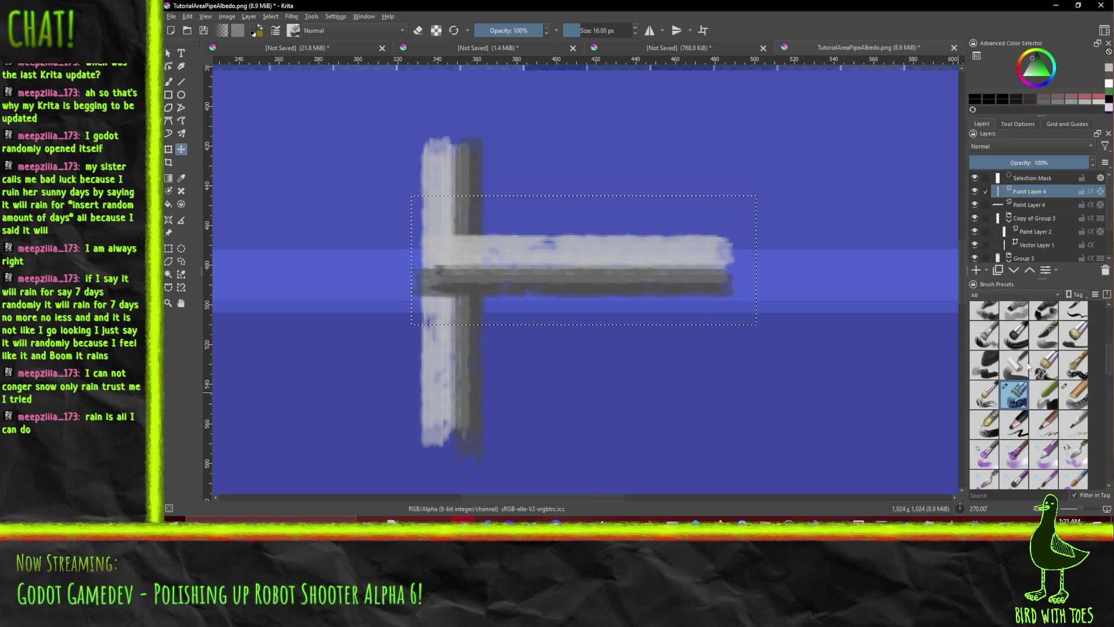
{"action": "scroll", "coordinate": [1018, 367], "scroll_direction": "up", "scroll_amount": 5}
{"action": "left_click", "coordinate": [1012, 323]}
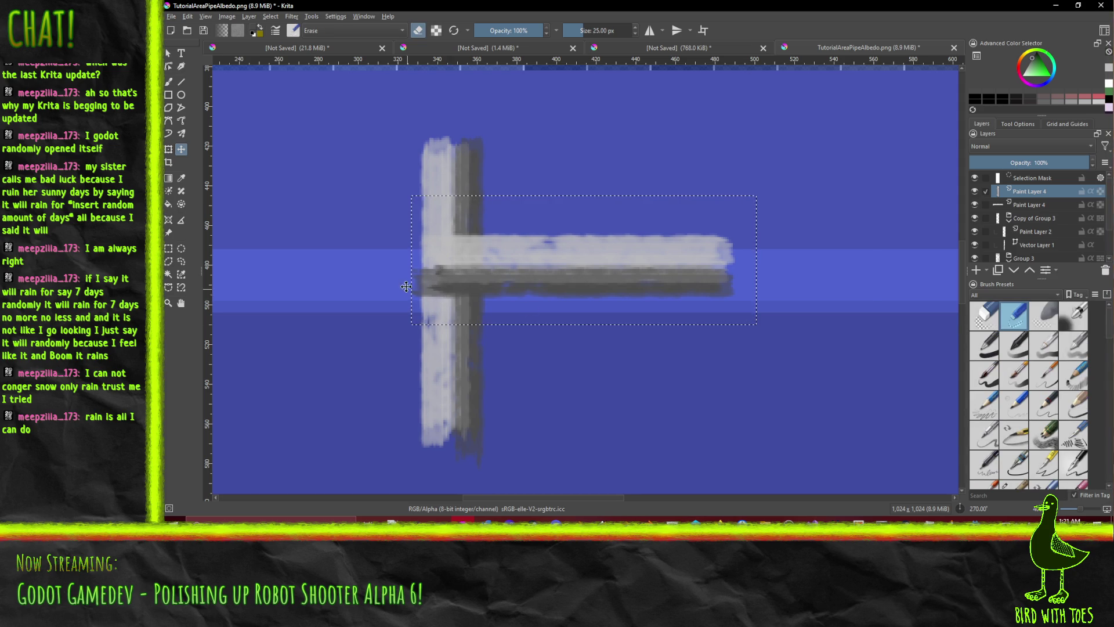
- Activate the Freehand Brush and centre the view on the T junction's dark overlap
{"action": "scroll", "coordinate": [413, 279], "scroll_direction": "up", "scroll_amount": 1}
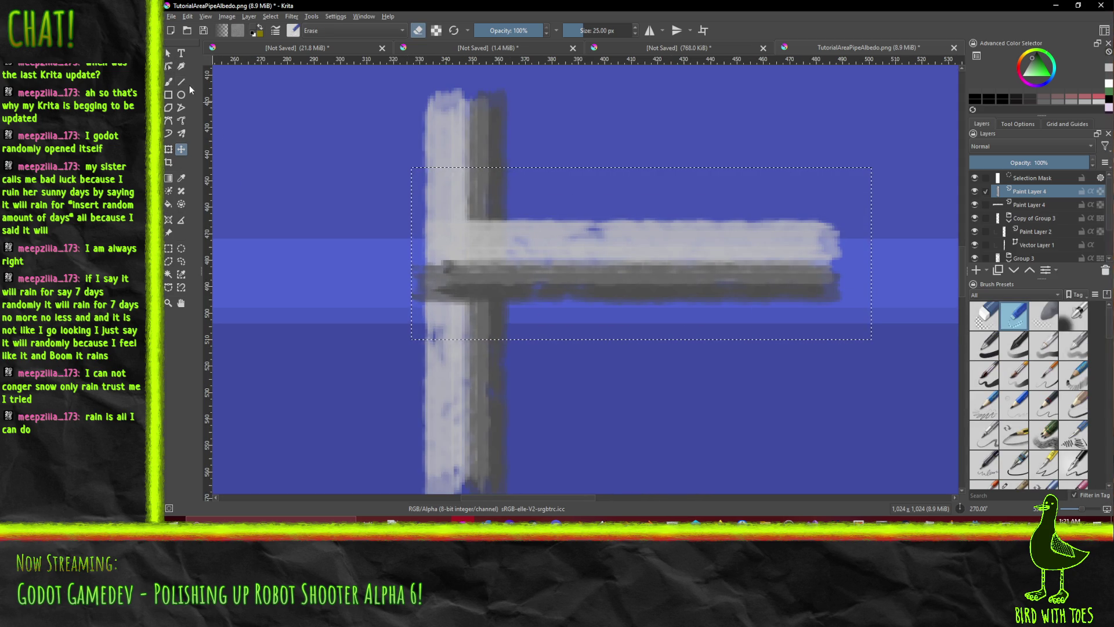
{"action": "left_click", "coordinate": [168, 81]}
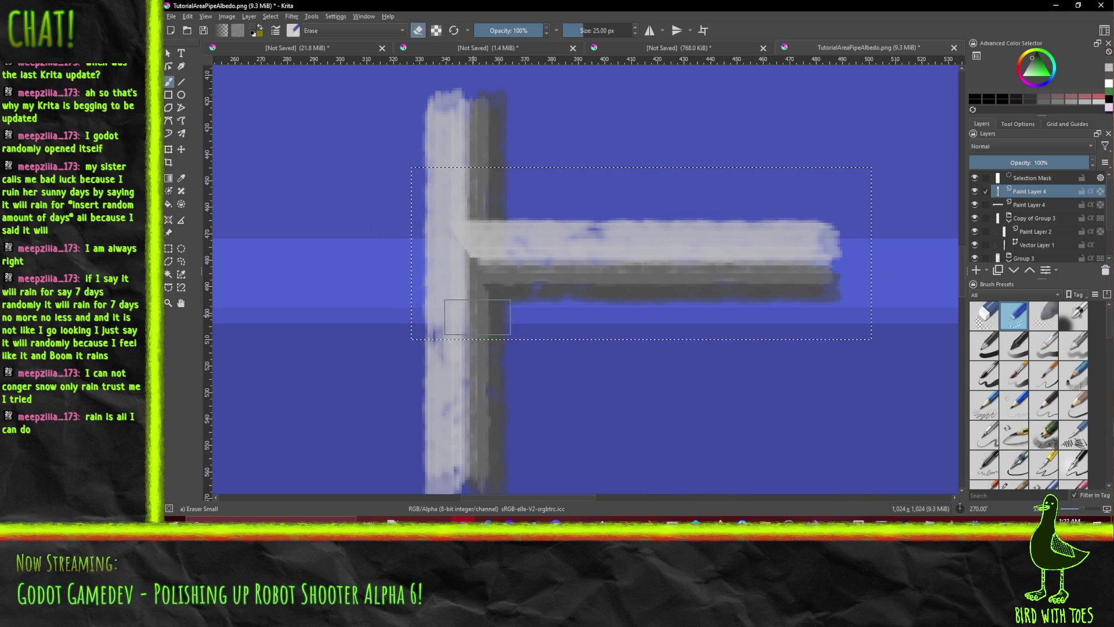
{"action": "scroll", "coordinate": [553, 337], "scroll_direction": "down", "scroll_amount": 5}
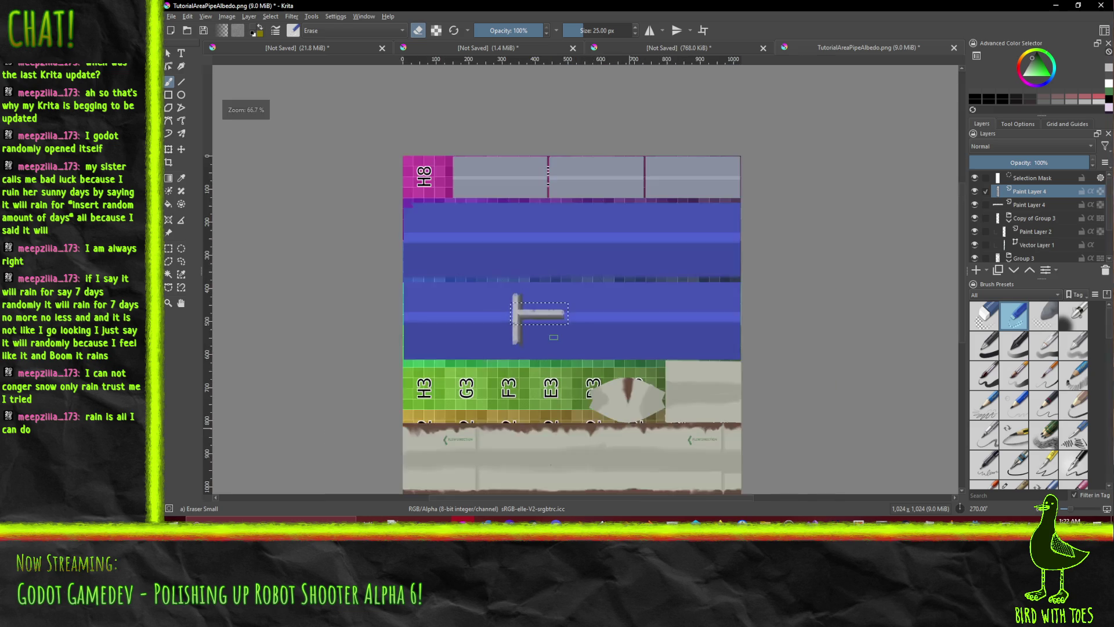
{"action": "scroll", "coordinate": [554, 337], "scroll_direction": "up", "scroll_amount": 5}
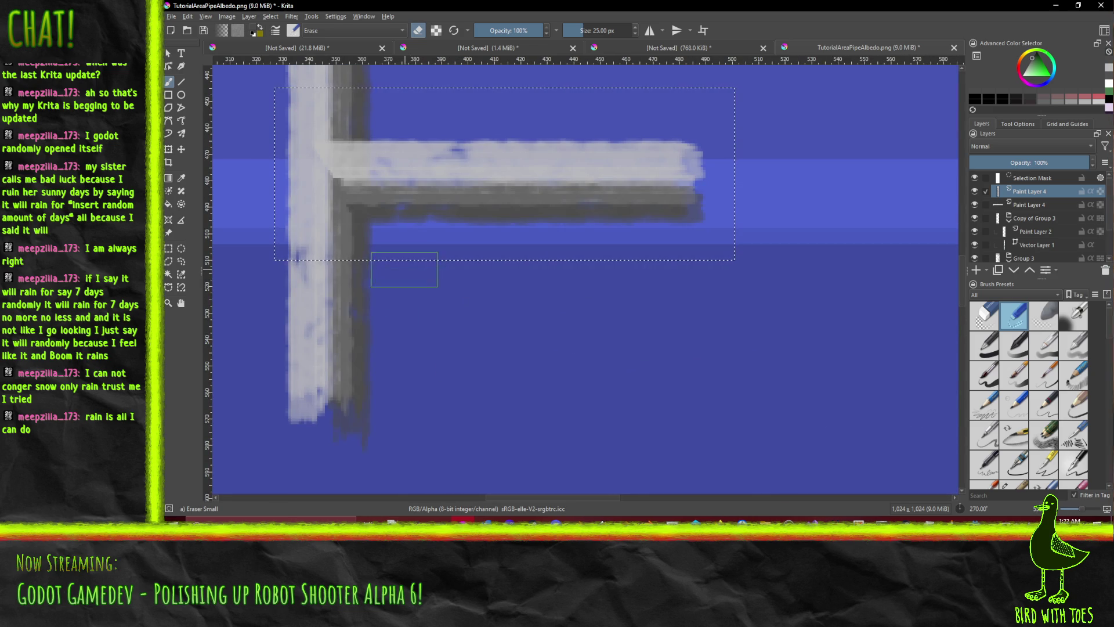
{"action": "left_click_drag", "start_coordinate": [371, 256], "coordinate": [466, 332]}
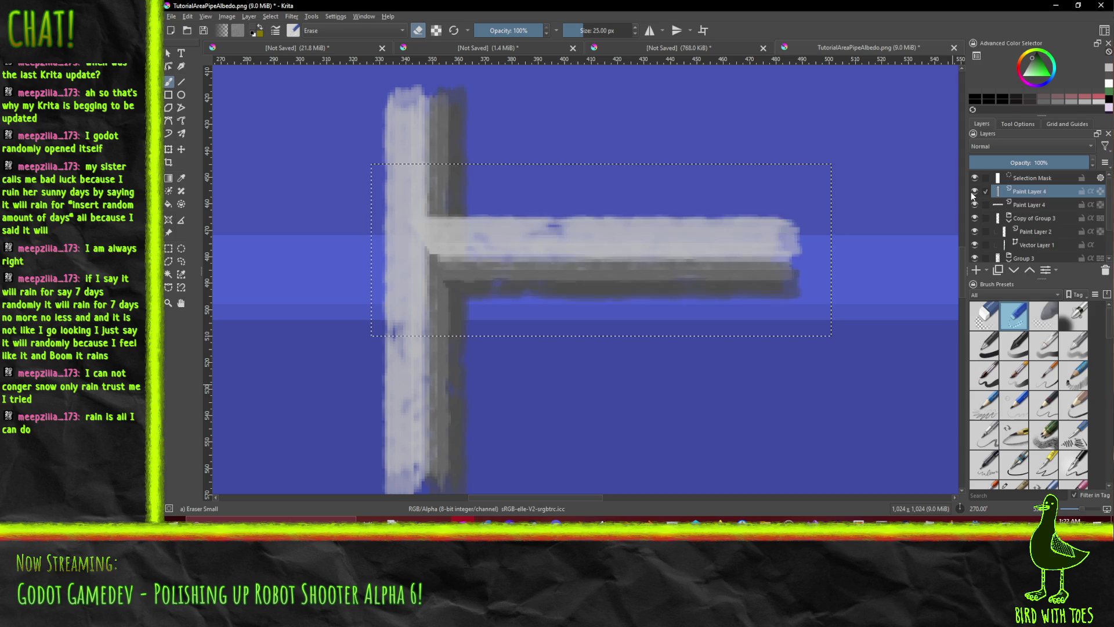
{"action": "right_click", "coordinate": [1045, 193]}
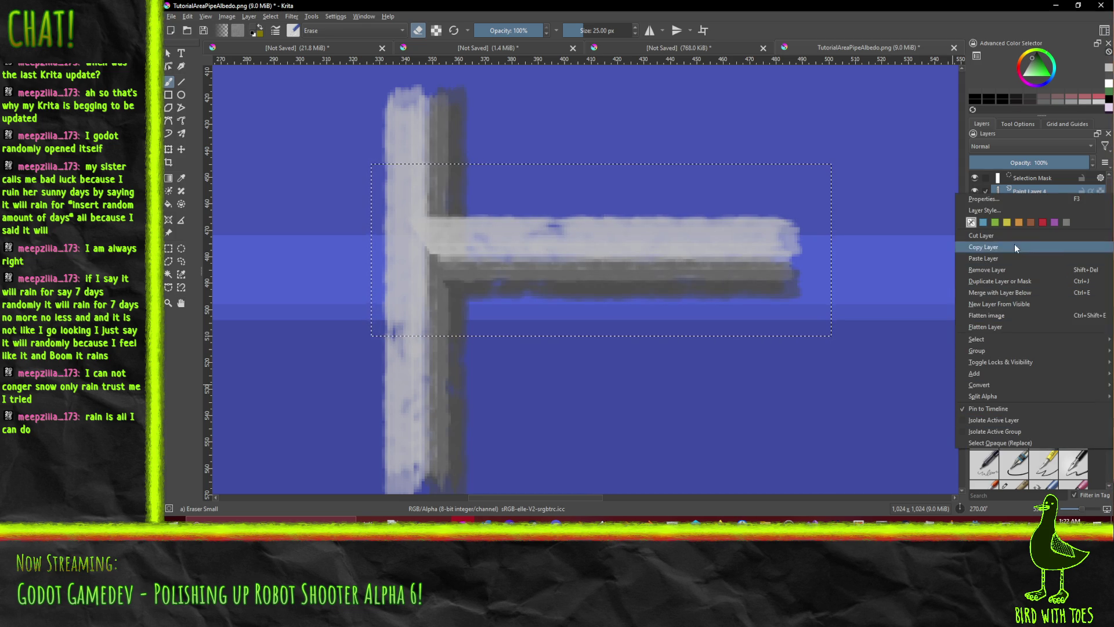
{"action": "left_click", "coordinate": [1014, 294]}
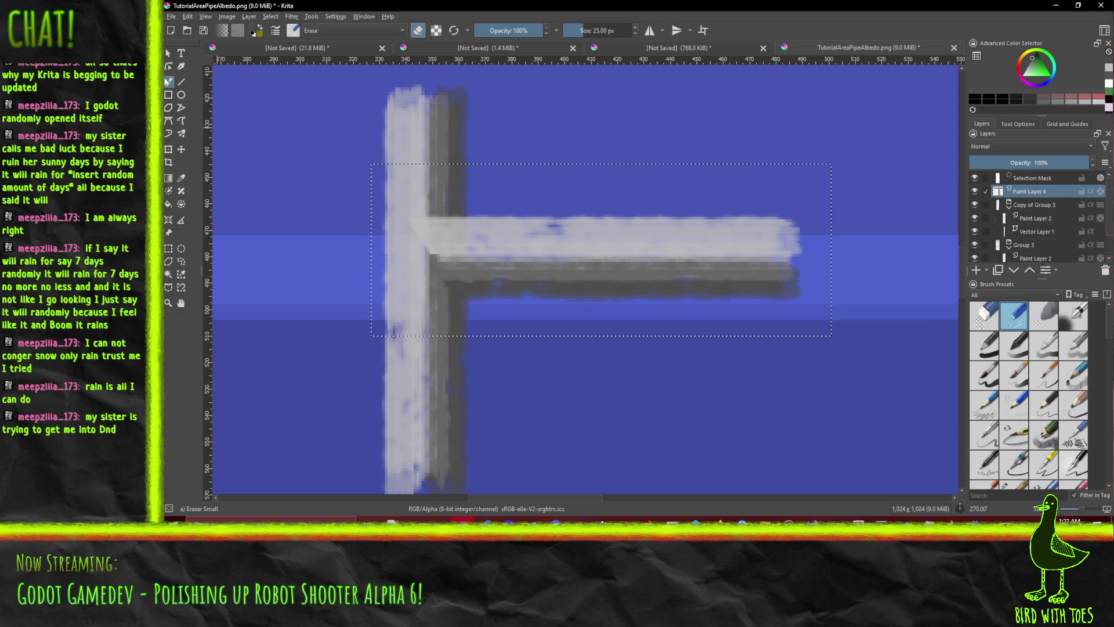
{"action": "left_click", "coordinate": [169, 149]}
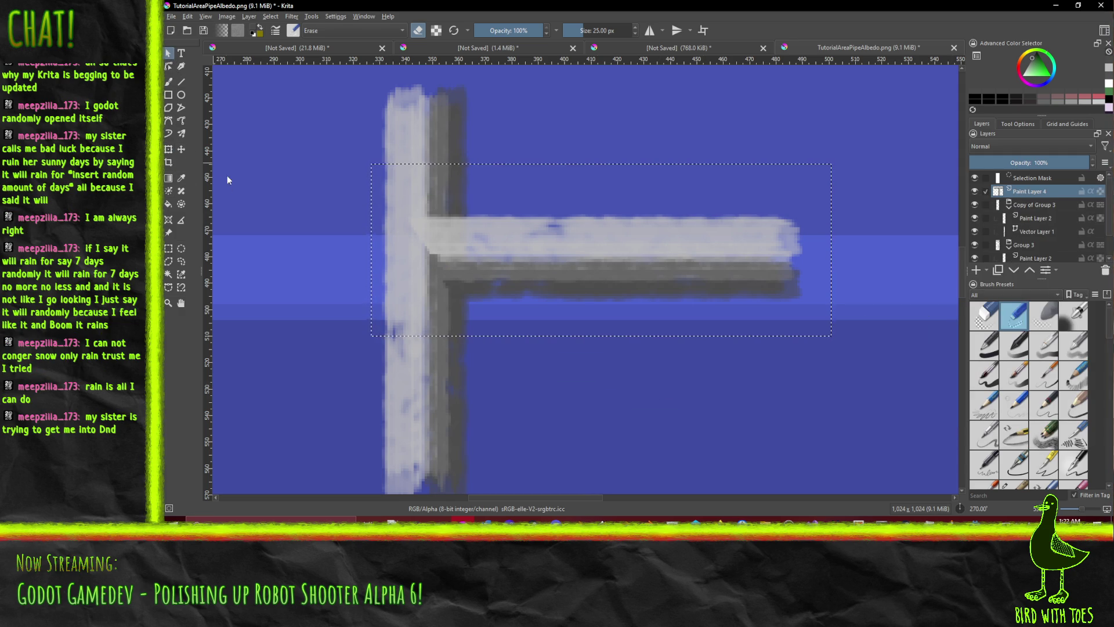
{"action": "left_click", "coordinate": [168, 248]}
{"action": "left_click", "coordinate": [294, 265]}
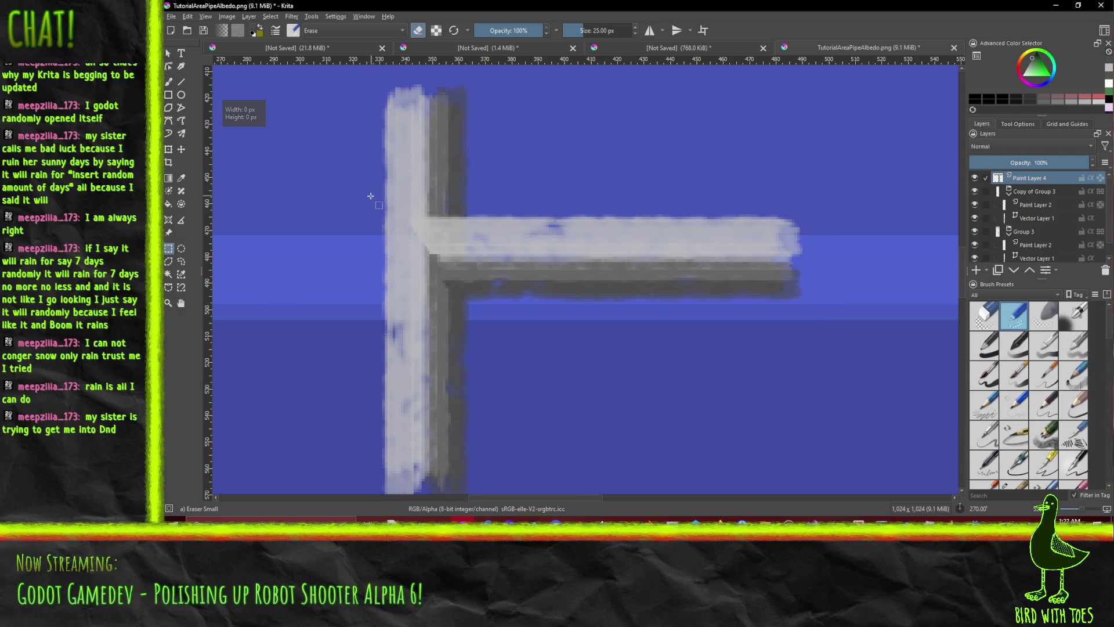
{"action": "mouse_move", "coordinate": [357, 169]}
{"action": "left_mouse_down"}
{"action": "mouse_move", "coordinate": [425, 256]}
{"action": "mouse_move", "coordinate": [583, 381]}
{"action": "left_mouse_up"}
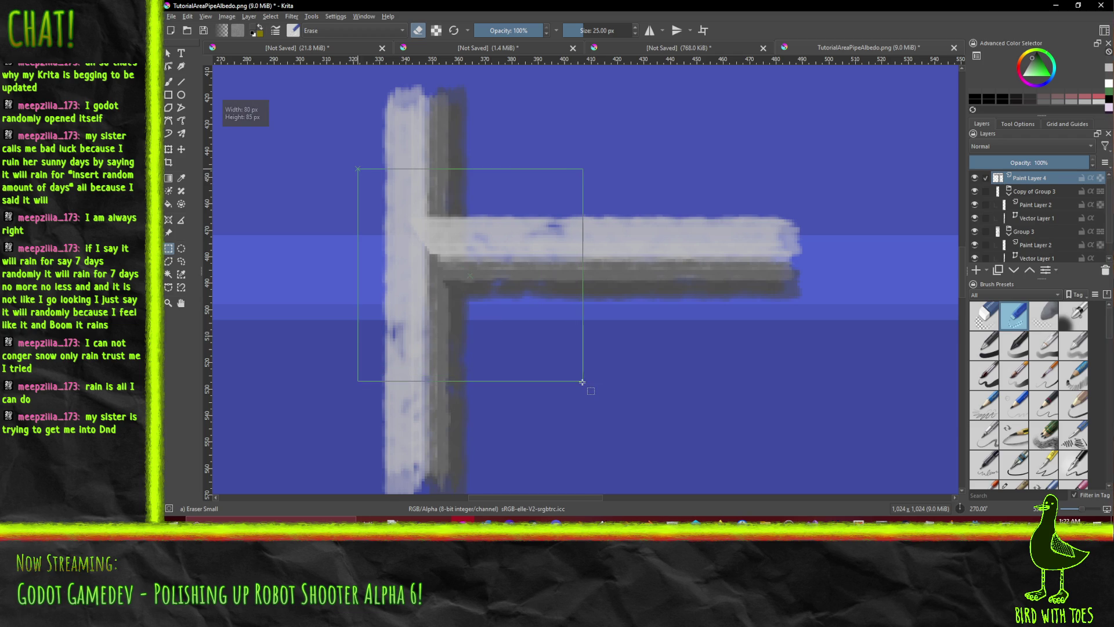
{"action": "key", "text": "ctrl+alt+j"}
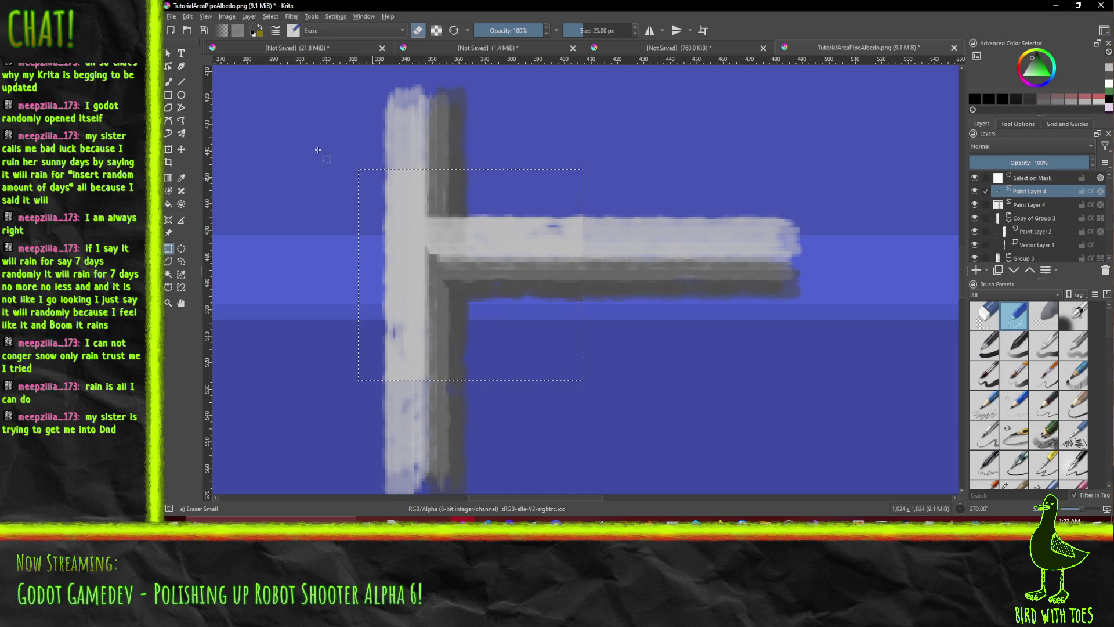
{"action": "left_click", "coordinate": [181, 149]}
{"action": "mouse_move", "coordinate": [397, 229]}
{"action": "left_mouse_down"}
{"action": "mouse_move", "coordinate": [436, 294]}
{"action": "mouse_move", "coordinate": [392, 367]}
{"action": "mouse_move", "coordinate": [391, 330]}
{"action": "mouse_move", "coordinate": [513, 356]}
{"action": "mouse_move", "coordinate": [528, 229]}
{"action": "mouse_move", "coordinate": [497, 316]}
{"action": "mouse_move", "coordinate": [505, 348]}
{"action": "mouse_move", "coordinate": [530, 348]}
{"action": "left_mouse_up"}
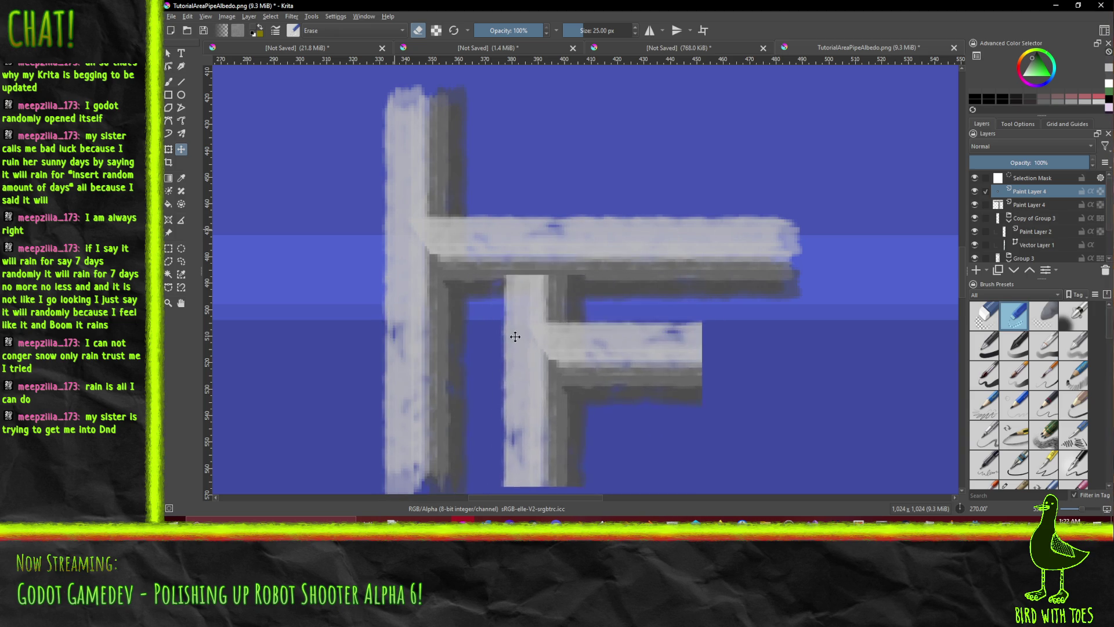
{"action": "key", "text": "ctrl+z"}
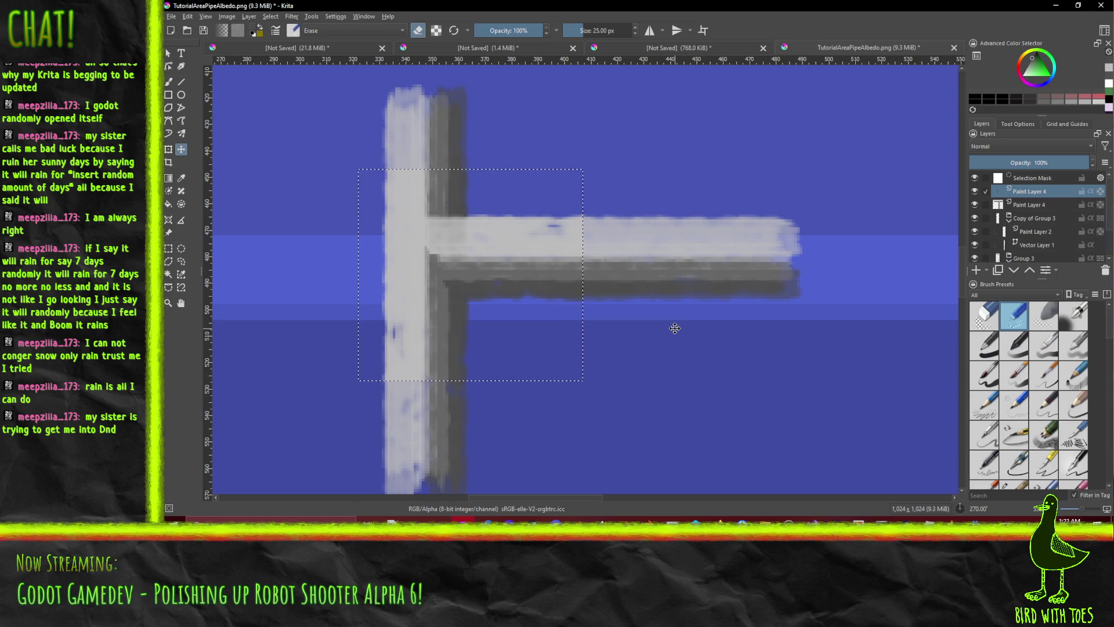
{"action": "key", "text": "ctrl+z"}
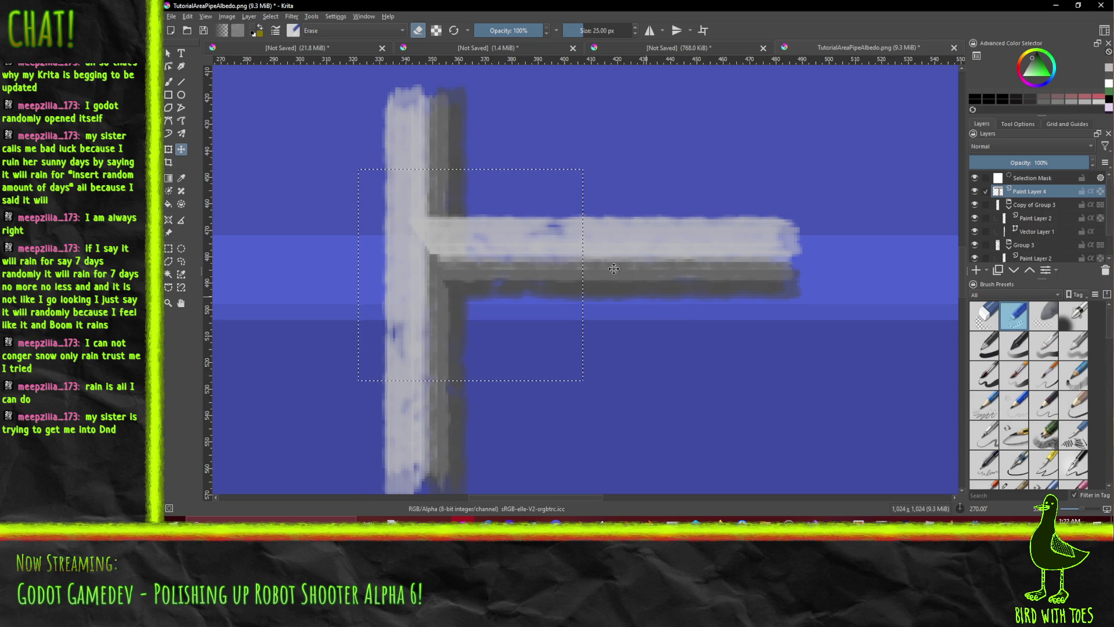
{"action": "left_click", "coordinate": [169, 120]}
{"action": "left_click", "coordinate": [170, 149]}
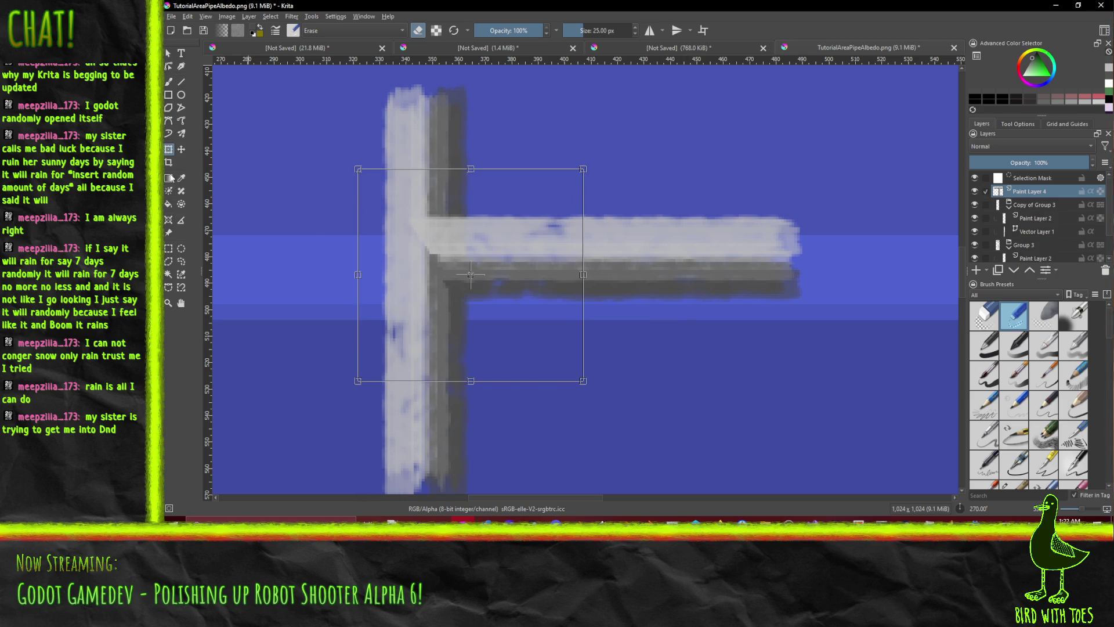
{"action": "left_click", "coordinate": [168, 248]}
{"action": "left_click", "coordinate": [514, 233]}
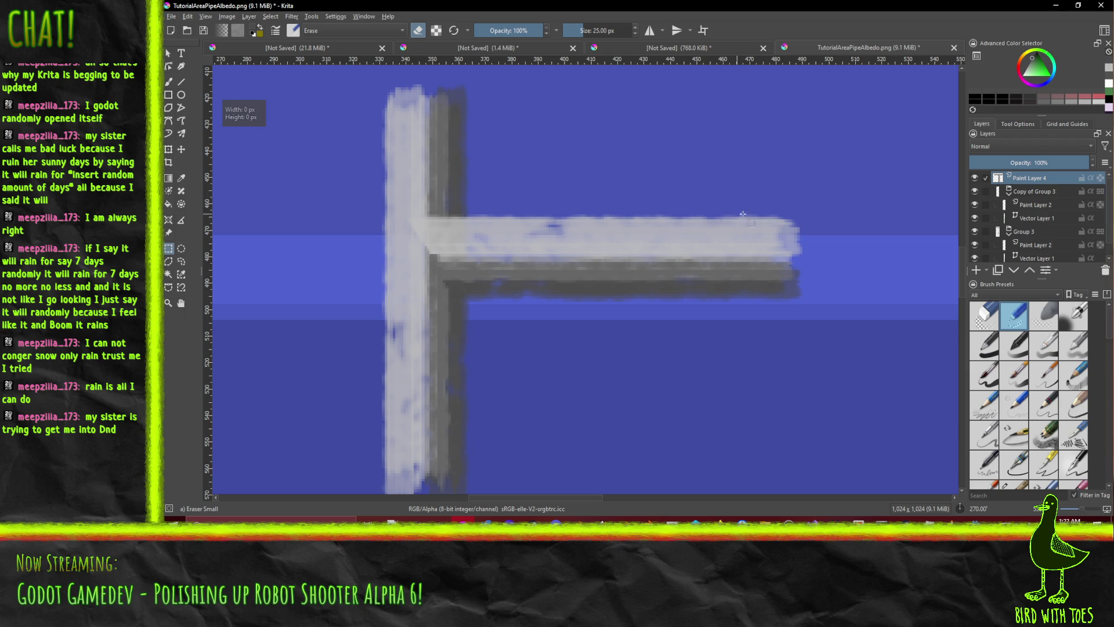
{"action": "key", "text": "ctrl+z"}
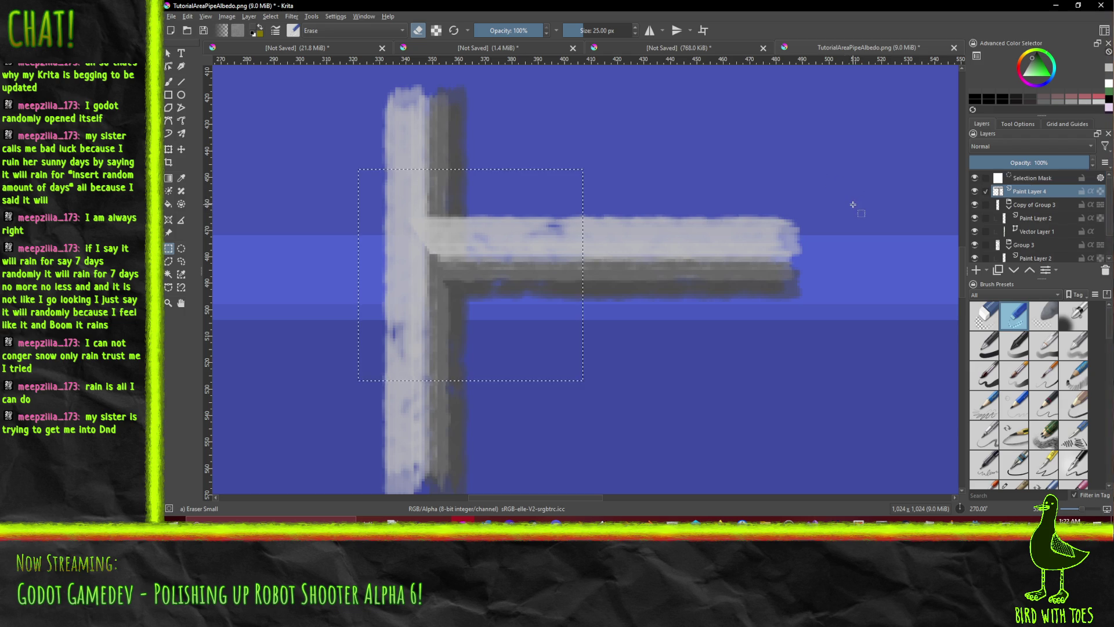
{"action": "key", "text": "ctrl+z"}
{"action": "key", "text": "ctrl+z"}
{"action": "key", "text": "ctrl+z"}
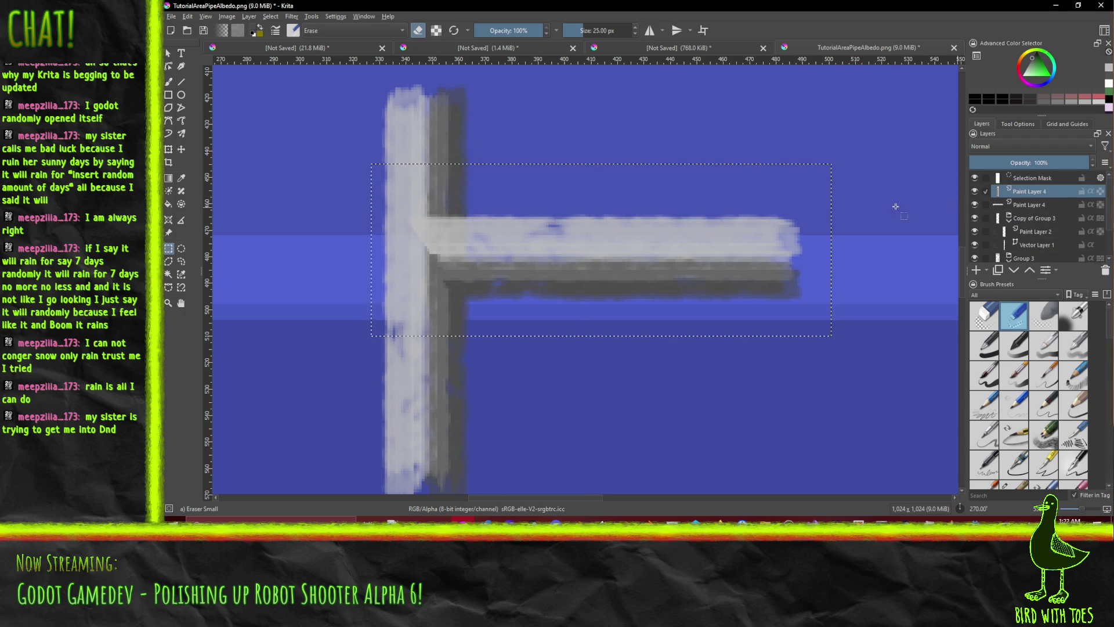
- Duplicate the horizontal bar layer and move the copy lower down the upright
{"action": "key", "text": "ctrl+j"}
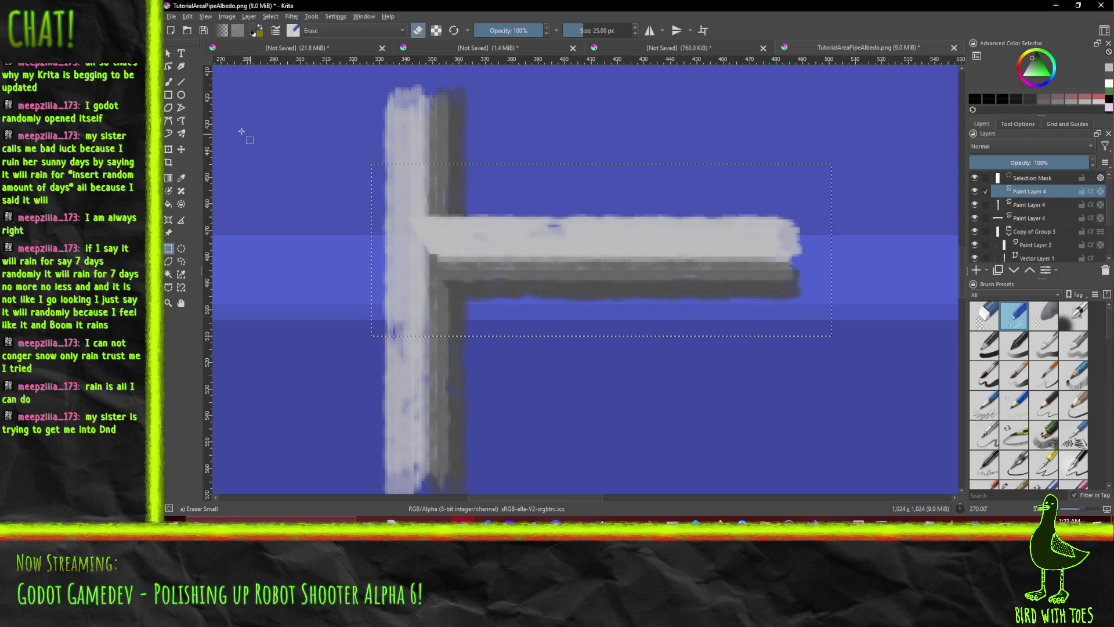
{"action": "key", "text": "t"}
{"action": "left_click_drag", "start_coordinate": [526, 274], "coordinate": [457, 387]}
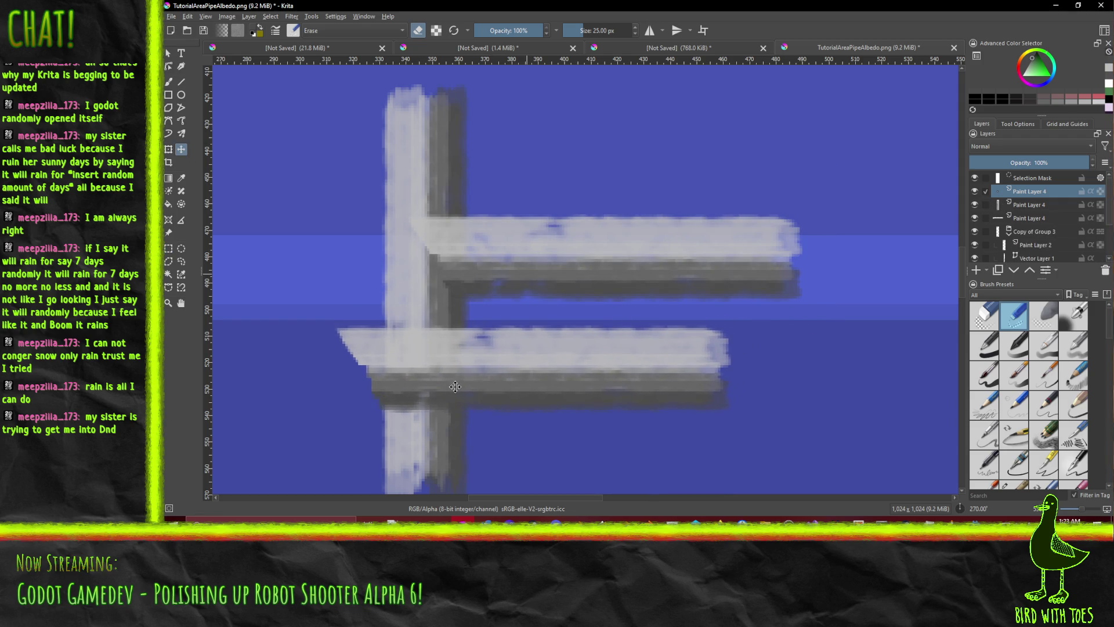
{"action": "left_click_drag", "start_coordinate": [552, 357], "coordinate": [538, 333]}
{"action": "scroll", "coordinate": [548, 270], "scroll_direction": "down", "scroll_amount": 5}
{"action": "scroll", "coordinate": [553, 266], "scroll_direction": "up", "scroll_amount": 5}
{"action": "left_click_drag", "start_coordinate": [529, 266], "coordinate": [535, 322]}
- Frame both bars and switch to the Freehand Brush to erase the new bar's overlap
{"action": "left_click_drag", "start_coordinate": [422, 320], "coordinate": [608, 283]}
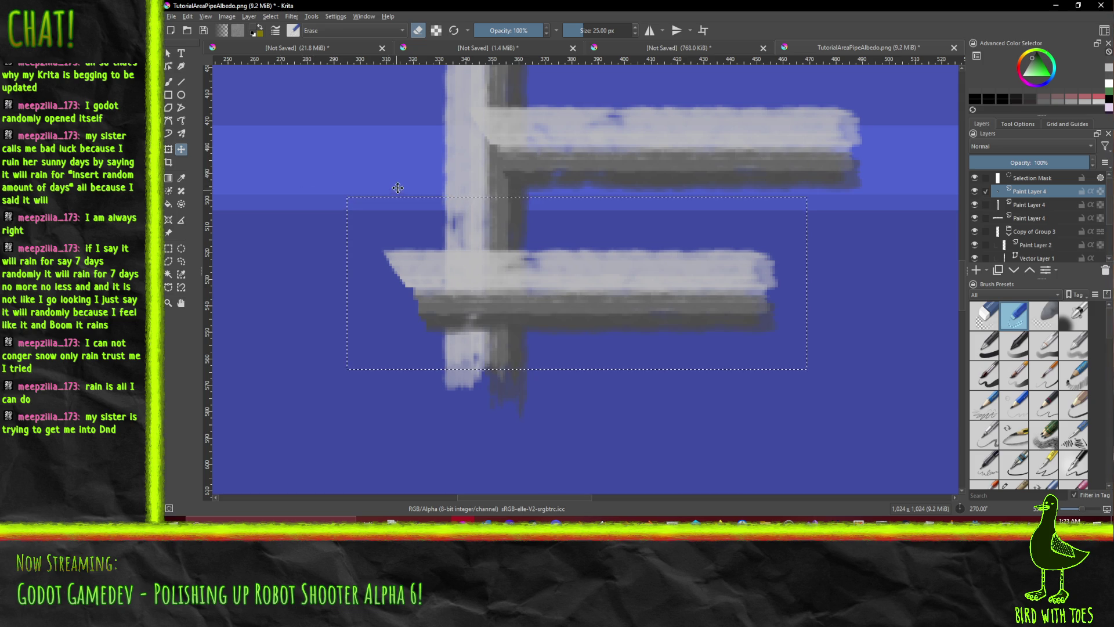
{"action": "mouse_move", "coordinate": [314, 150]}
{"action": "left_mouse_down"}
{"action": "mouse_move", "coordinate": [330, 189]}
{"action": "mouse_move", "coordinate": [314, 215]}
{"action": "left_mouse_up"}
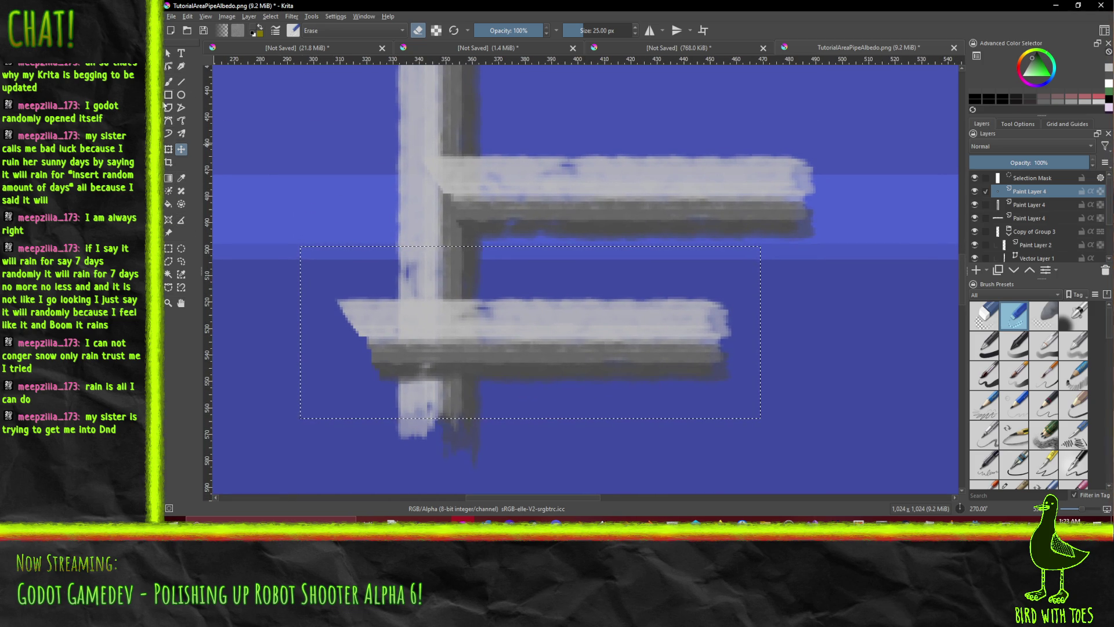
{"action": "left_click", "coordinate": [170, 83]}
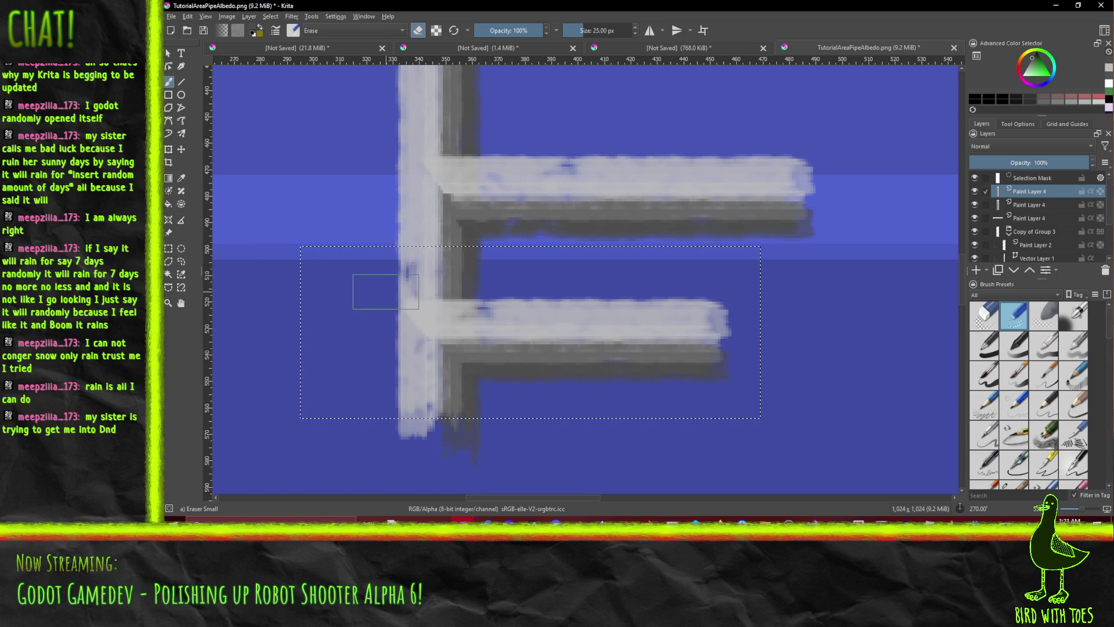
{"action": "scroll", "coordinate": [453, 279], "scroll_direction": "up", "scroll_amount": 1}
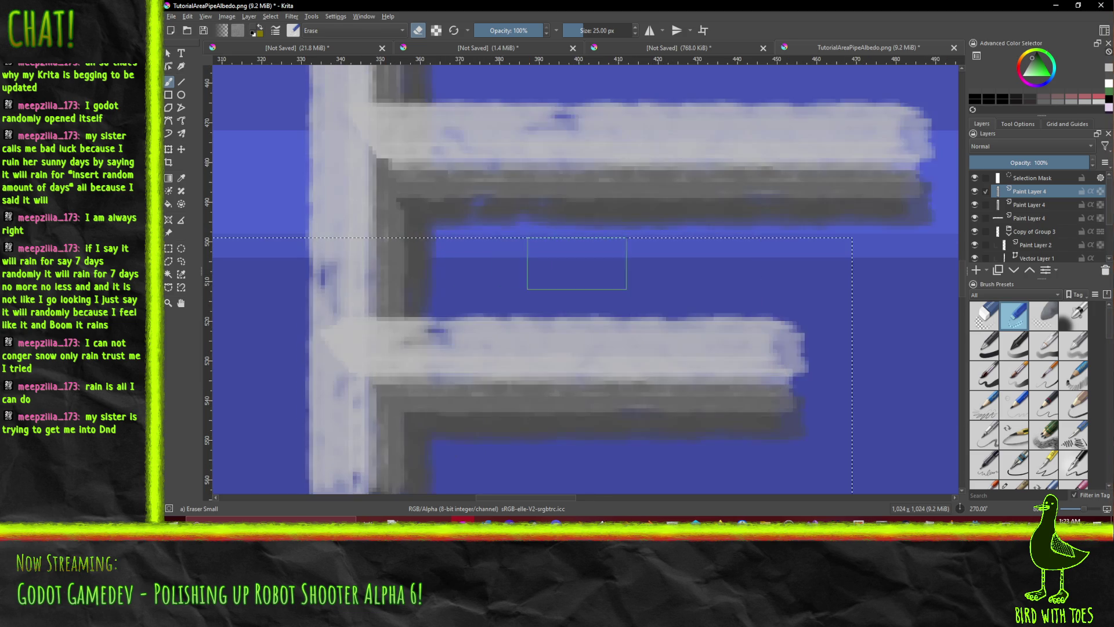
{"action": "scroll", "coordinate": [558, 236], "scroll_direction": "up", "scroll_amount": 1}
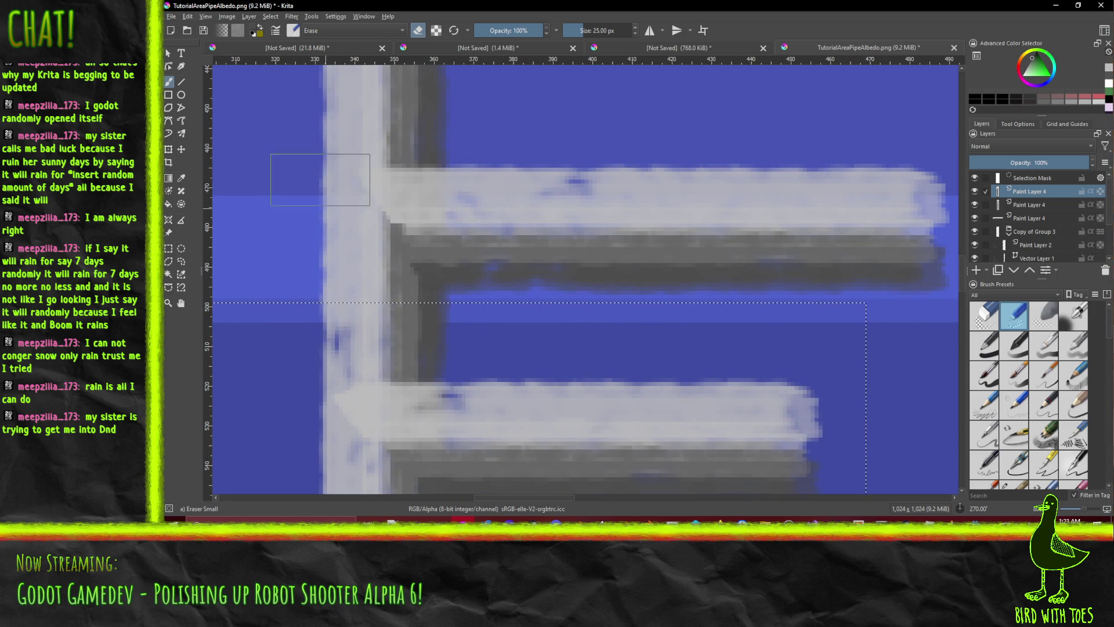